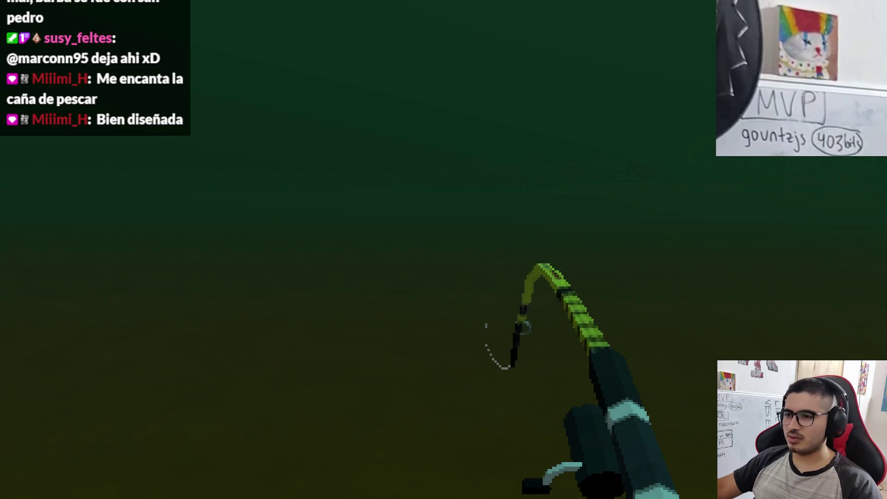
Cast the line, stop the running game, and move through lines 196–199 of fishing_player.gd.
right_click(443, 249)
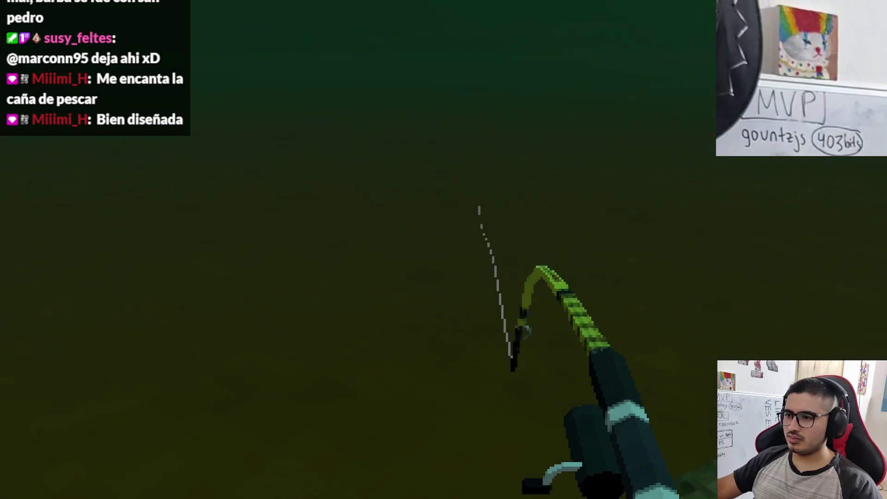
key(alt+F4)
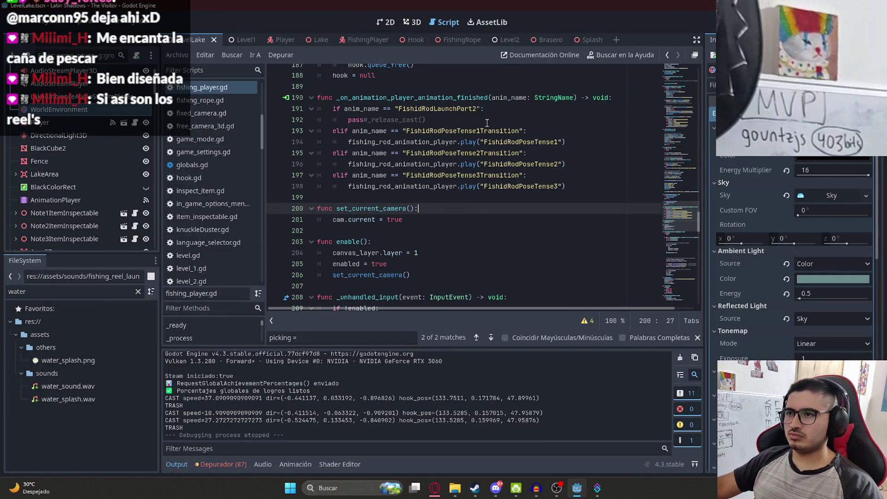
click(519, 186)
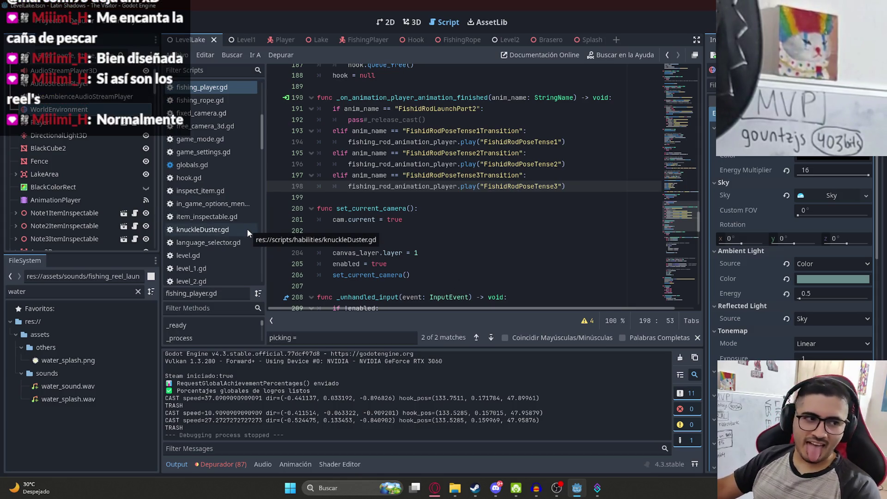
key(super)
key(super)
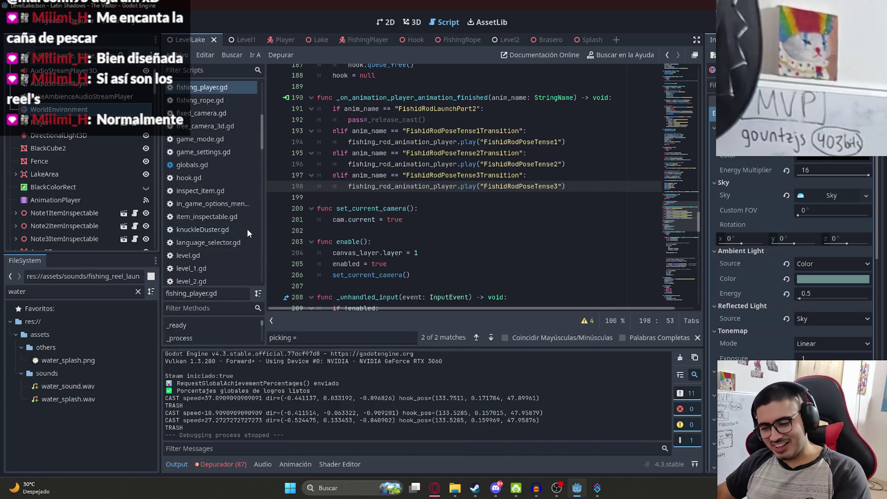
click(485, 165)
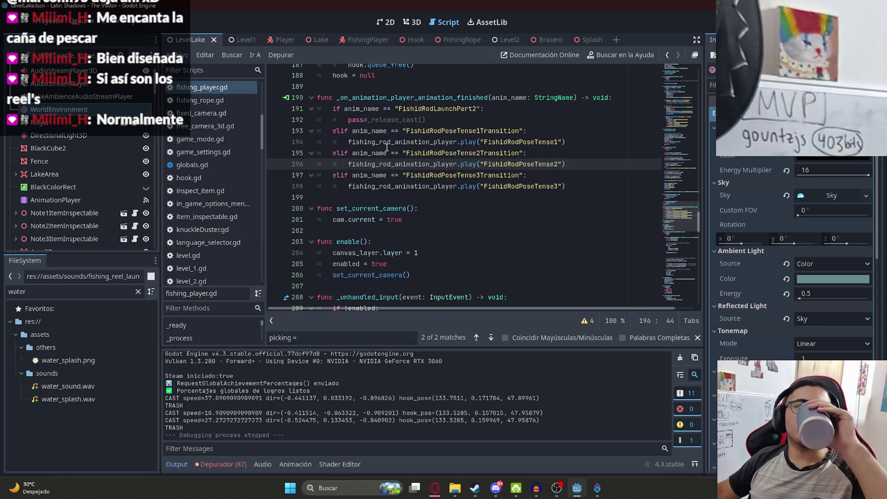
click(462, 241)
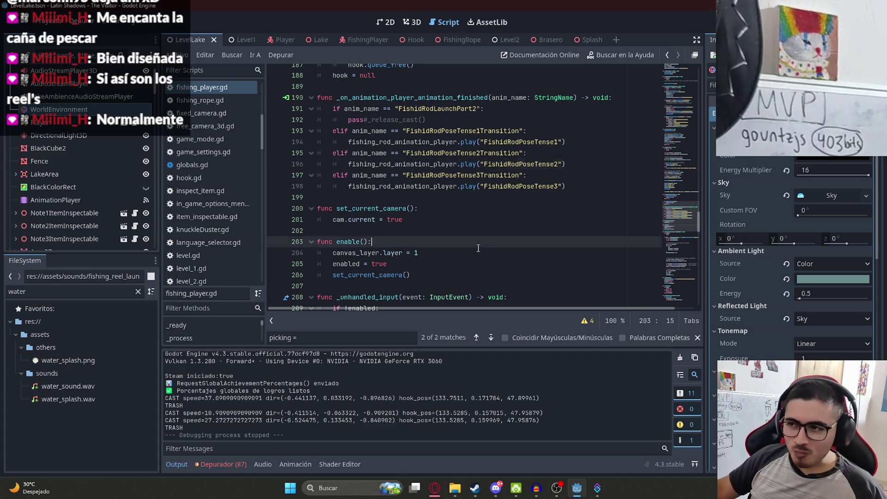
click(487, 185)
click(488, 197)
Select the FishidRodPoseTense3 animation name on line 198 of the script.
scroll(502, 195, up, 2)
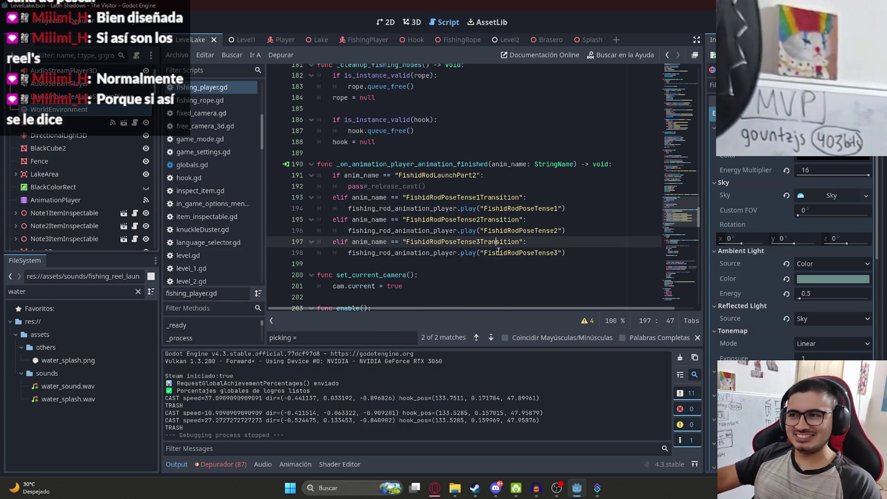
double_click(520, 253)
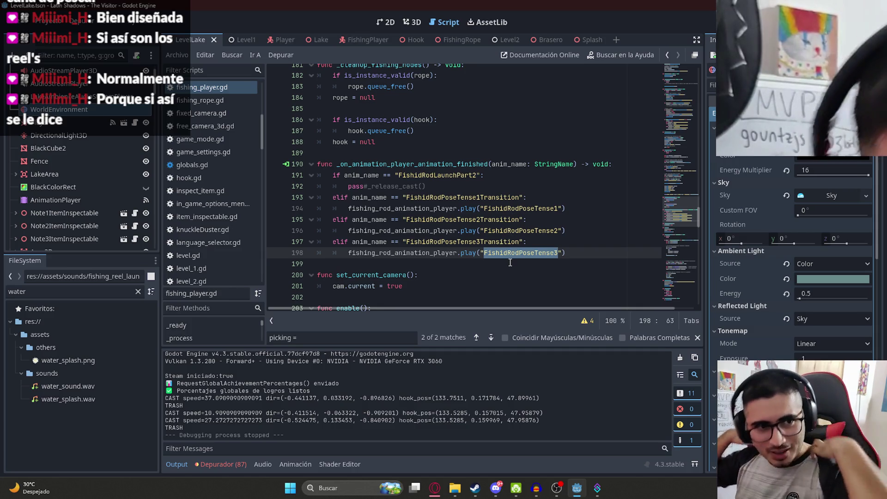
click(483, 242)
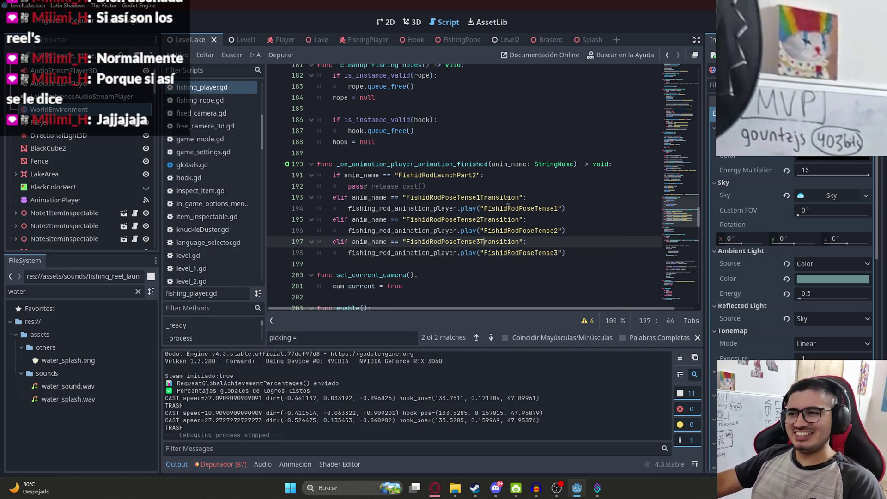
double_click(493, 253)
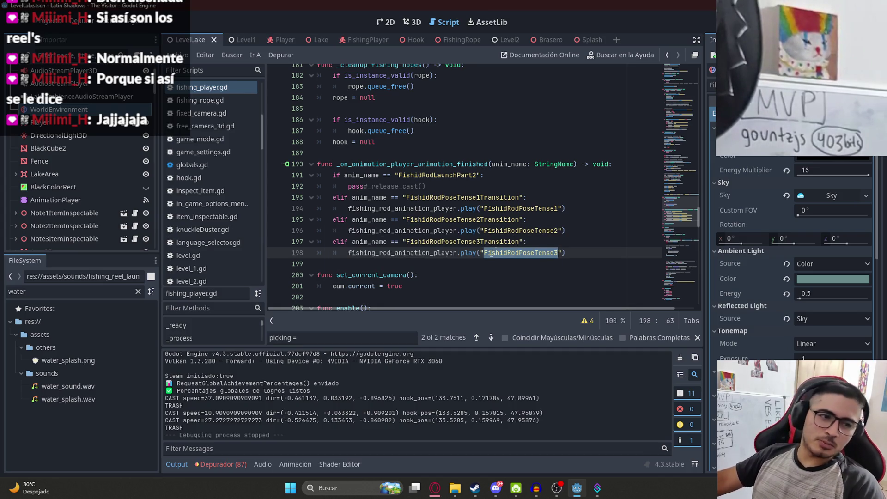
click(508, 230)
click(522, 253)
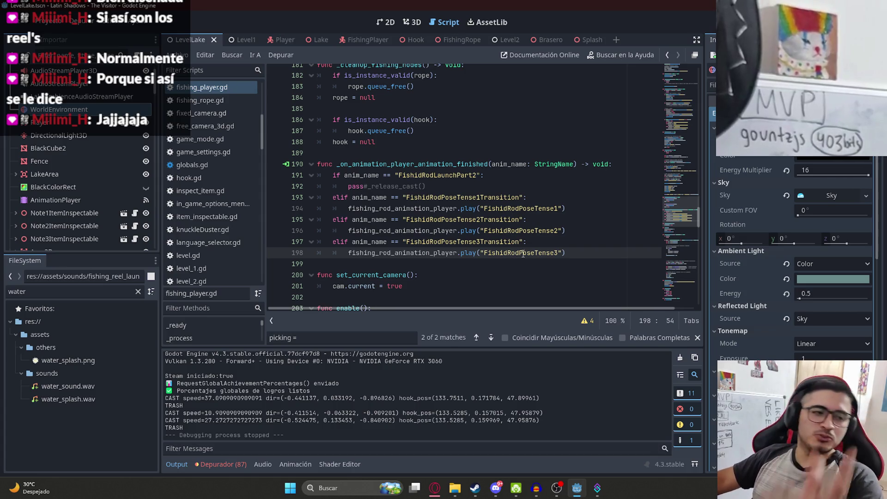
mouse_move(681, 226)
mouse_down()
mouse_move(685, 174)
mouse_move(680, 234)
mouse_up()
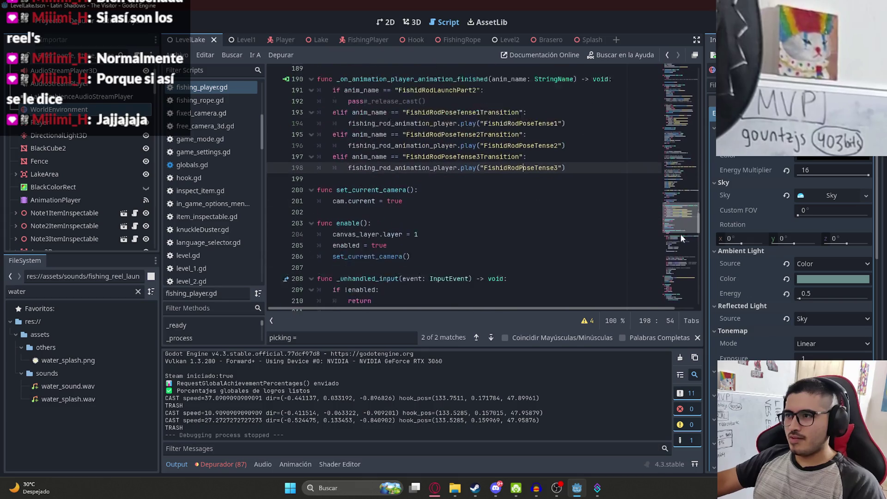
Open the FishingPlayer scene in the 2D view, then switch to the ChatGPT browser window.
click(368, 40)
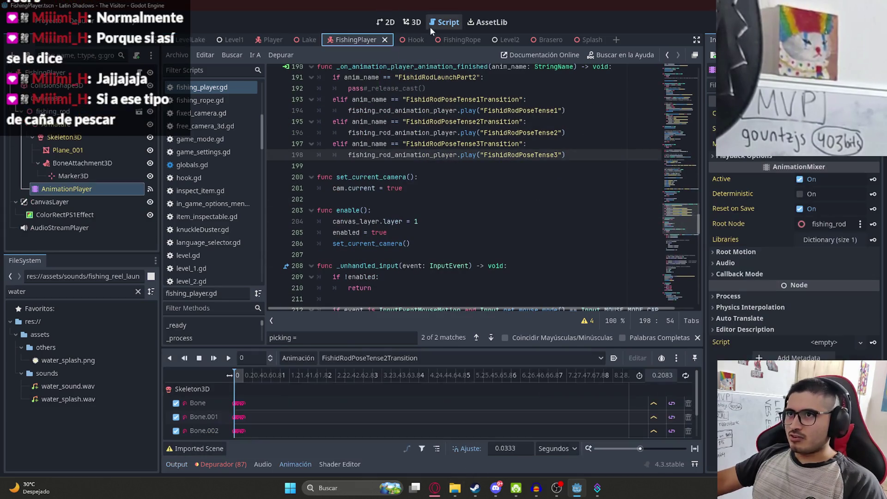
click(386, 22)
scroll(460, 160, up, 4)
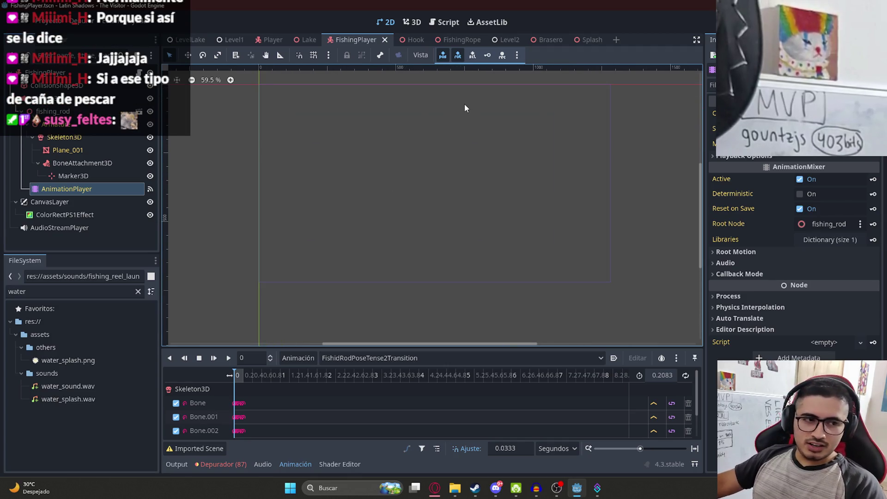
click(434, 488)
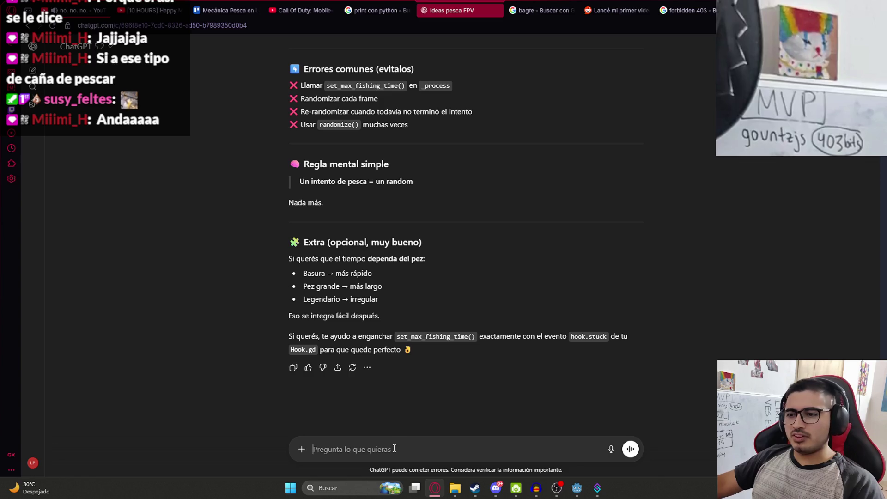
Start a fishing-bar question in ChatGPT without sending it, then load Twitch in a new tab.
text(Com)
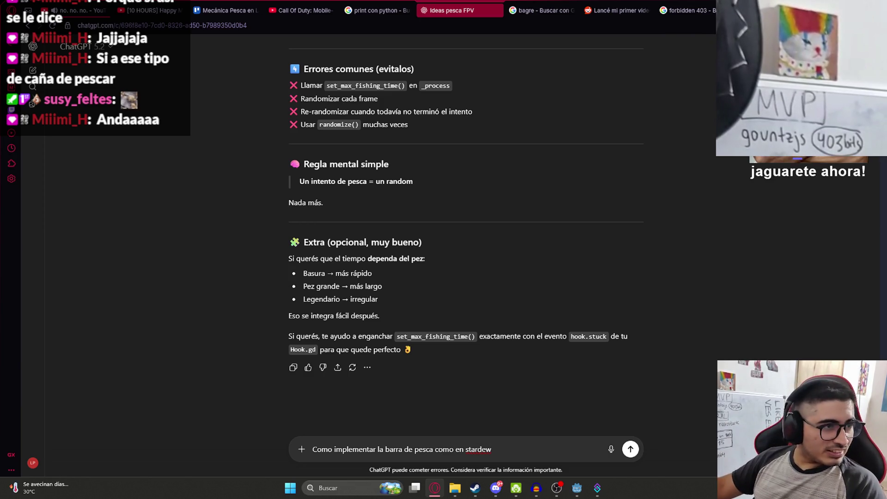
key(alt+Tab)
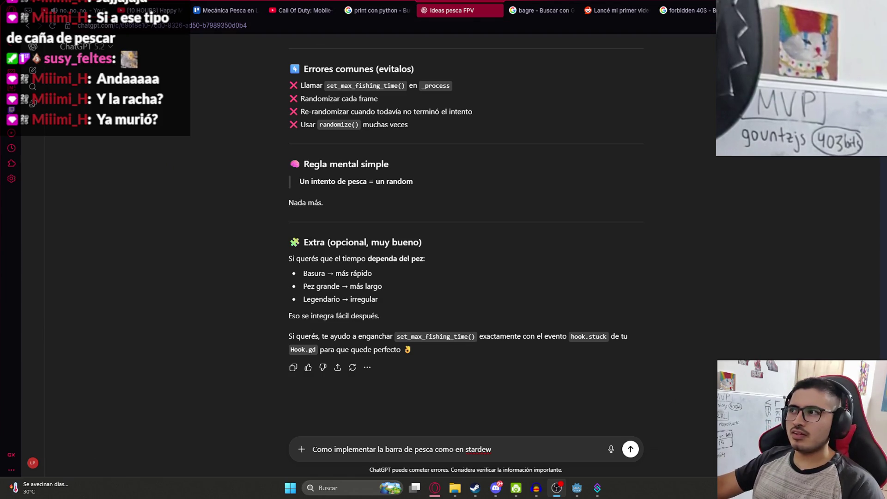
key(ctrl+t)
text(twitch.tv)
key(Return)
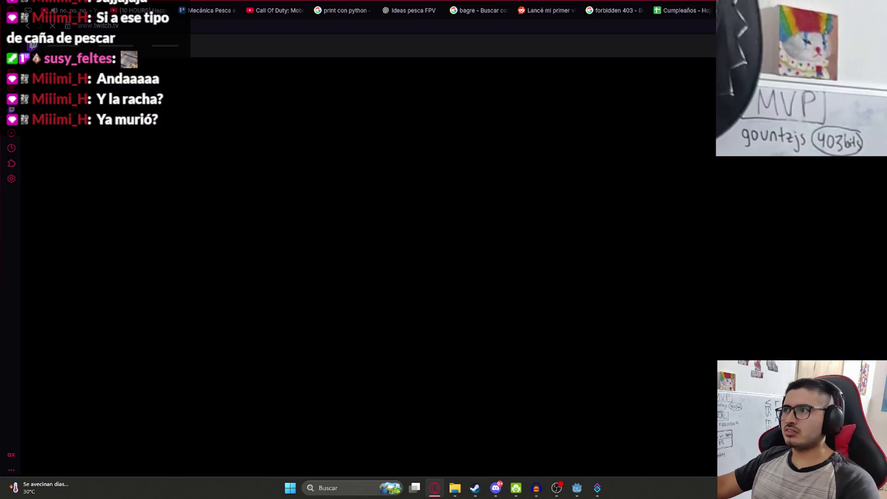
Go to the featured channel's past videos and play the earlier fishing-mechanic broadcast.
right_click(574, 10)
click(657, 140)
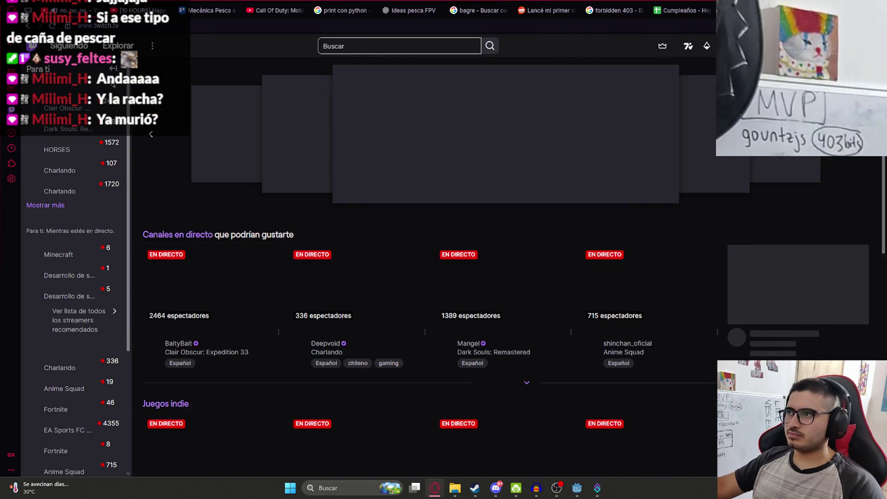
click(872, 46)
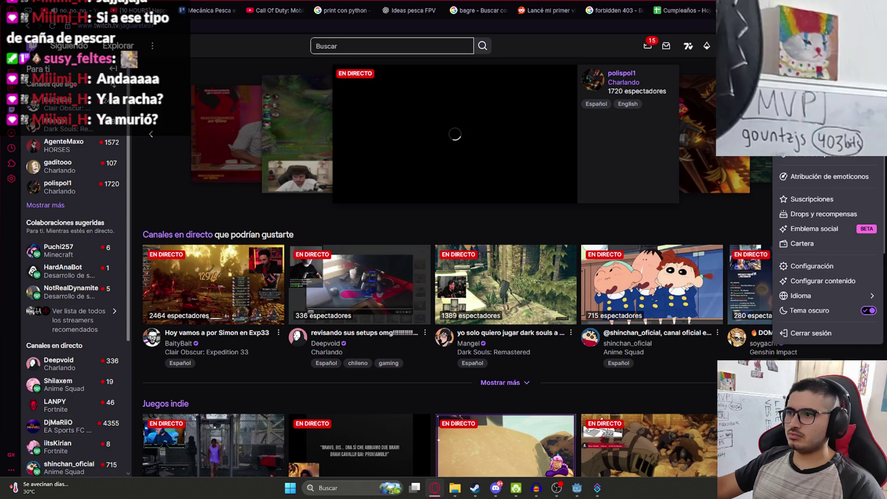
click(556, 207)
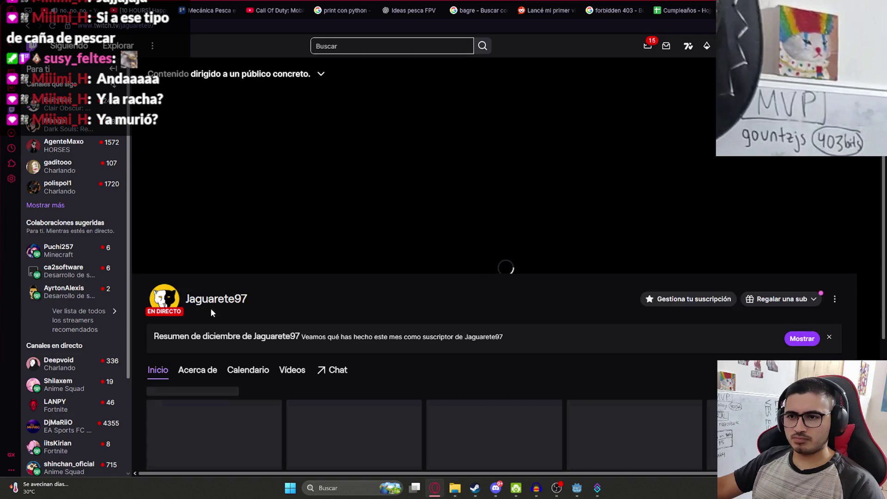
click(299, 375)
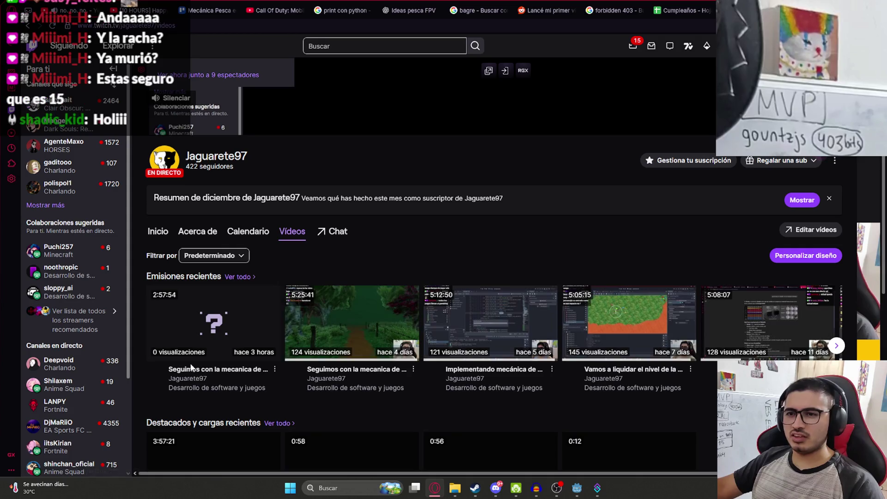
click(382, 325)
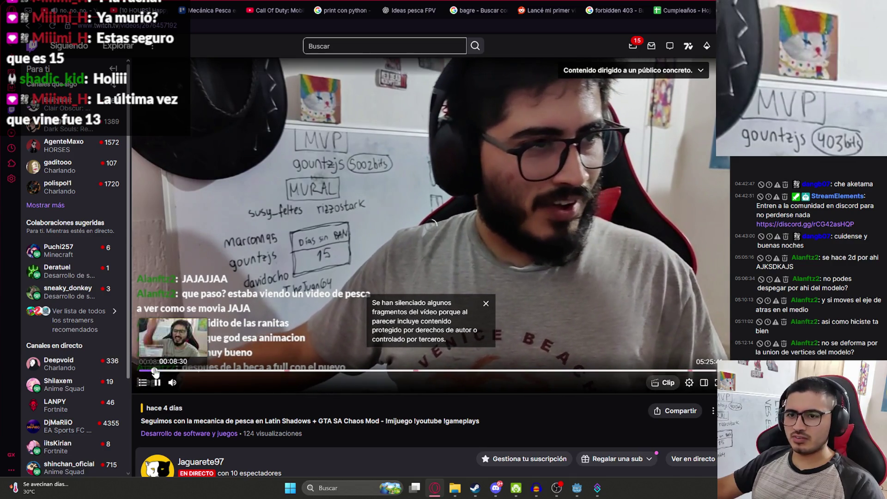
Seek the video around the 8-minute mark, pause it, close the Twitch tab and return to Godot.
click(155, 371)
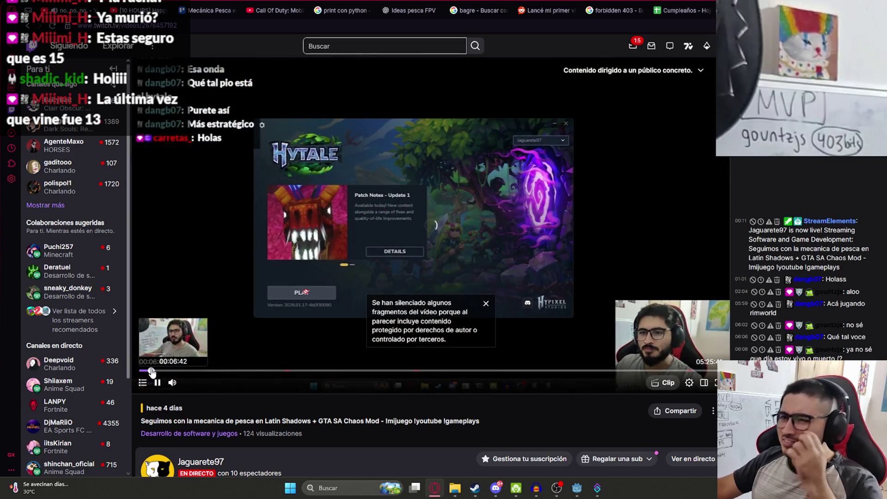
click(152, 371)
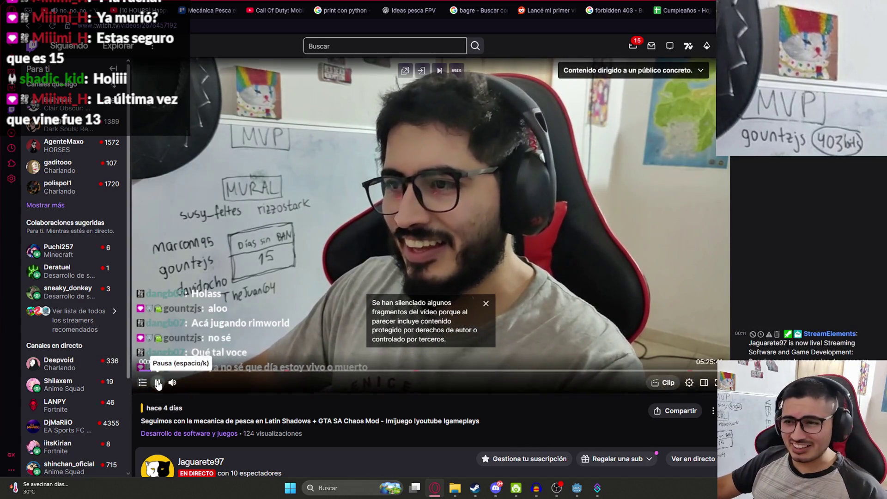
click(158, 382)
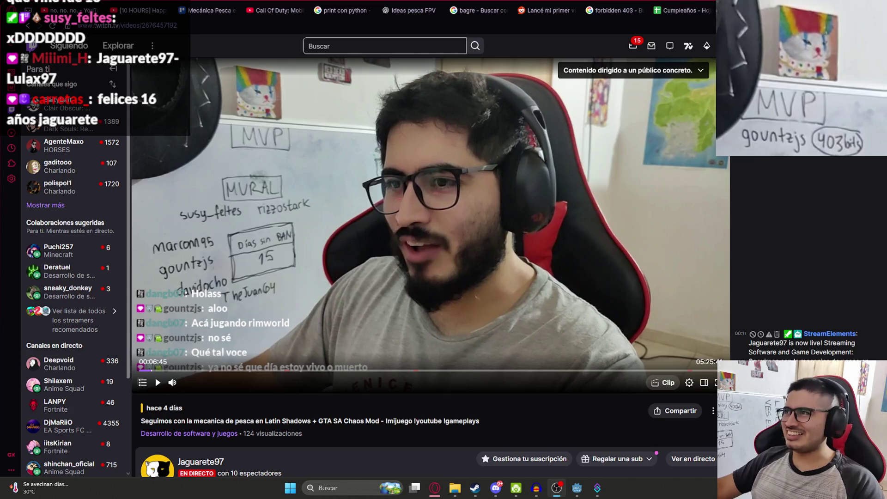
key(ctrl+w)
click(577, 489)
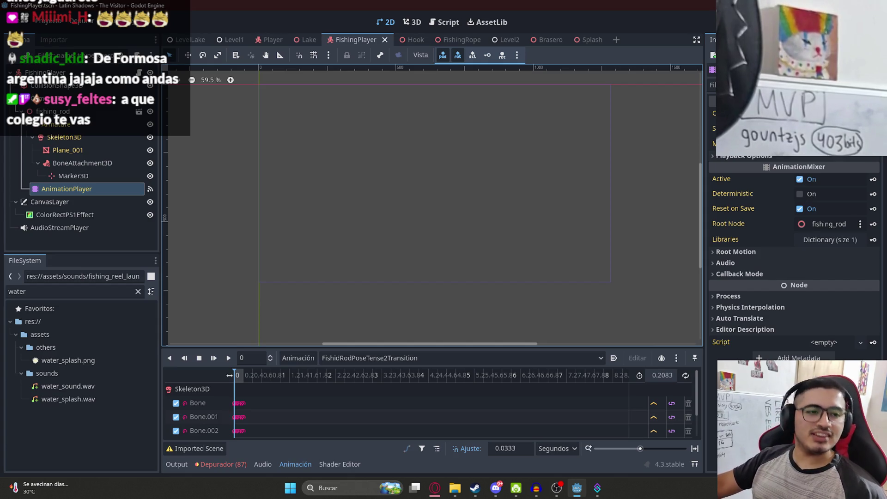
Move from Streamer.bot and Godot to the Steam page for Latin Shadows - The Visitor.
scroll(364, 193, down, 2)
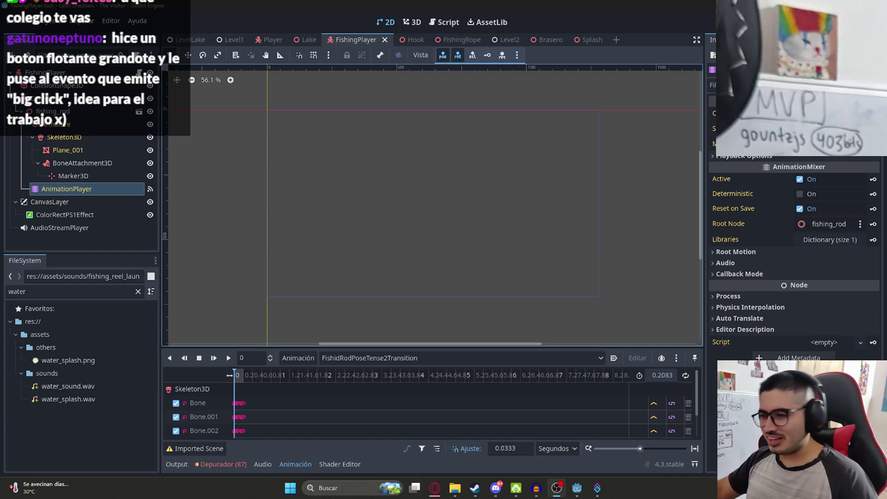
click(601, 489)
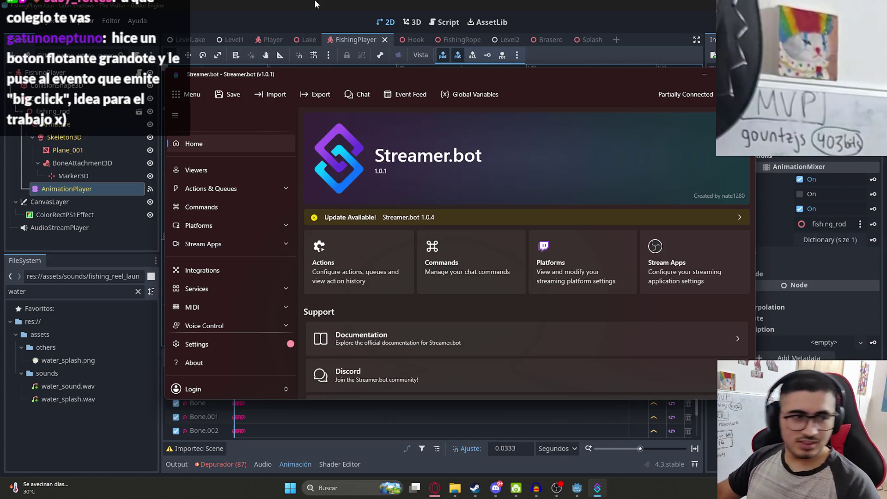
click(369, 19)
key(alt+Tab)
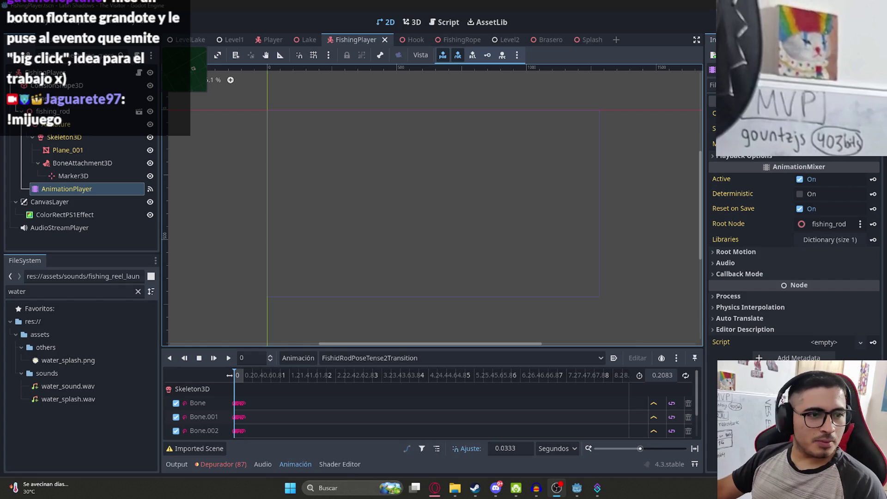
key(alt+Tab)
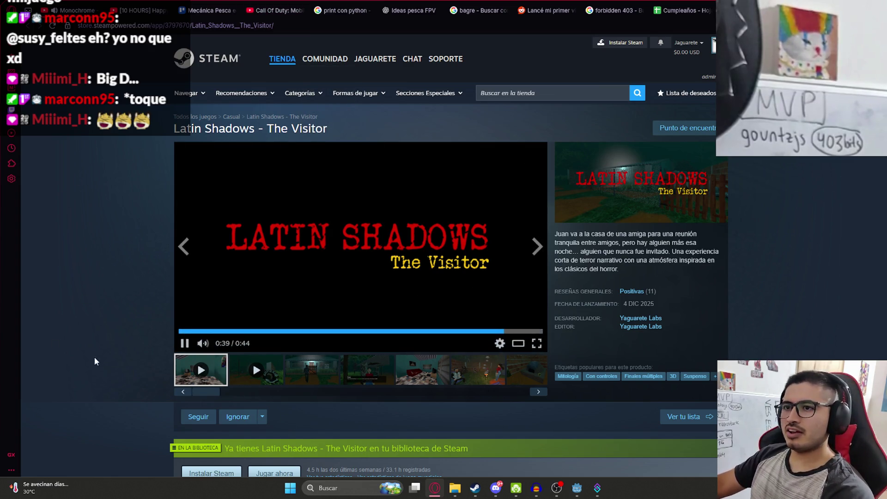
scroll(101, 275, down, 4)
scroll(99, 277, down, 3)
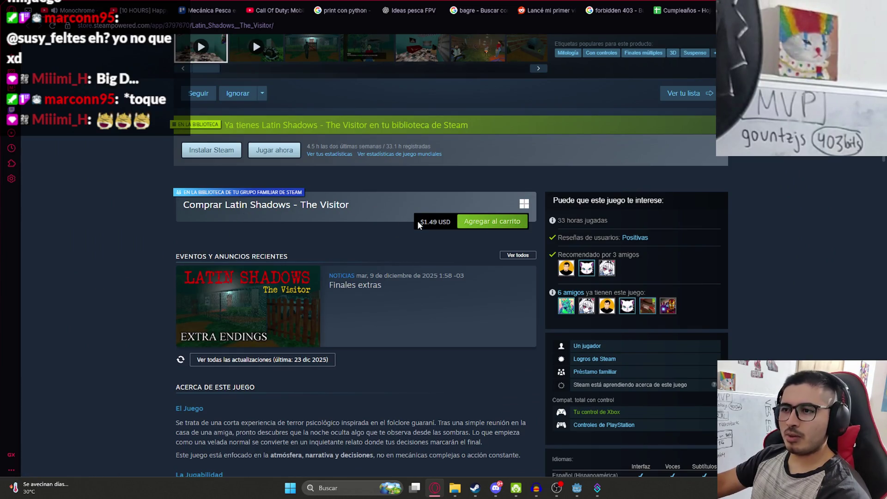
scroll(400, 270, up, 3)
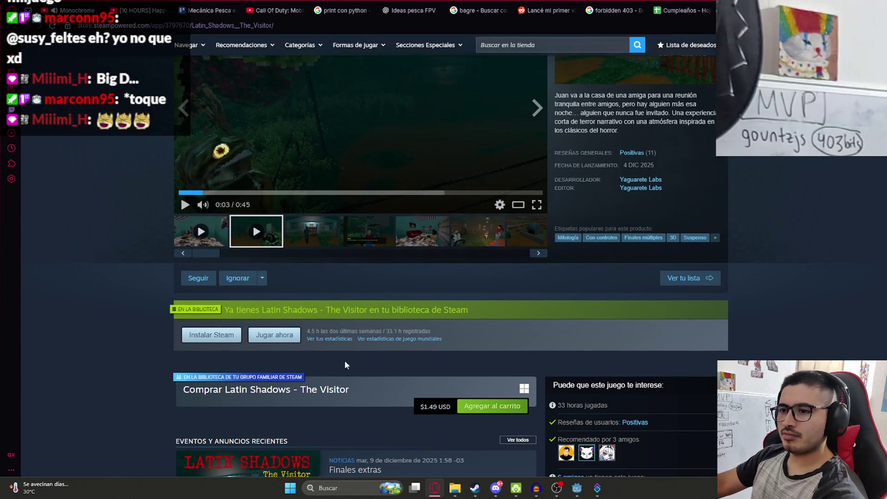
scroll(347, 398, down, 10)
scroll(350, 434, down, 15)
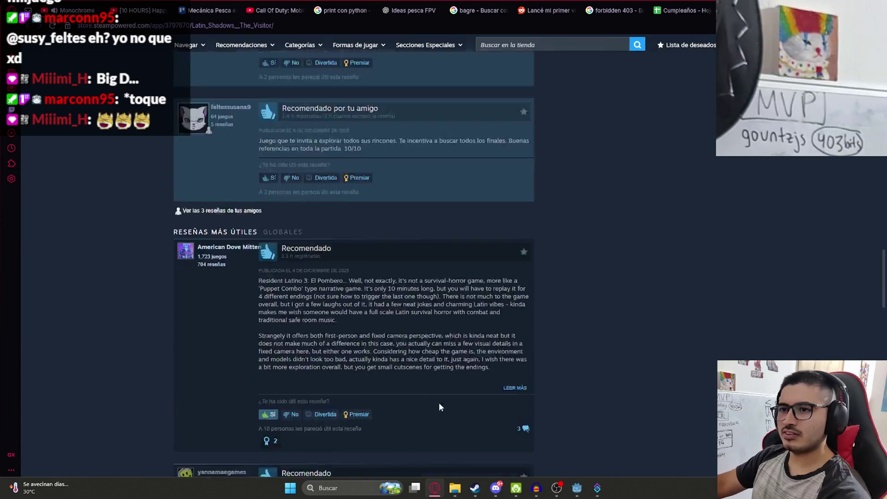
scroll(571, 377, up, 8)
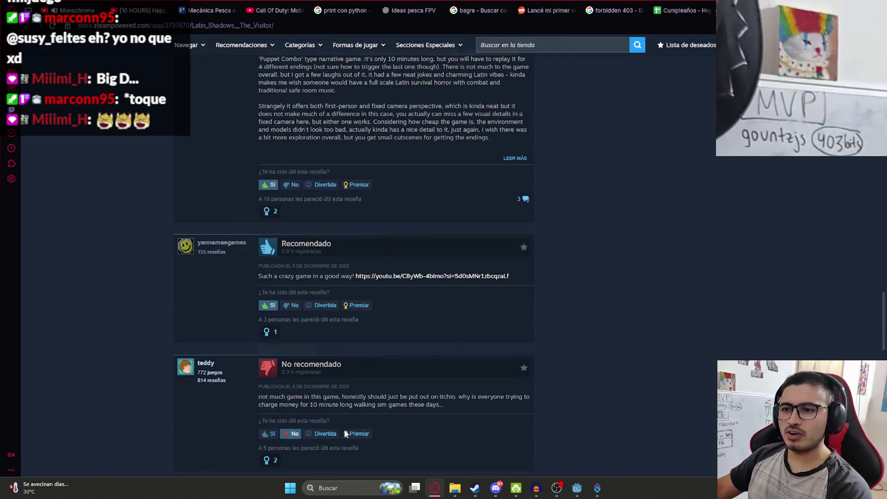
scroll(326, 238, down, 3)
scroll(524, 273, down, 15)
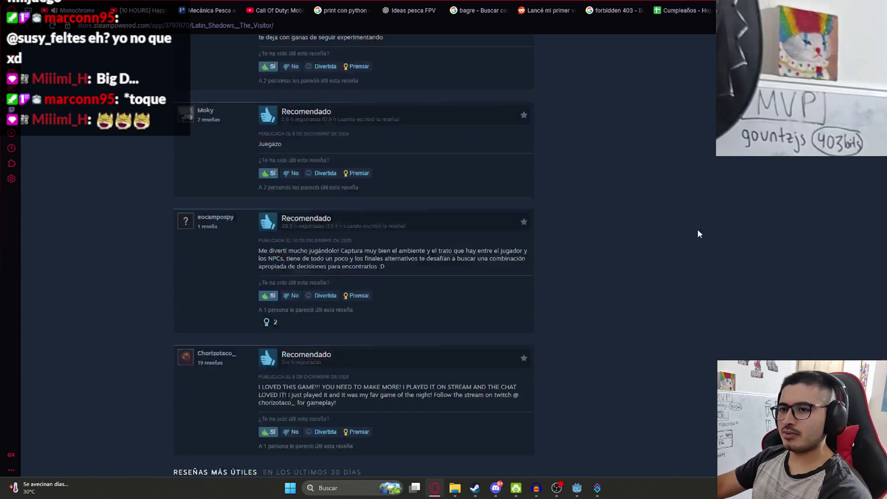
key(Home)
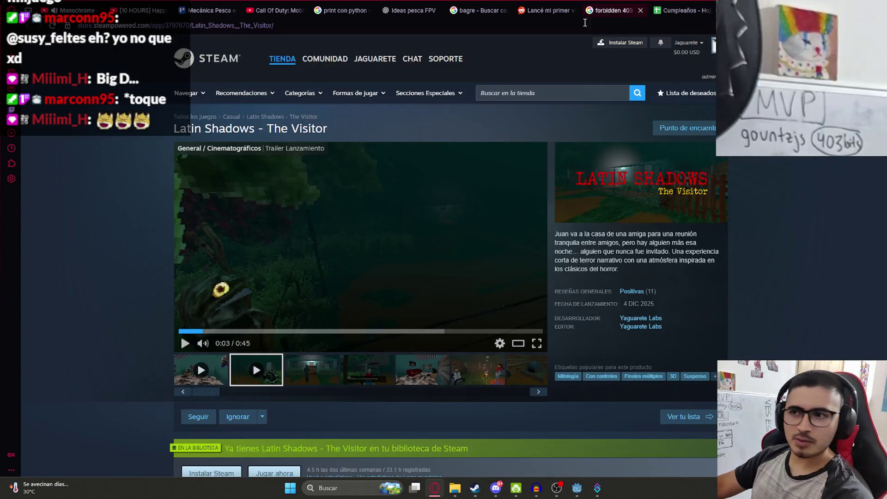
key(alt+Tab)
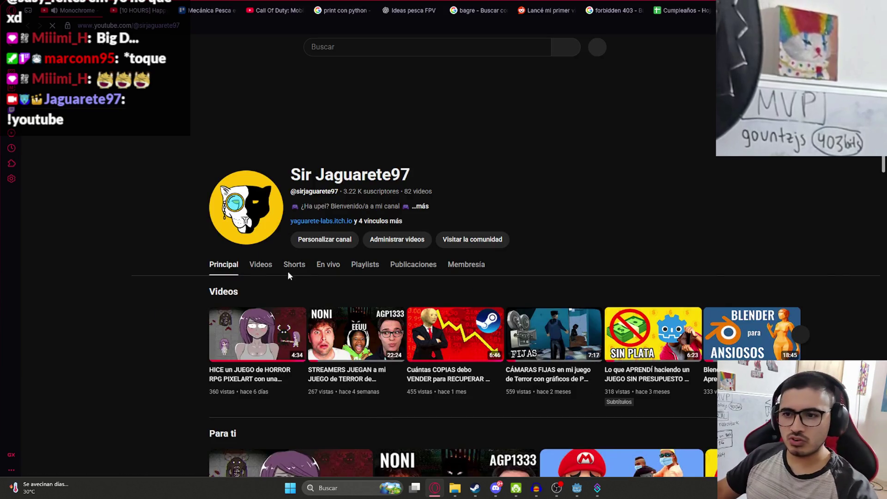
Show the channel's Videos grid and scroll through it, then move to the Cumpleaños spreadsheet.
click(273, 262)
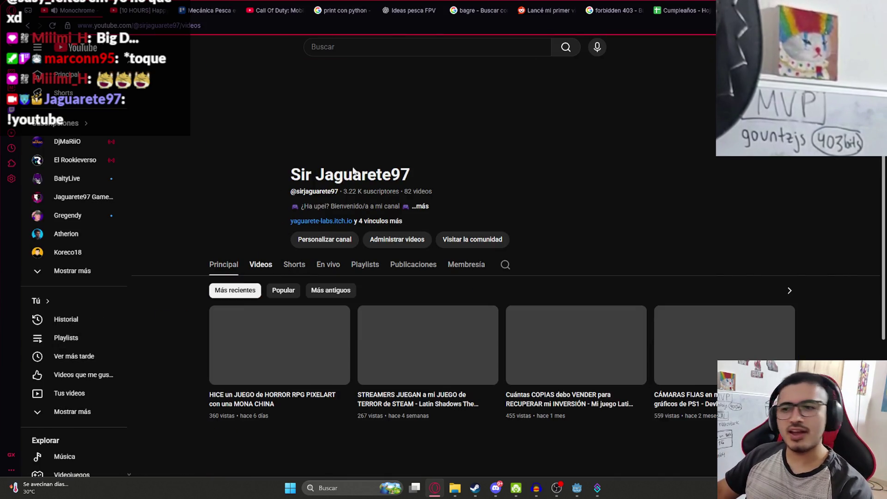
scroll(233, 128, down, 4)
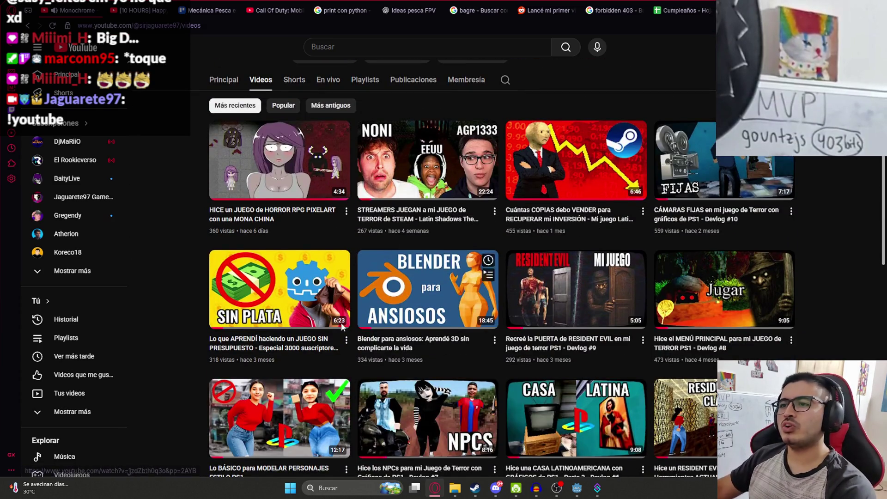
scroll(803, 357, down, 2)
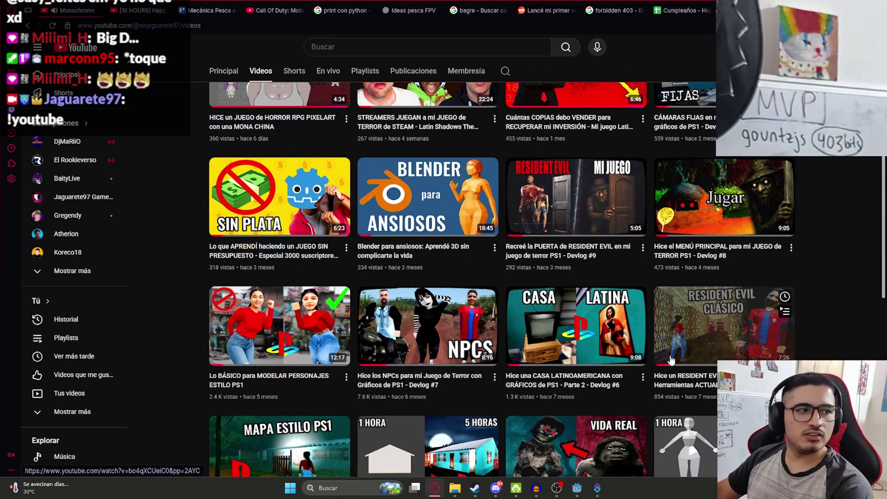
scroll(672, 360, up, 3)
scroll(672, 360, up, 2)
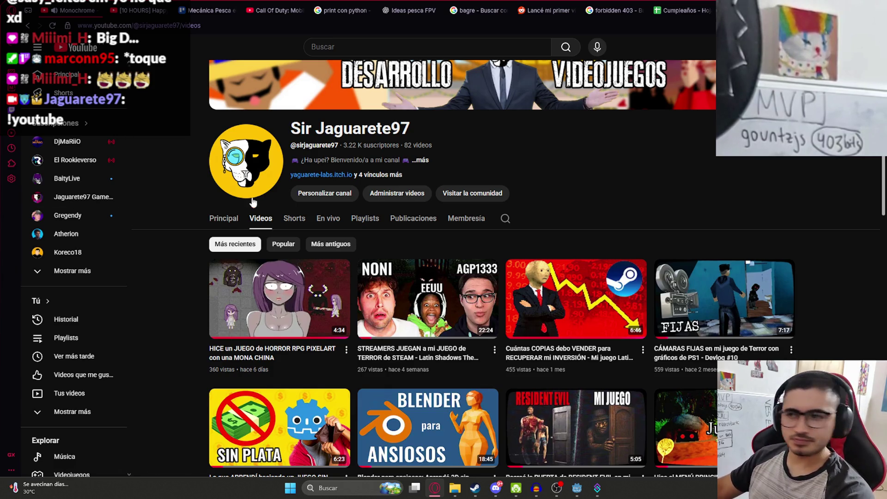
scroll(660, 190, down, 5)
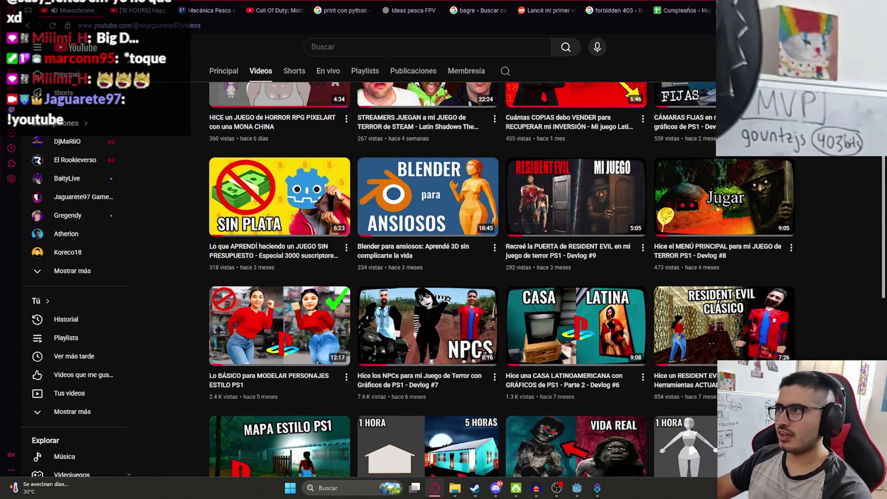
key(ctrl+Tab)
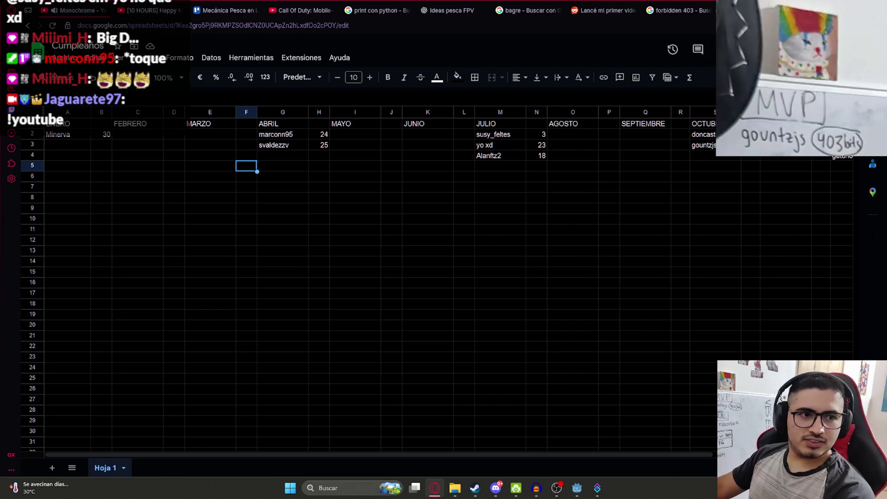
Select cell M10 in Cumpleaños, check Trello and Godot, then reopen the Ideas pesca FPV chat.
click(499, 229)
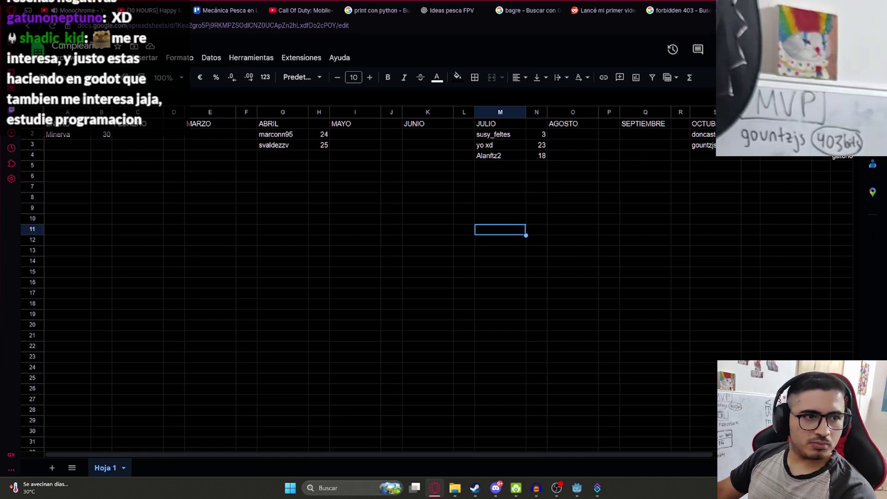
key(Up)
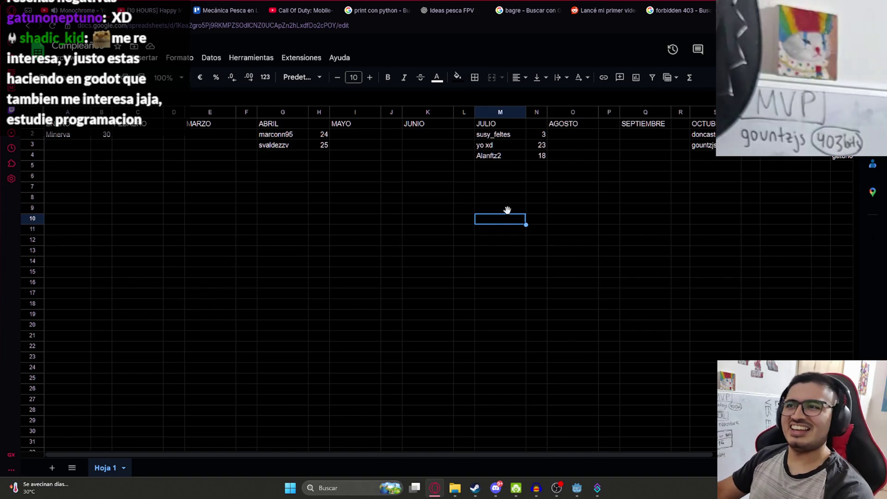
click(249, 10)
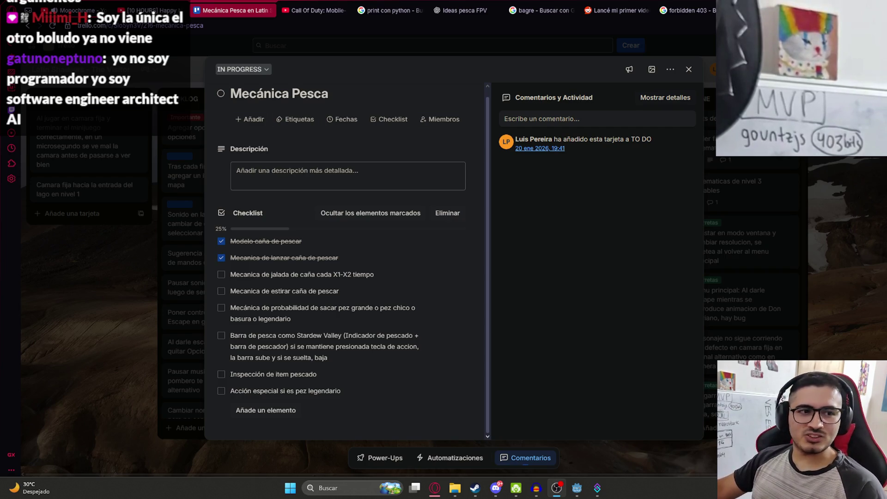
click(575, 494)
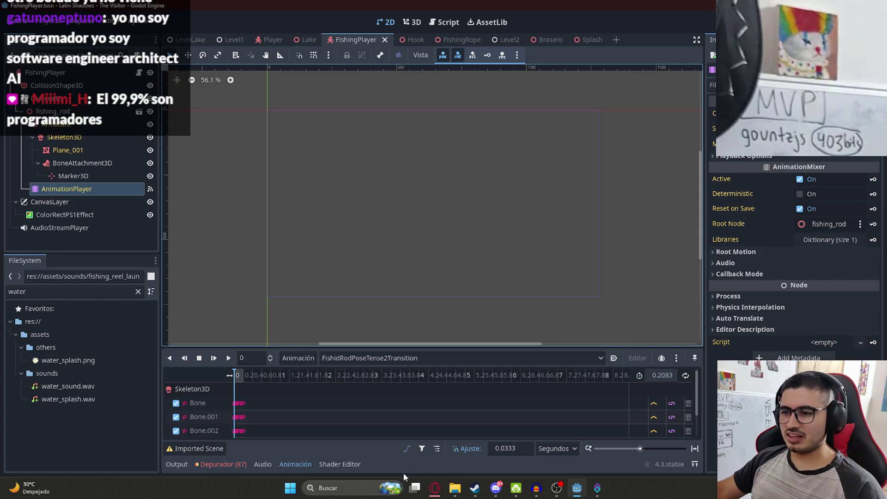
click(434, 488)
click(457, 10)
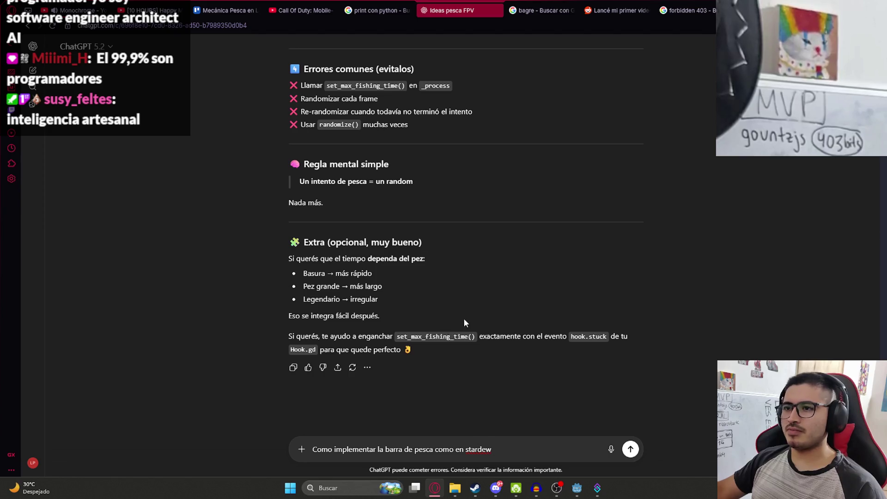
Finish the drafted prompt with 'valley' and send the Stardew Valley fishing bar question.
scroll(527, 313, up, 15)
scroll(531, 329, up, 7)
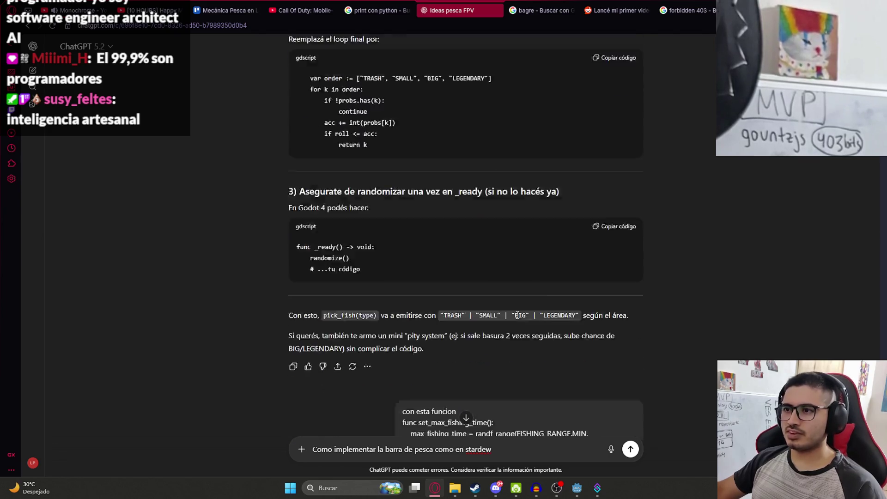
scroll(510, 298, down, 6)
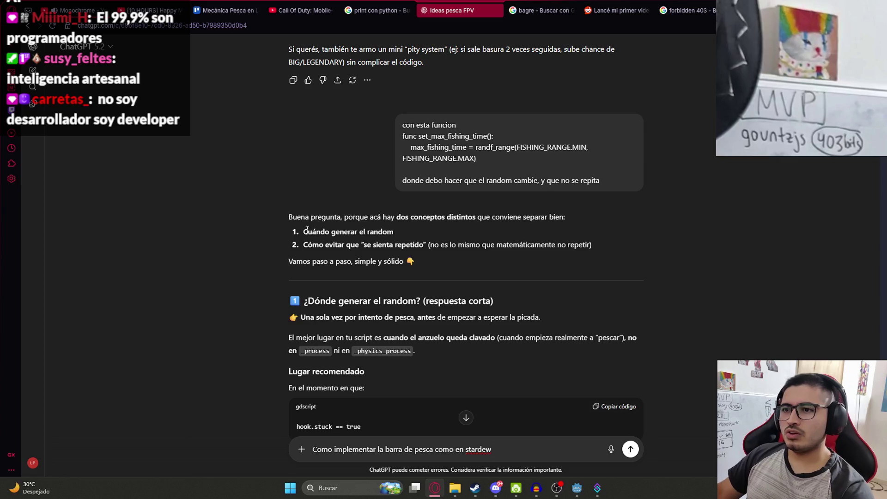
scroll(363, 258, down, 1)
scroll(363, 258, down, 1)
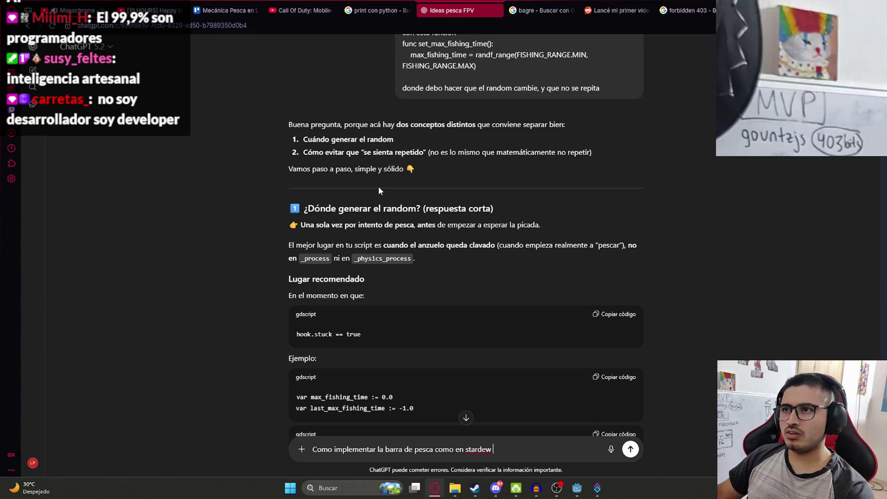
scroll(378, 188, up, 2)
scroll(508, 217, down, 10)
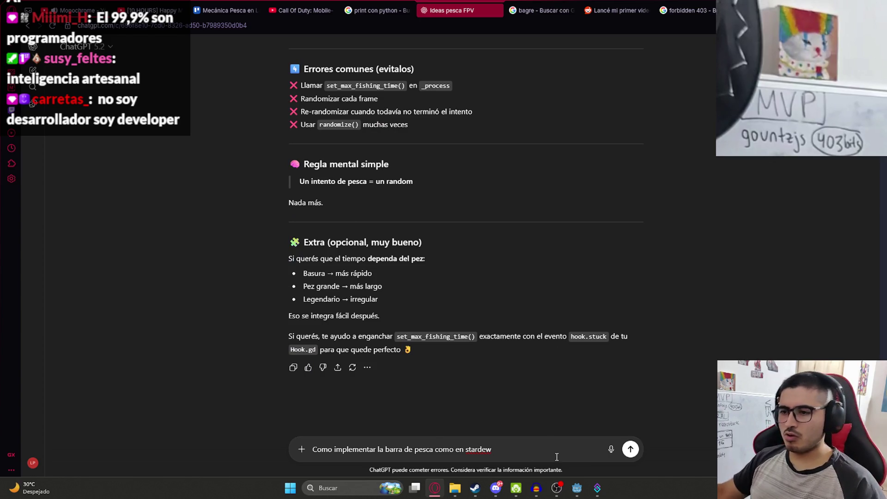
text( valley)
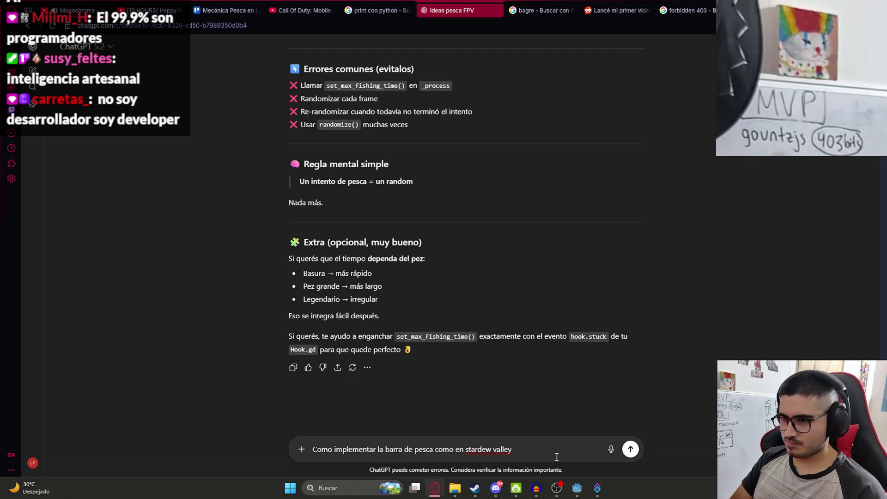
key(Return)
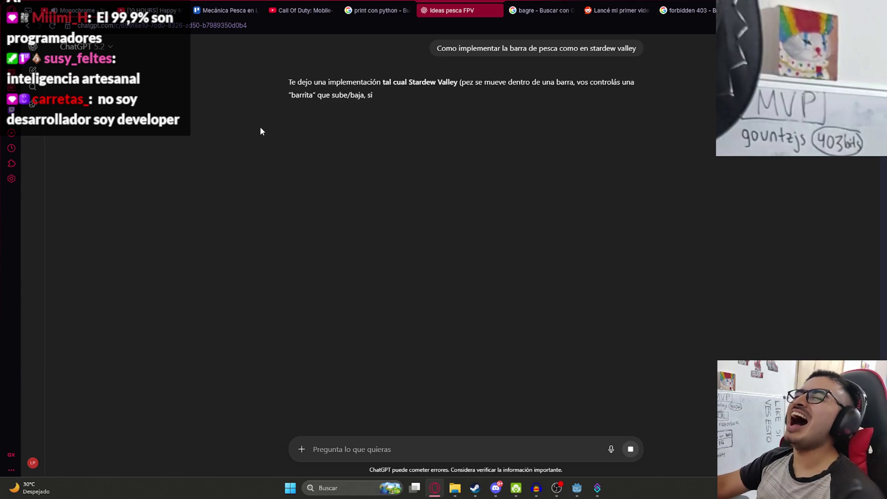
Return to the Ideas pesca FPV chat and read the intro, highlighting the barrita and progreso lines.
key(ctrl+Tab)
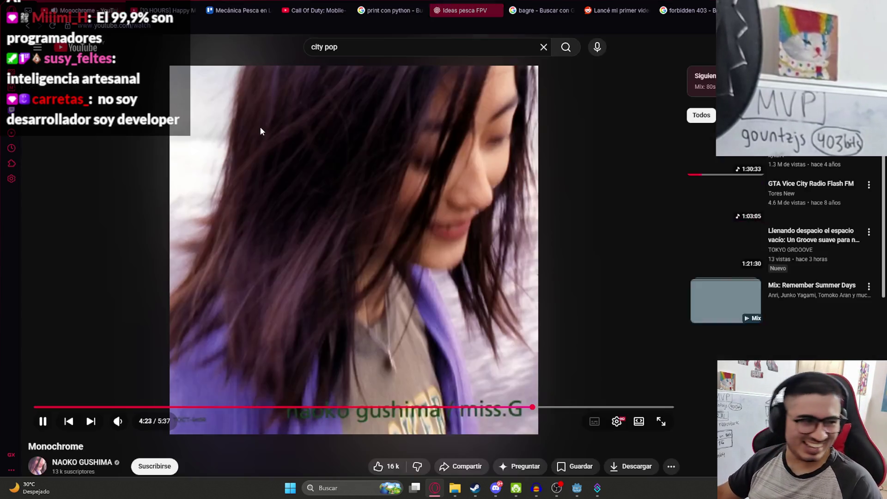
click(475, 5)
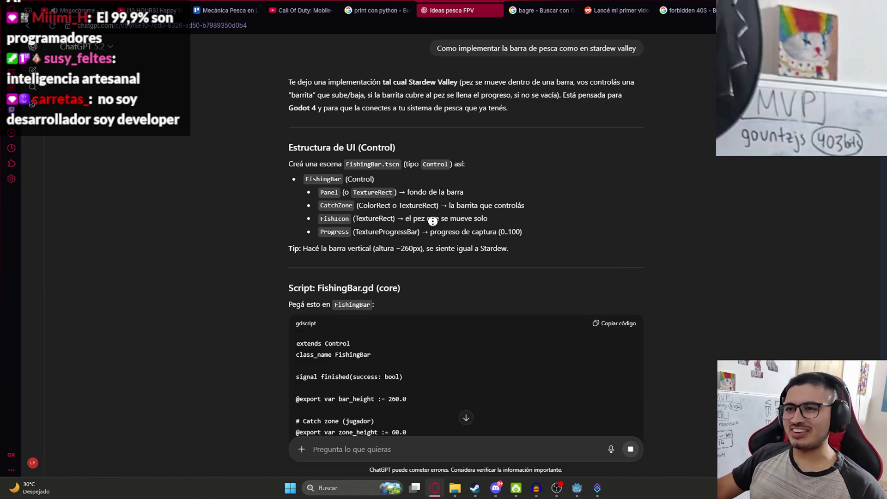
scroll(437, 222, up, 2)
scroll(578, 251, down, 3)
scroll(582, 264, up, 2)
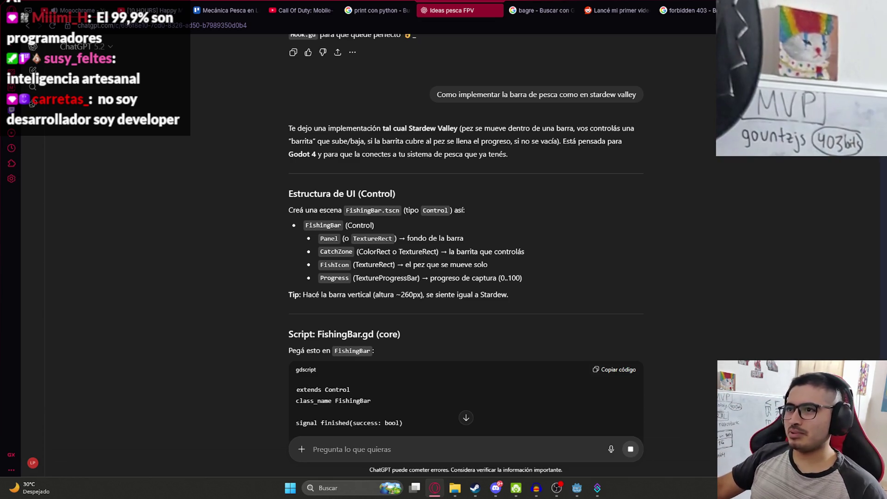
drag(289, 141, 387, 141)
click(387, 141)
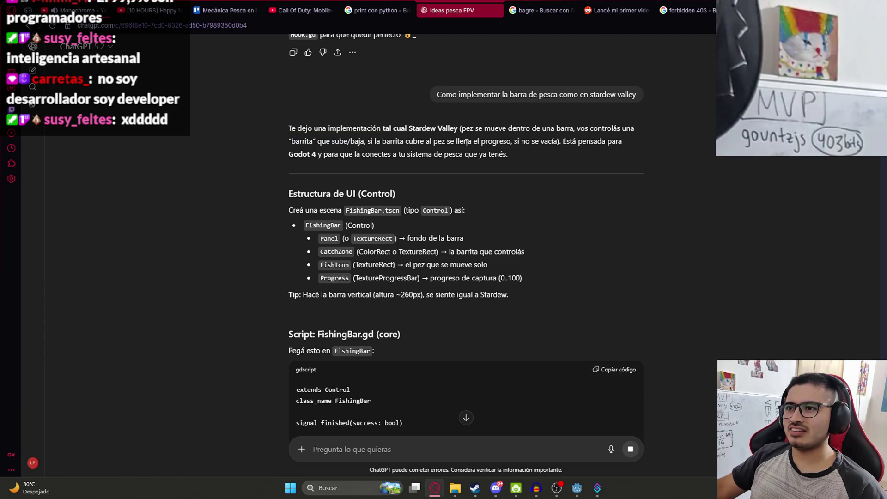
drag(475, 141, 514, 141)
click(441, 133)
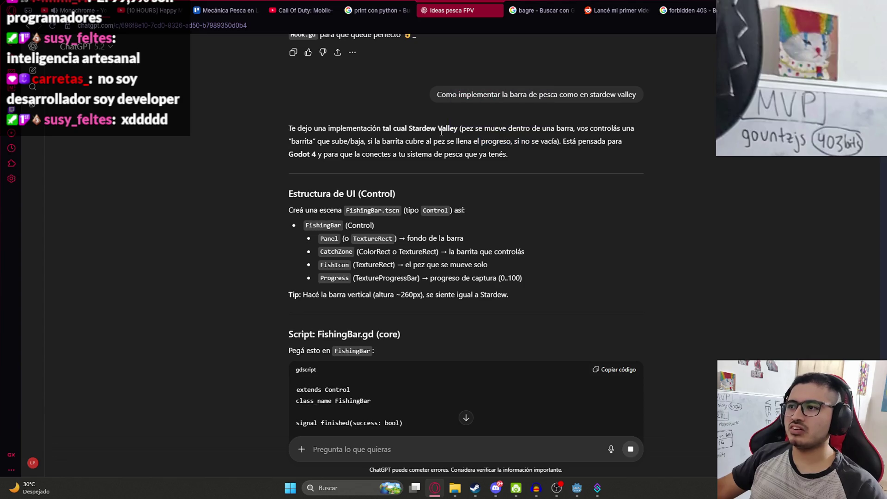
drag(319, 154, 508, 154)
click(674, 198)
scroll(539, 267, down, 2)
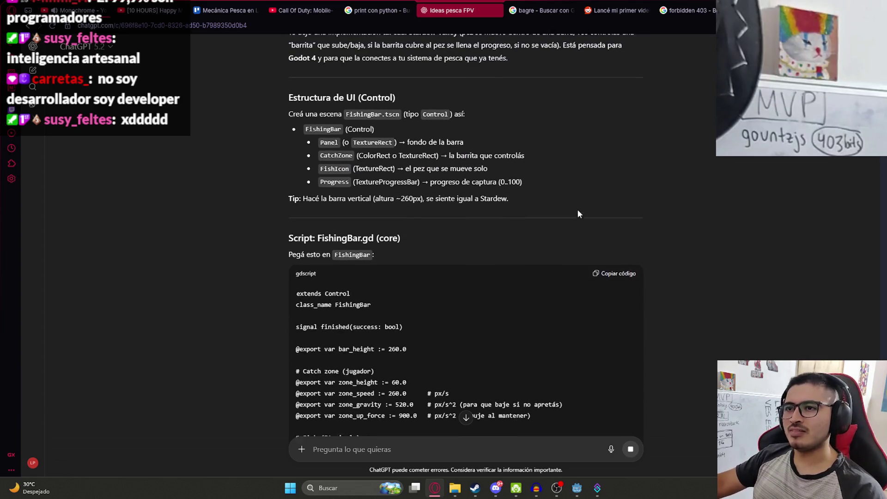
Read the FishingBar.tscn structure, highlighting the Panel, CatchZone and Tip lines.
drag(296, 118, 523, 116)
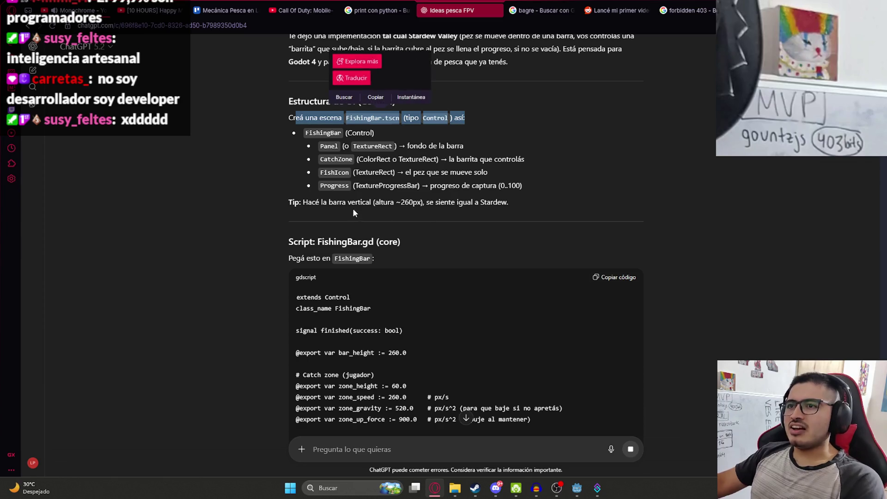
click(309, 131)
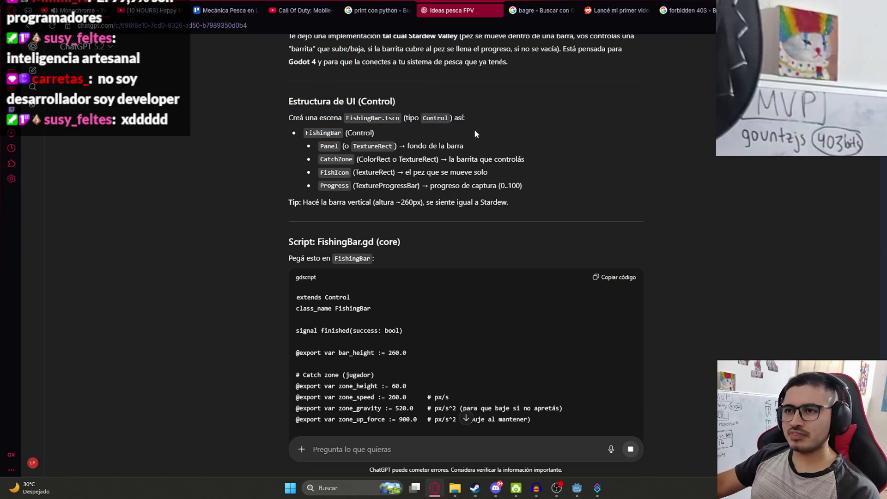
drag(327, 145, 318, 143)
click(311, 141)
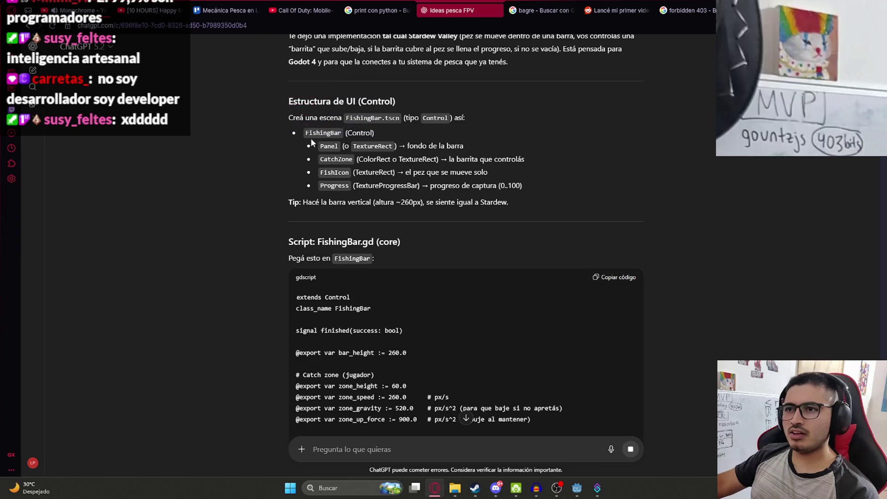
mouse_move(319, 148)
mouse_down()
mouse_move(332, 164)
mouse_move(525, 161)
mouse_up()
click(334, 161)
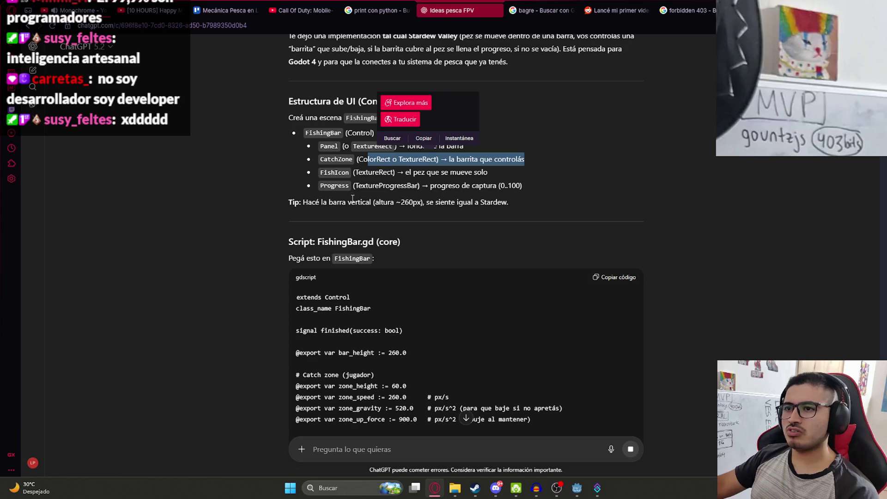
click(378, 206)
drag(317, 203, 595, 204)
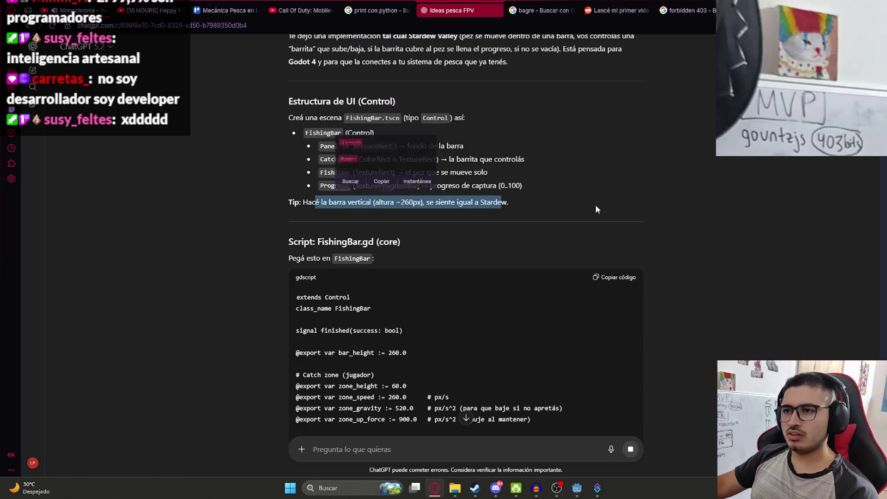
scroll(500, 183, down, 2)
click(354, 171)
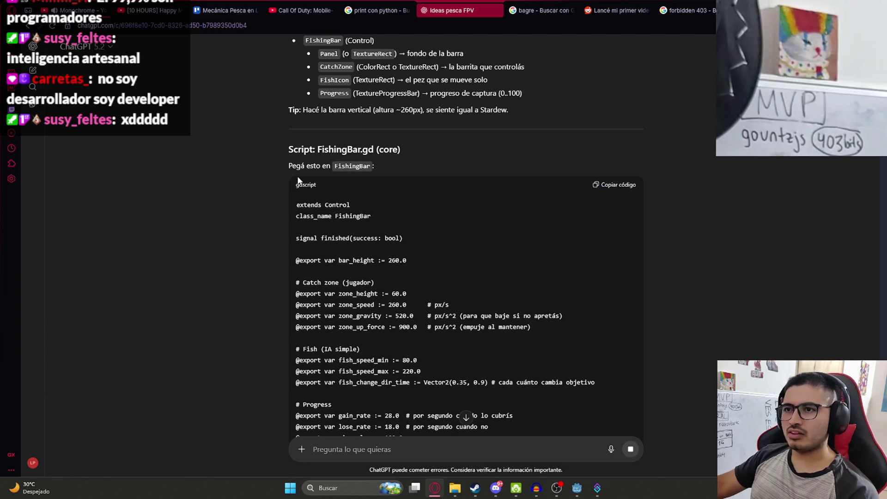
Read the input setup, selecting the fish_bar_up action and the Mouse Left Button line.
scroll(323, 175, down, 10)
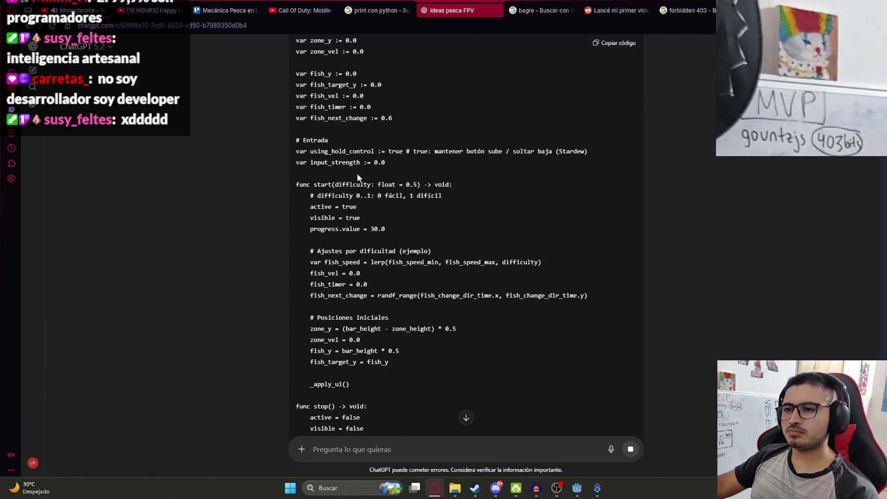
scroll(440, 250, down, 7)
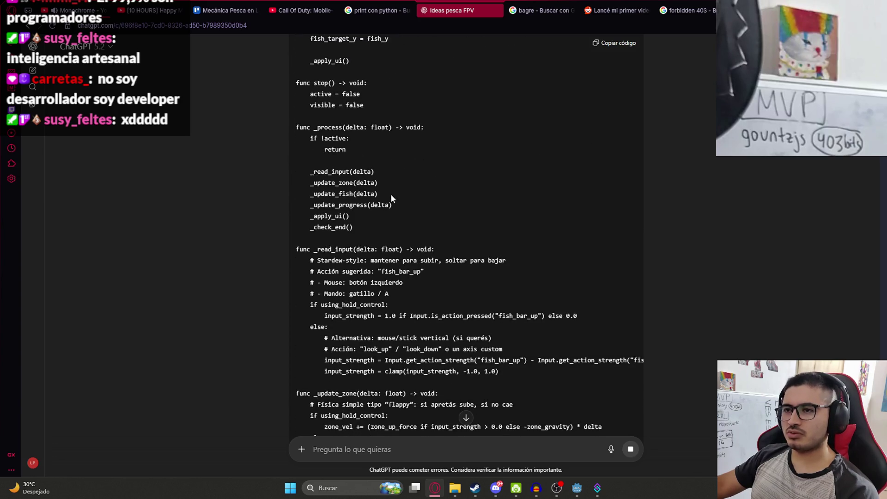
scroll(352, 178, up, 6)
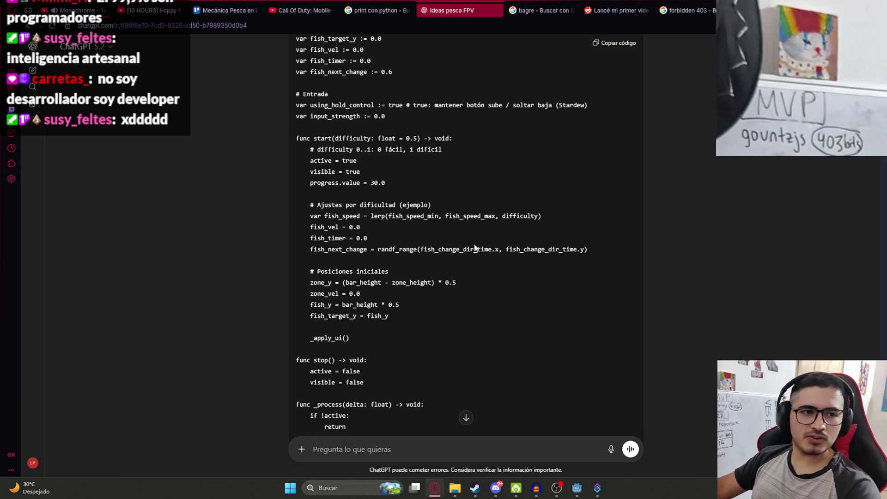
scroll(462, 207, down, 15)
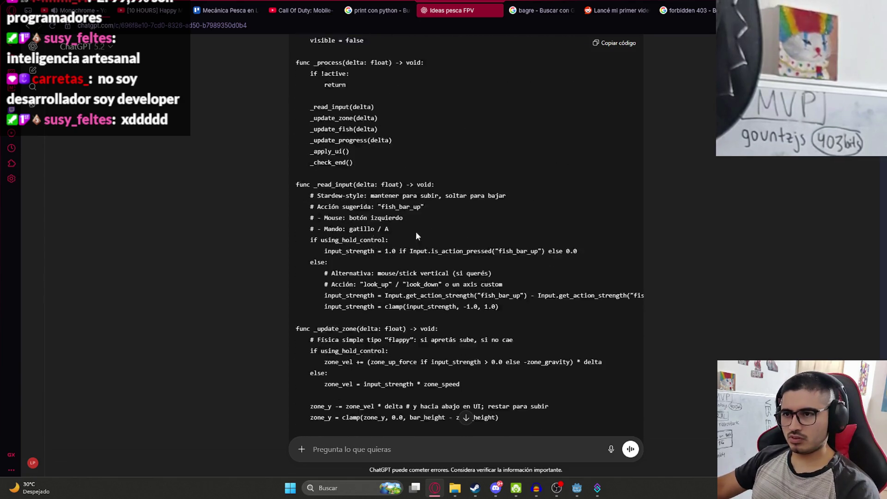
scroll(429, 255, down, 8)
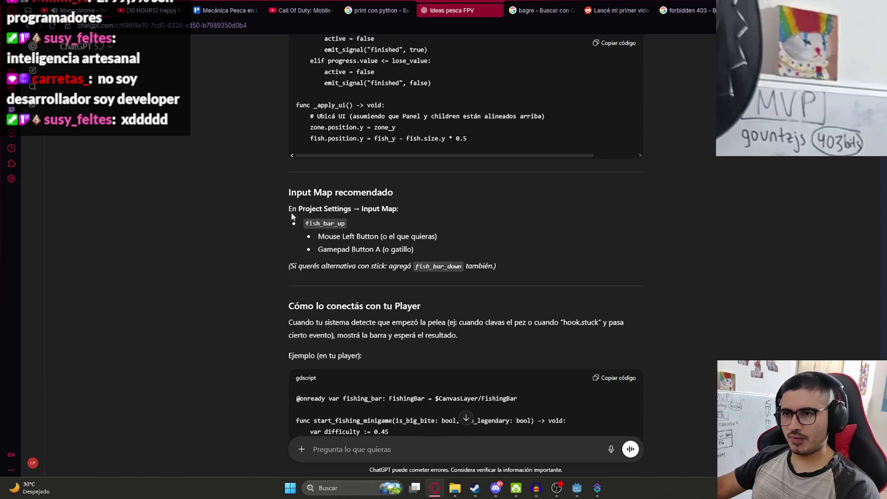
double_click(333, 225)
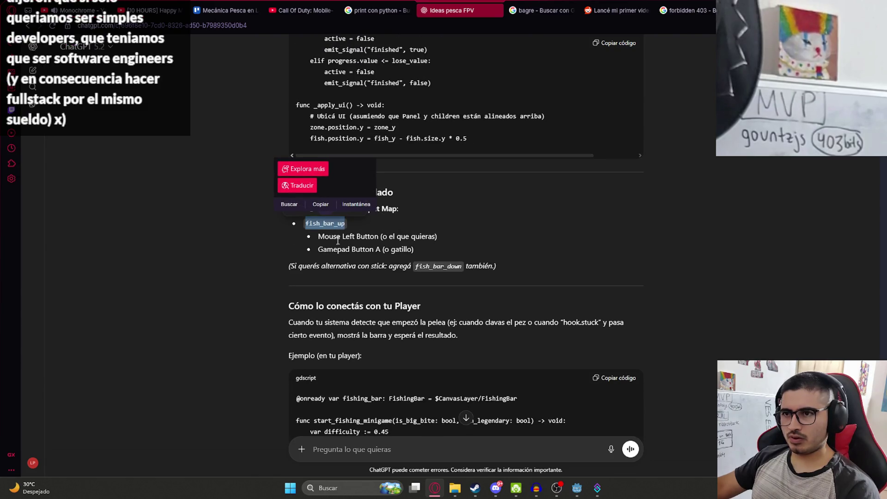
click(428, 251)
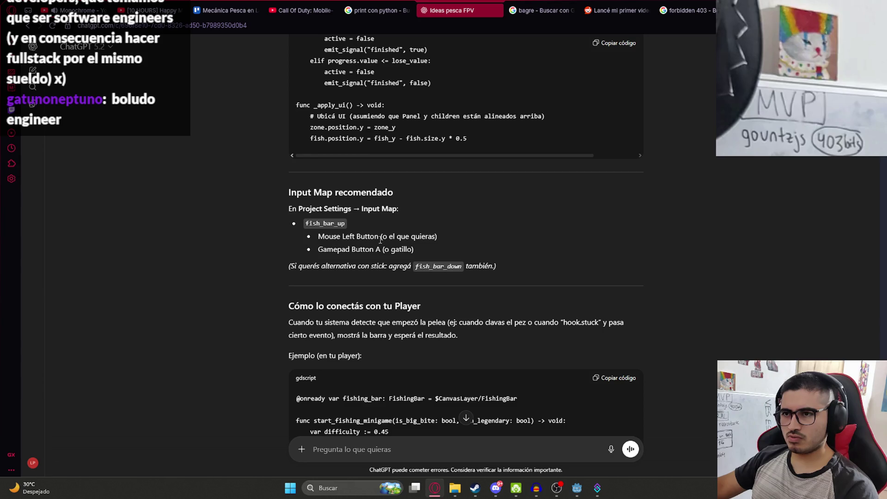
double_click(329, 239)
click(450, 242)
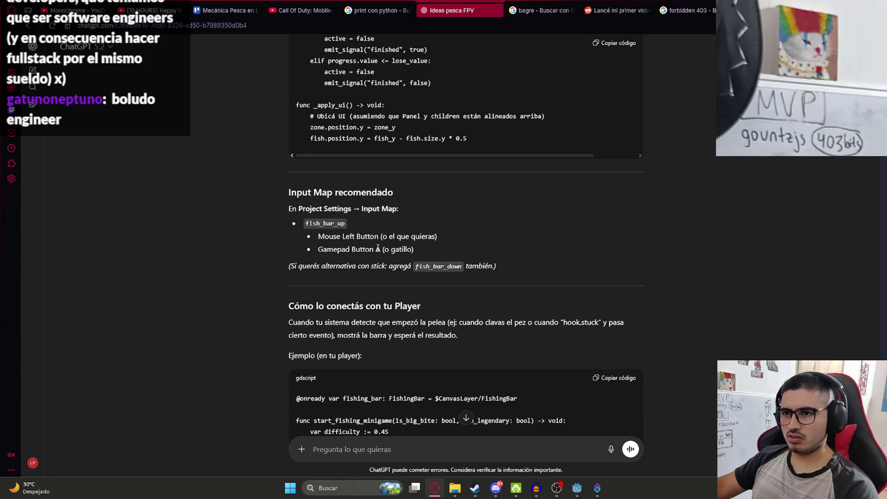
drag(313, 236, 470, 252)
click(402, 254)
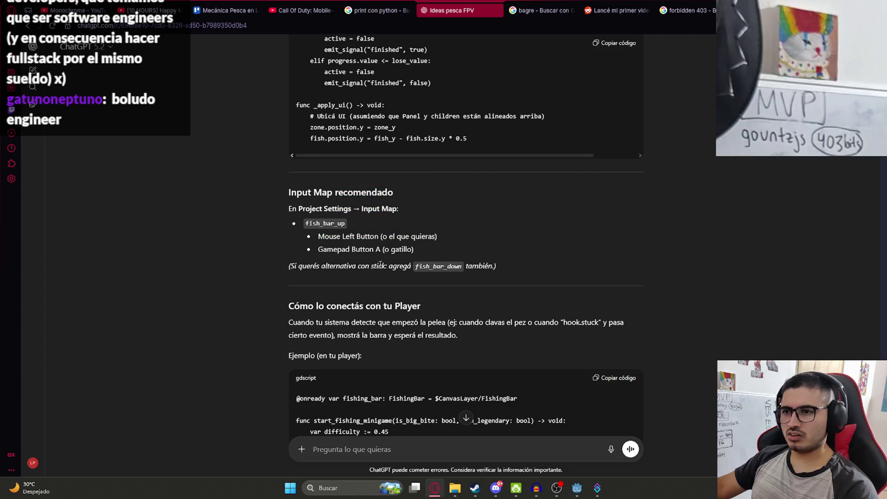
Scroll to the player connection example calling start_fishing_minigame and select its code.
scroll(438, 264, down, 4)
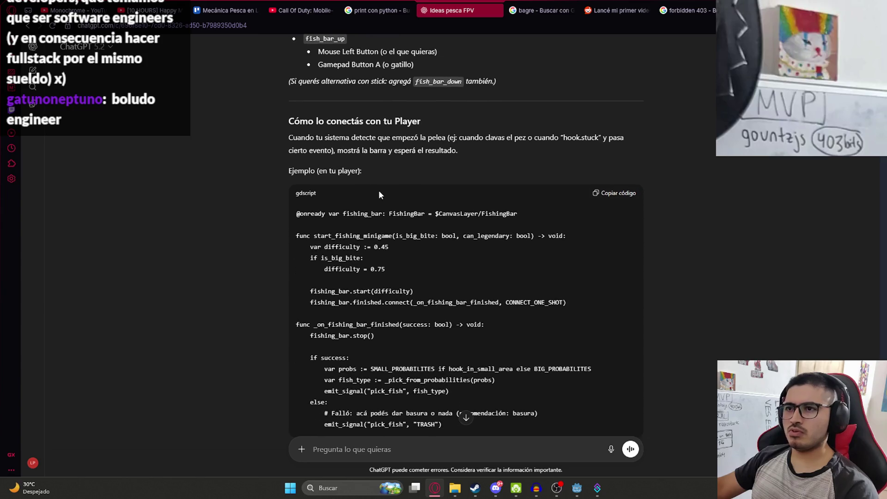
scroll(341, 203, down, 2)
mouse_move(323, 121)
mouse_down()
mouse_move(492, 321)
mouse_move(389, 308)
mouse_move(230, 131)
mouse_move(240, 119)
mouse_up()
click(420, 226)
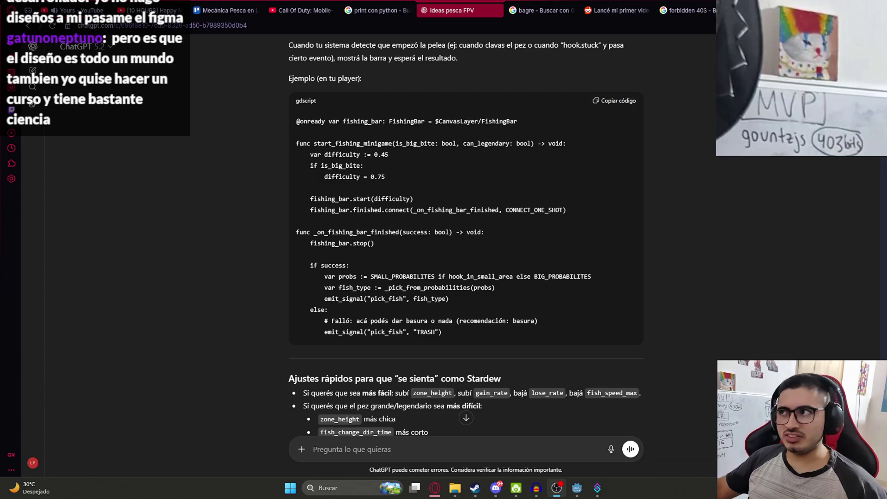
key(ctrl+t)
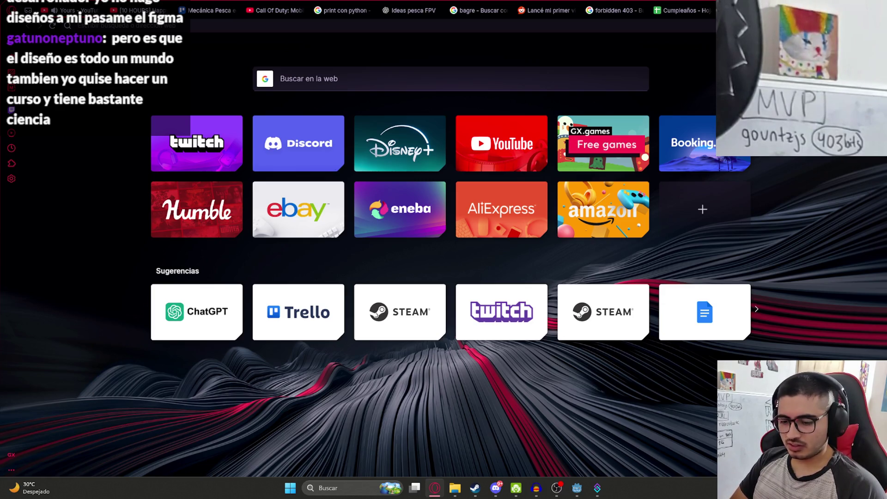
Run a web search and open the Infobras main page result.
text(figma)
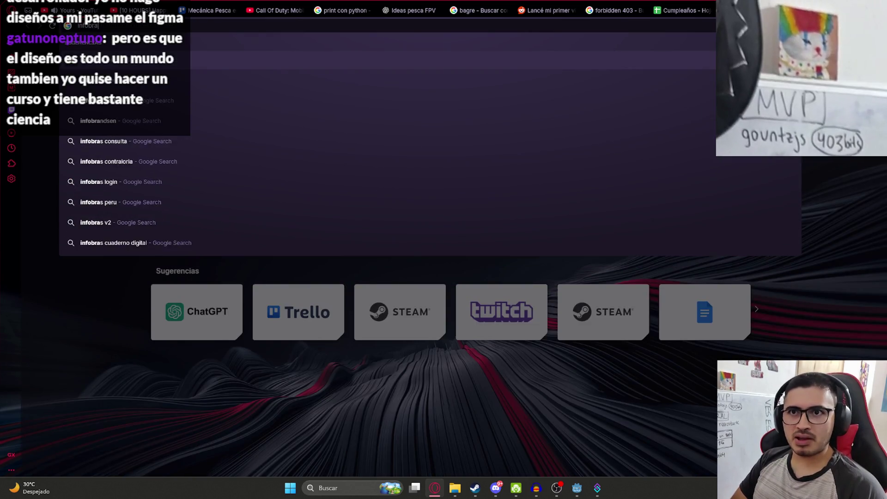
key(Return)
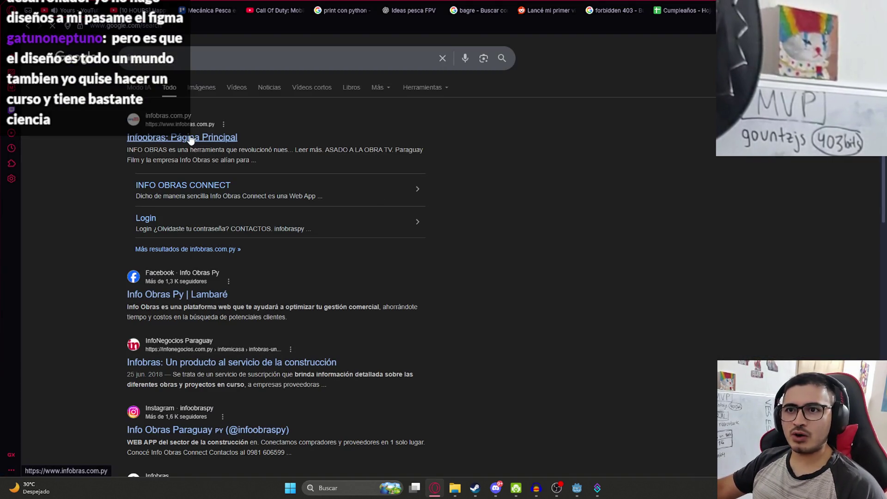
click(325, 176)
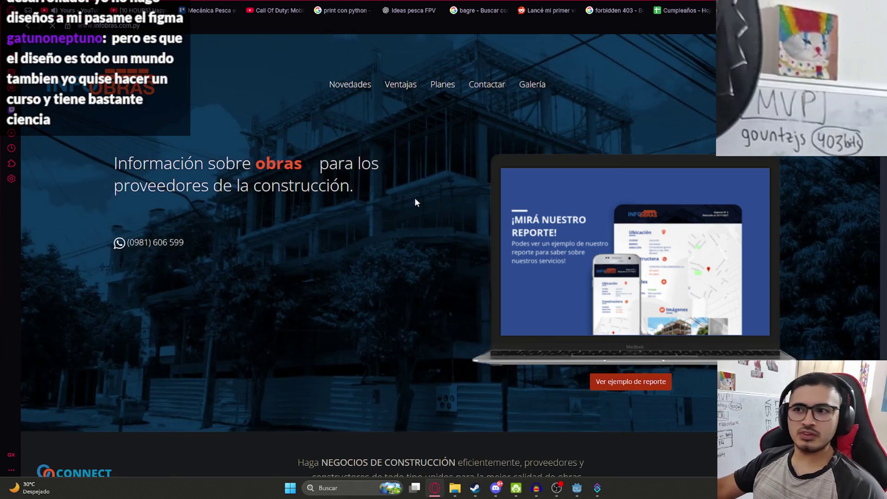
Turn off the dark-mode extension for the Infobras site.
click(813, 25)
click(709, 74)
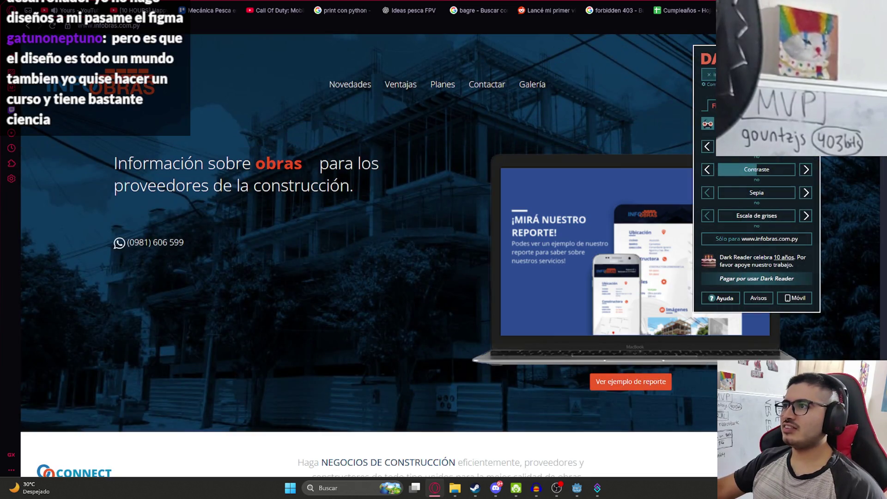
click(565, 115)
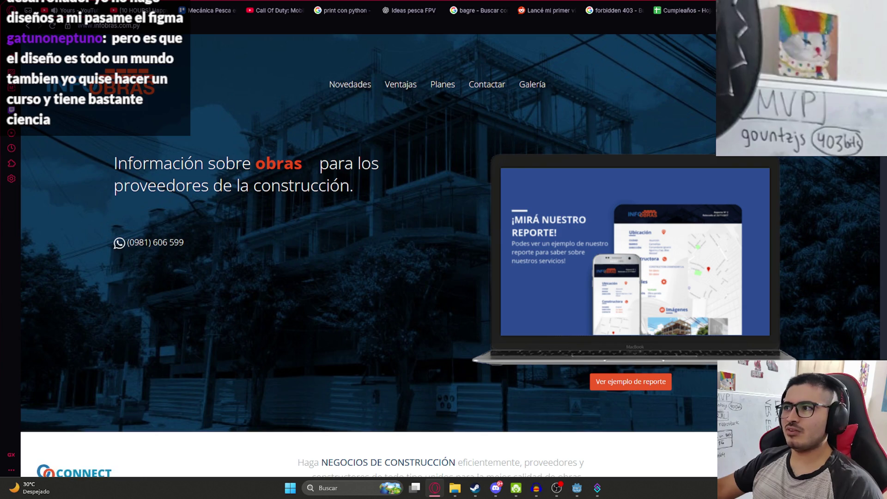
Page through the homepage news cards to pages 3, 2, 4, then 5.
scroll(140, 249, down, 9)
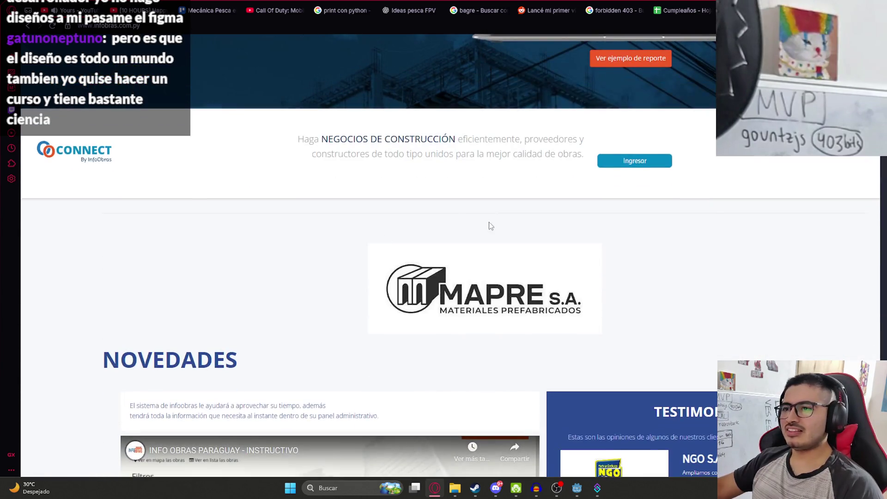
scroll(251, 170, up, 2)
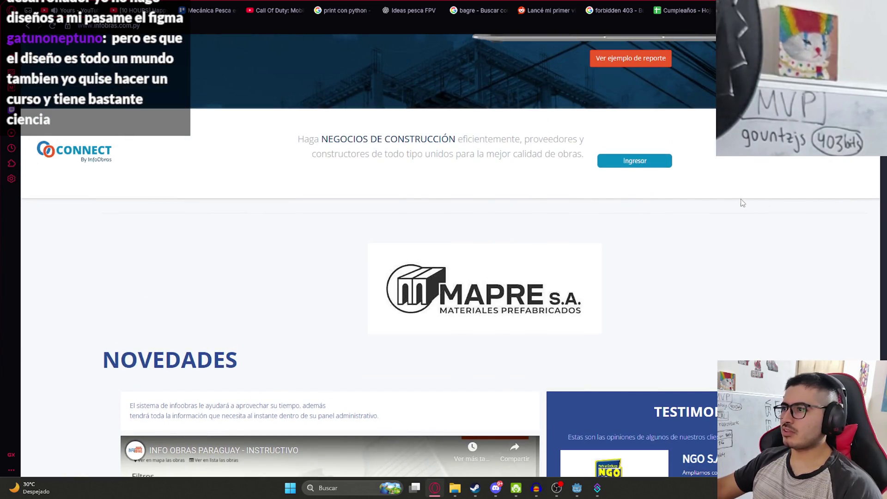
scroll(647, 208, down, 3)
scroll(481, 219, up, 3)
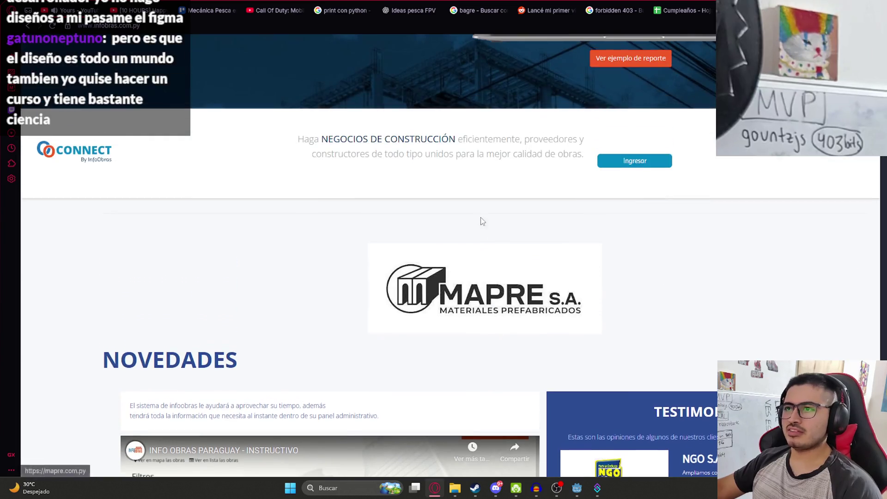
scroll(363, 229, down, 4)
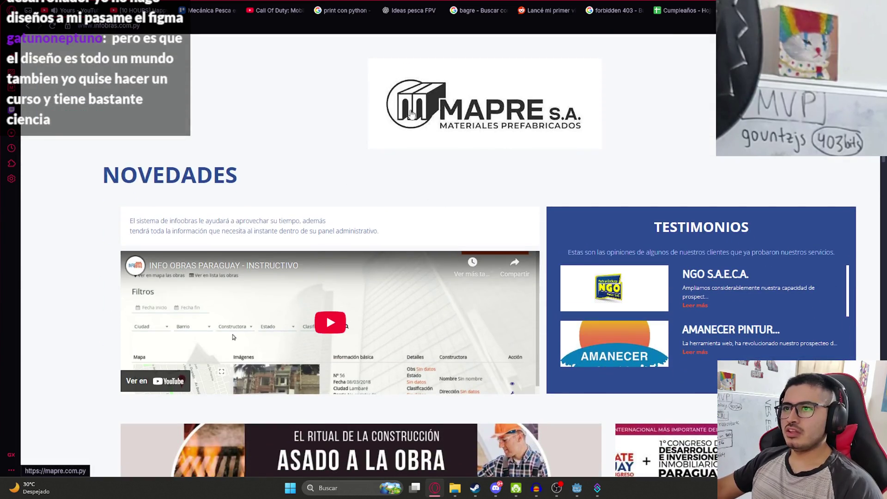
scroll(351, 99, down, 2)
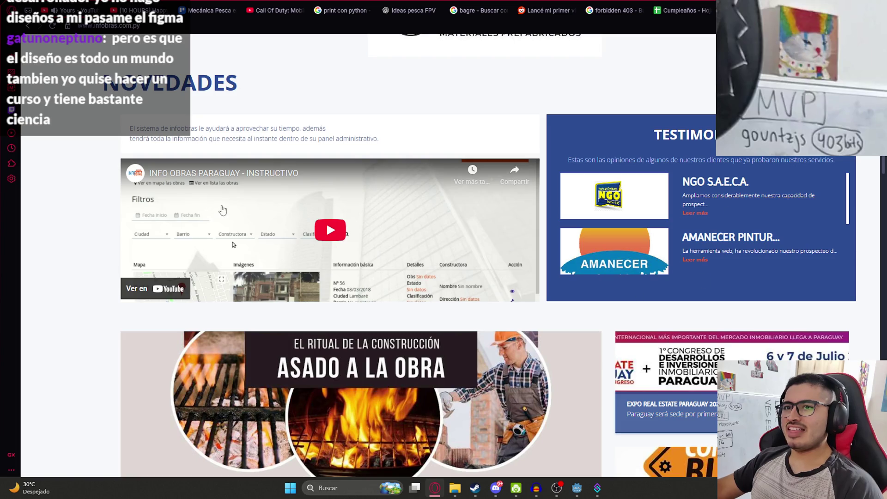
scroll(744, 186, down, 8)
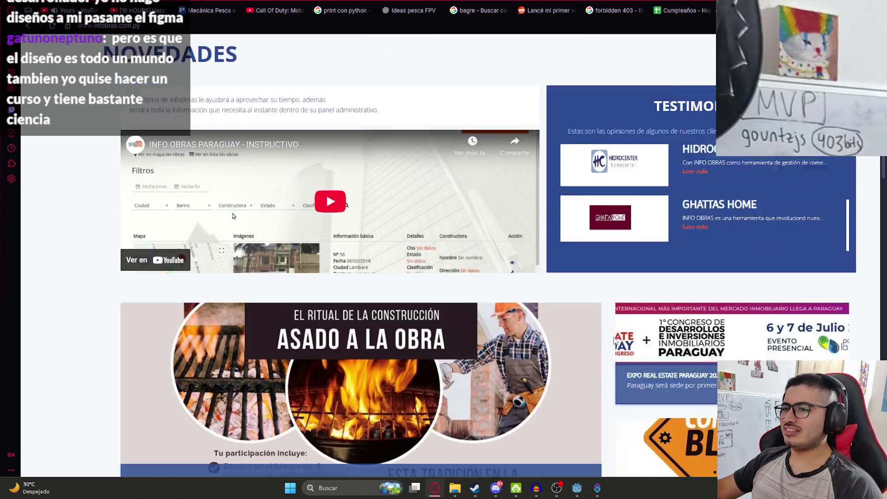
scroll(751, 176, up, 7)
scroll(684, 237, down, 5)
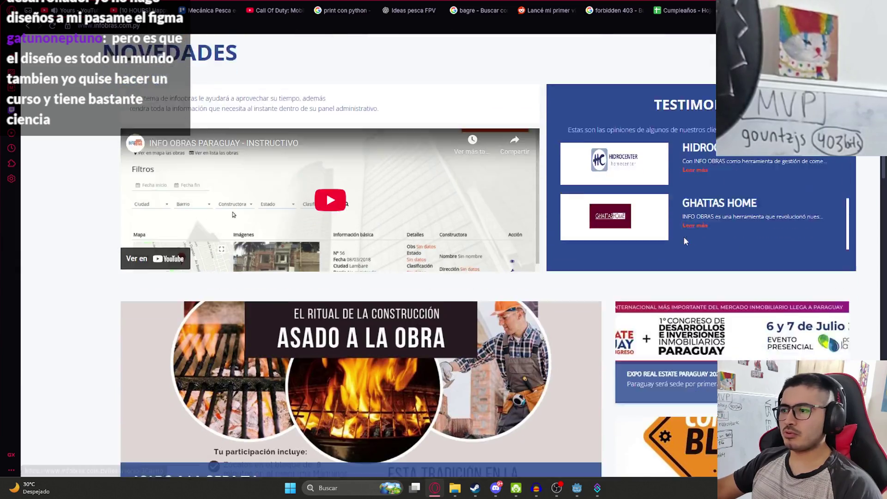
scroll(411, 189, up, 1)
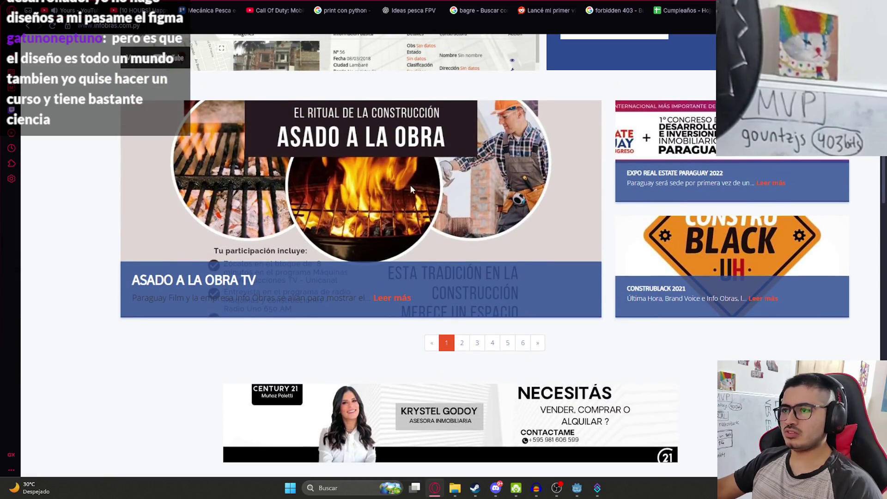
click(477, 344)
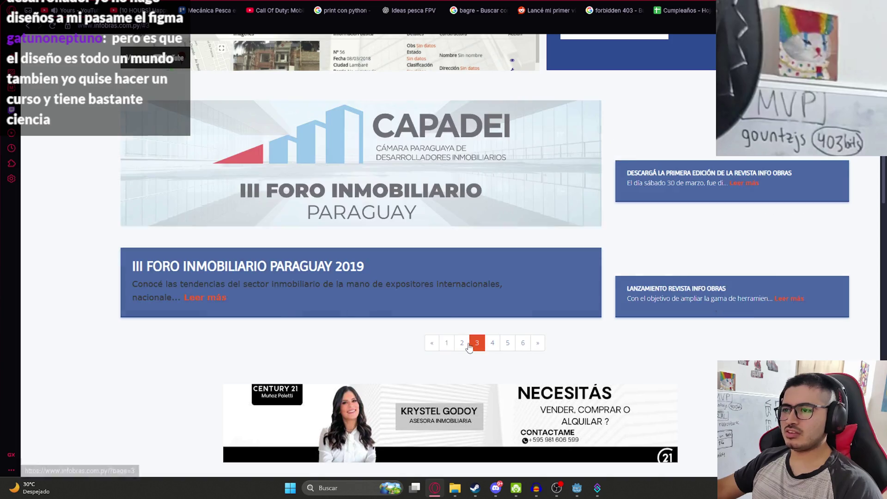
click(462, 344)
click(492, 344)
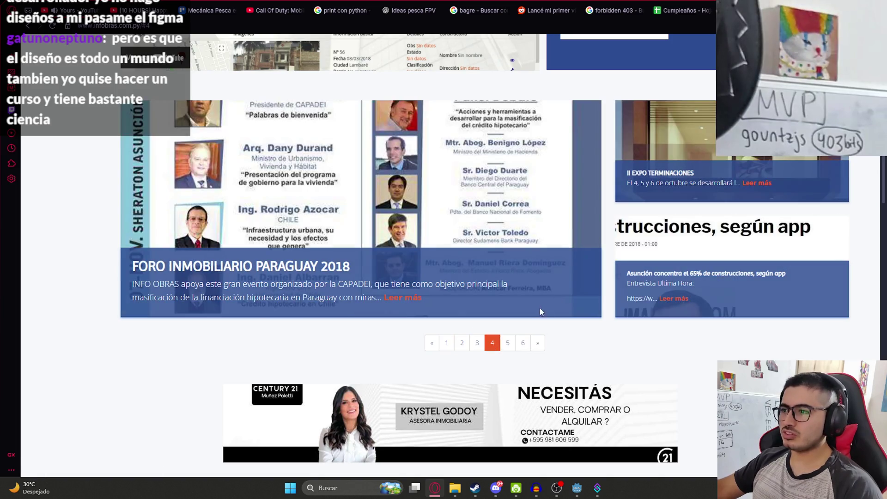
click(507, 341)
Scroll through the rest of the Info Obras page, including the Novedades, Ventajas and Planes sections.
scroll(370, 182, down, 5)
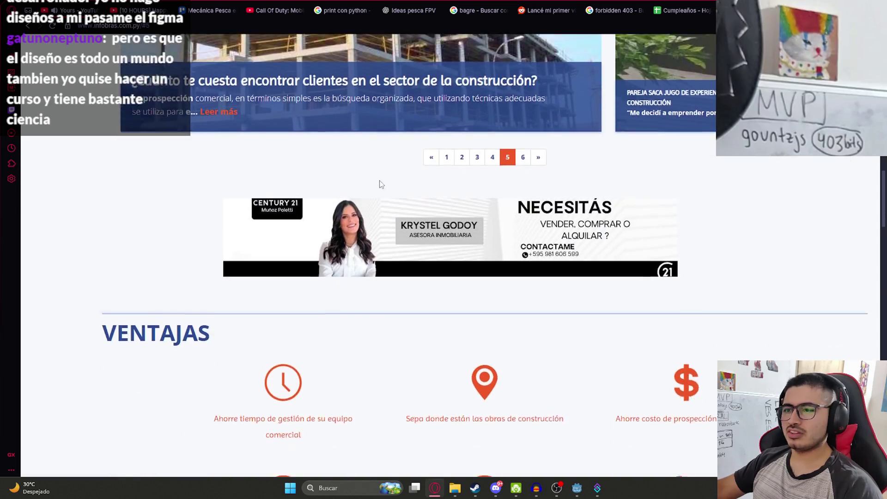
scroll(407, 214, down, 5)
scroll(645, 252, down, 2)
scroll(639, 264, up, 3)
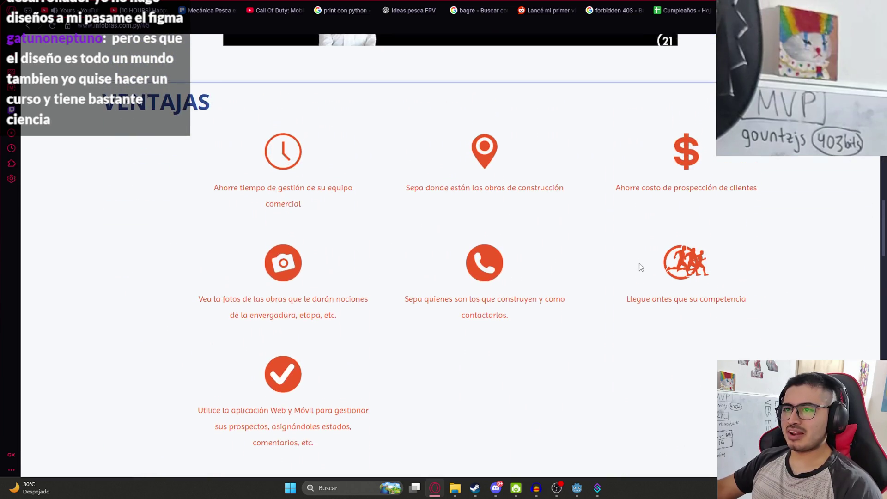
scroll(564, 296, down, 10)
scroll(578, 259, down, 5)
scroll(537, 290, up, 10)
scroll(440, 289, down, 2)
scroll(439, 289, down, 9)
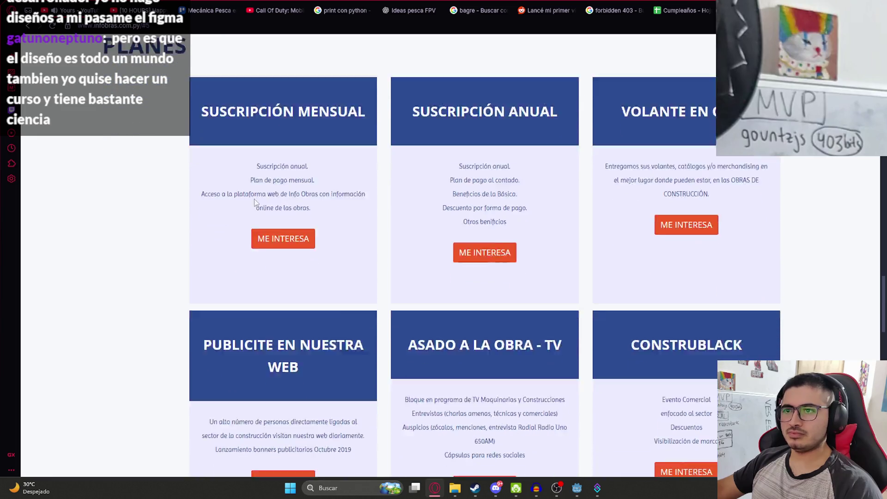
scroll(421, 87, down, 10)
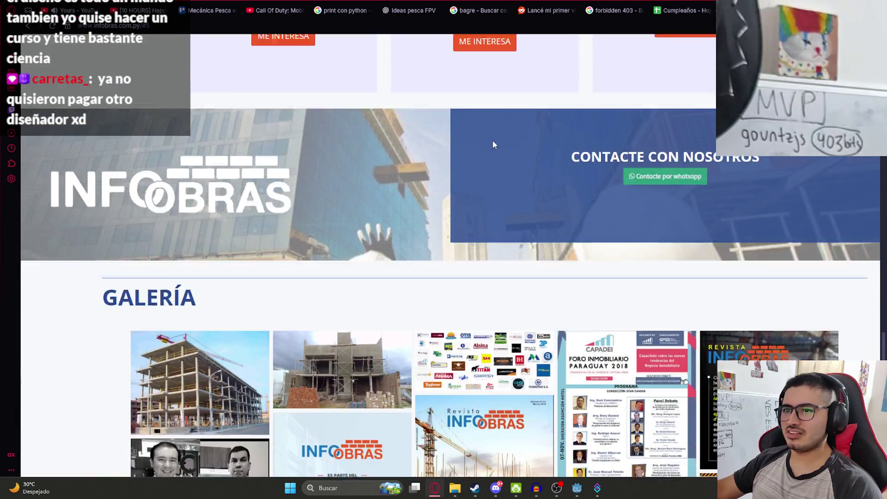
scroll(491, 148, down, 8)
scroll(301, 211, up, 12)
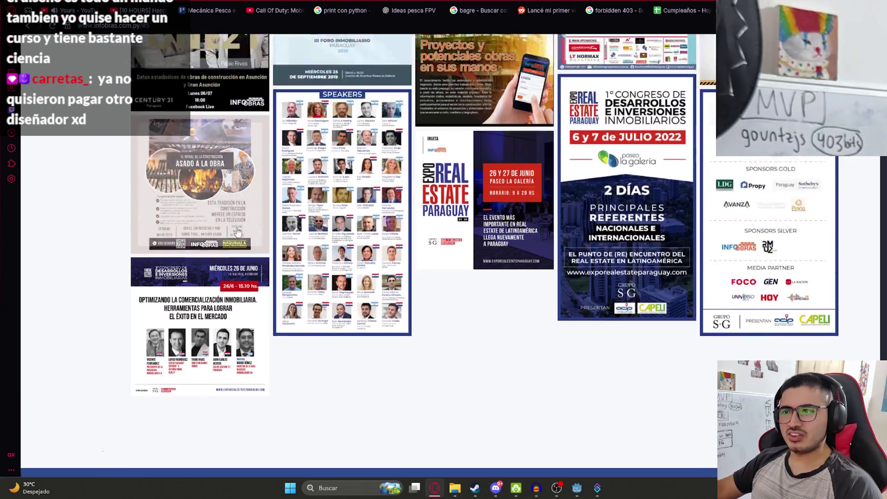
scroll(301, 212, down, 15)
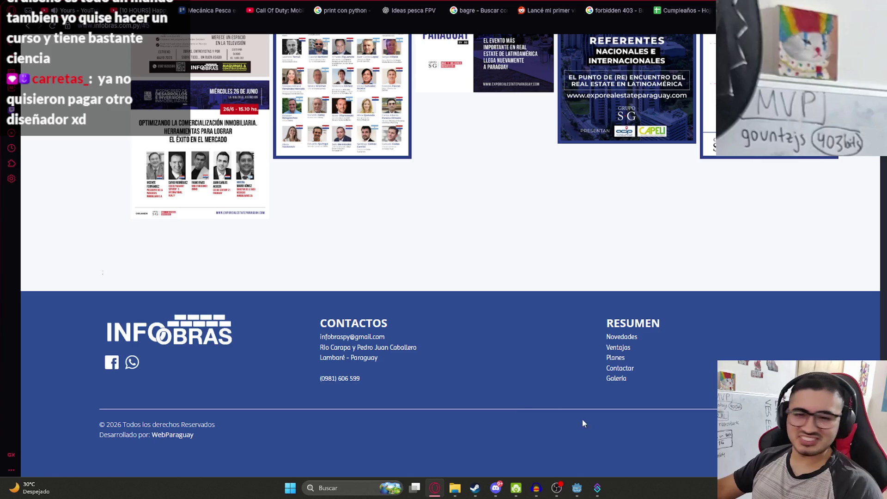
scroll(570, 429, up, 20)
scroll(484, 306, down, 8)
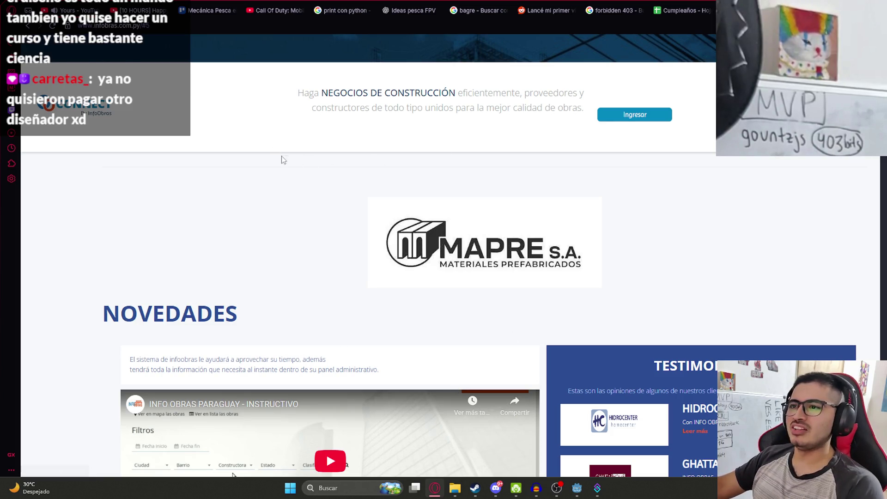
scroll(317, 192, down, 9)
scroll(263, 229, up, 5)
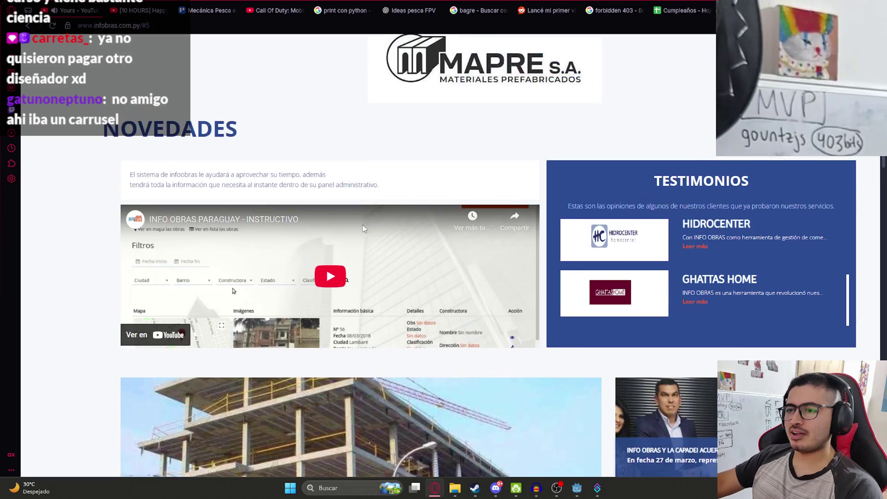
scroll(239, 137, up, 5)
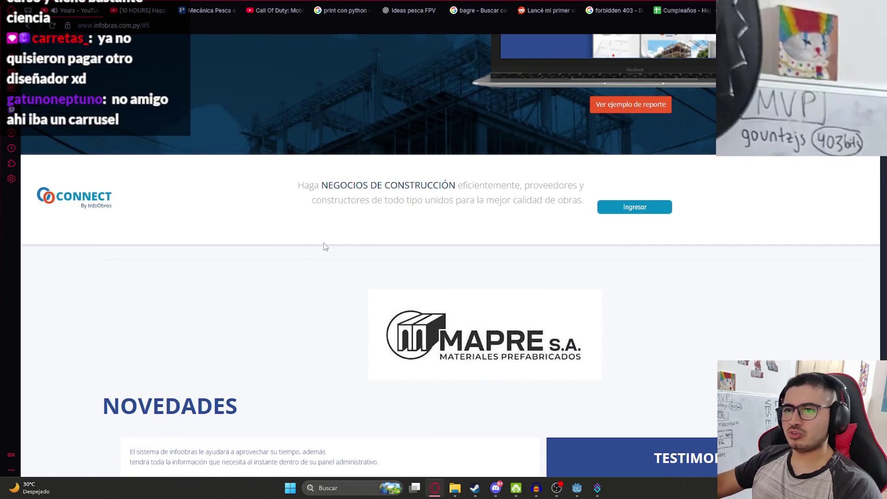
scroll(317, 250, down, 15)
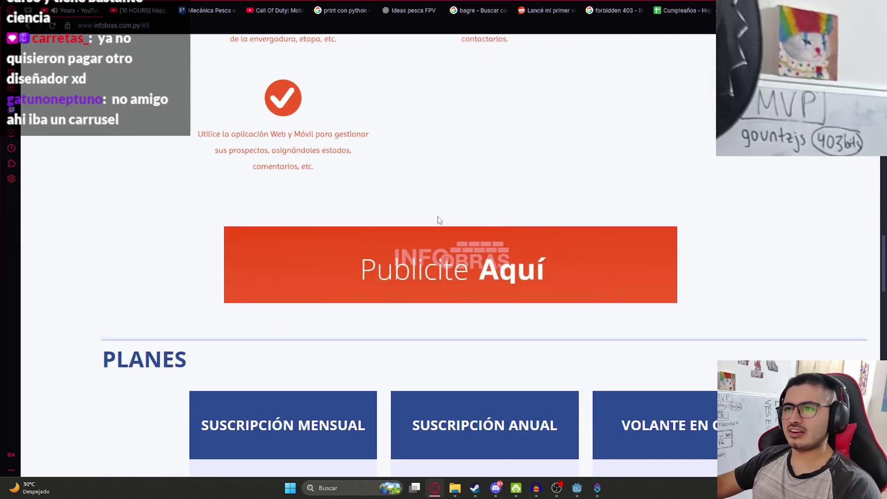
scroll(438, 222, up, 8)
scroll(462, 296, up, 12)
scroll(416, 314, down, 3)
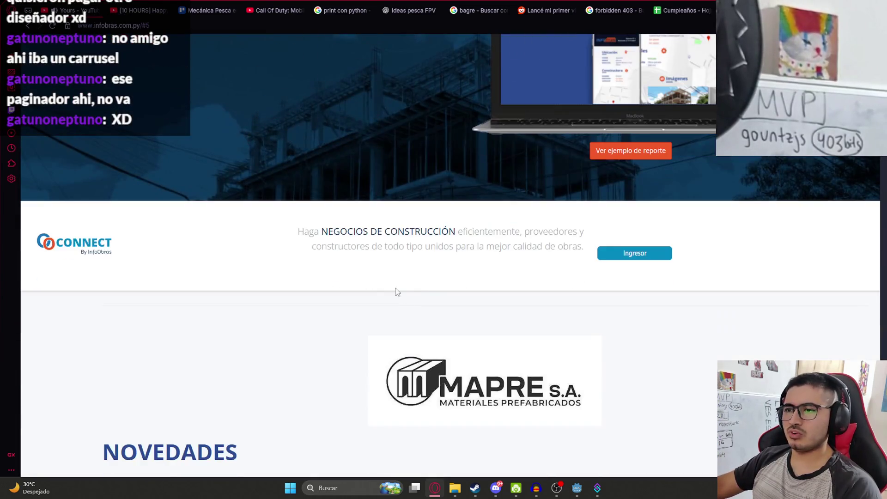
scroll(420, 290, down, 6)
scroll(404, 223, up, 6)
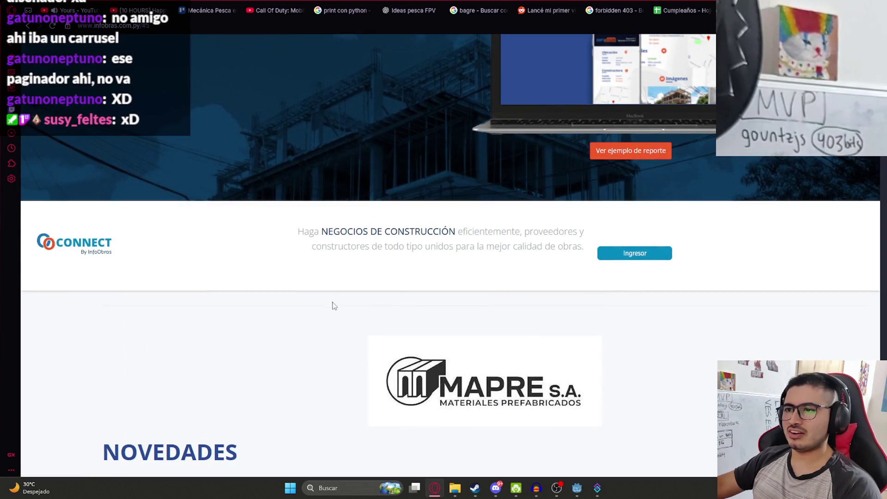
scroll(332, 302, down, 20)
scroll(695, 263, down, 15)
scroll(534, 400, up, 17)
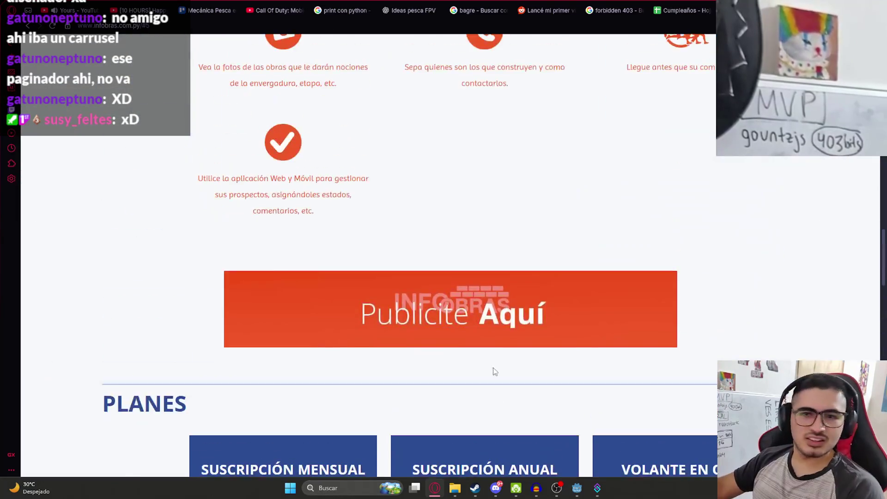
scroll(283, 346, down, 5)
scroll(337, 48, up, 20)
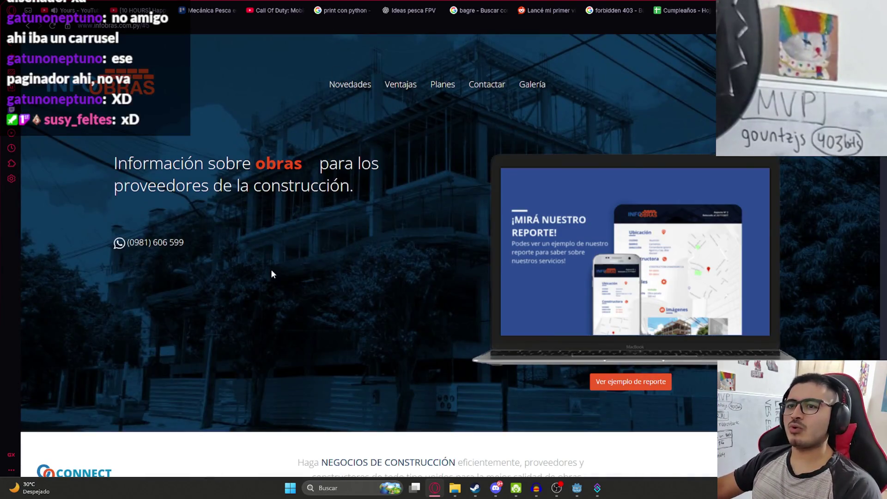
scroll(271, 274, down, 7)
scroll(348, 320, down, 2)
scroll(353, 258, up, 1)
scroll(380, 296, down, 10)
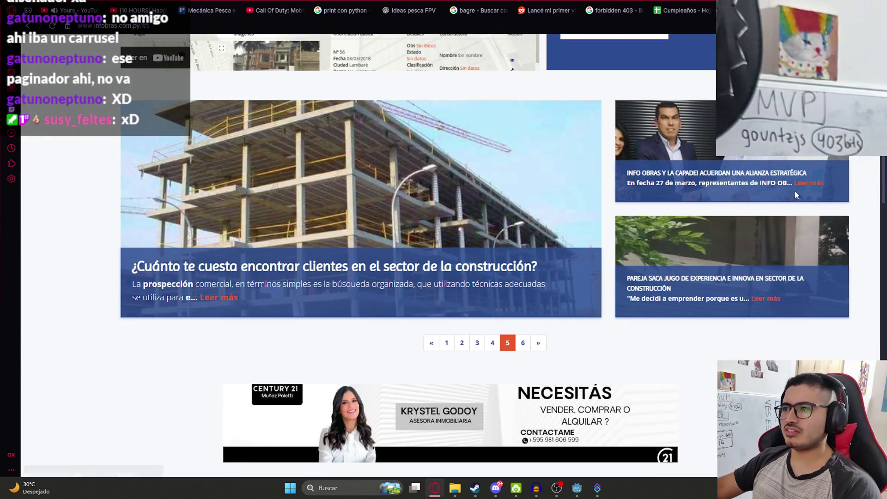
scroll(376, 254, down, 6)
scroll(425, 330, down, 3)
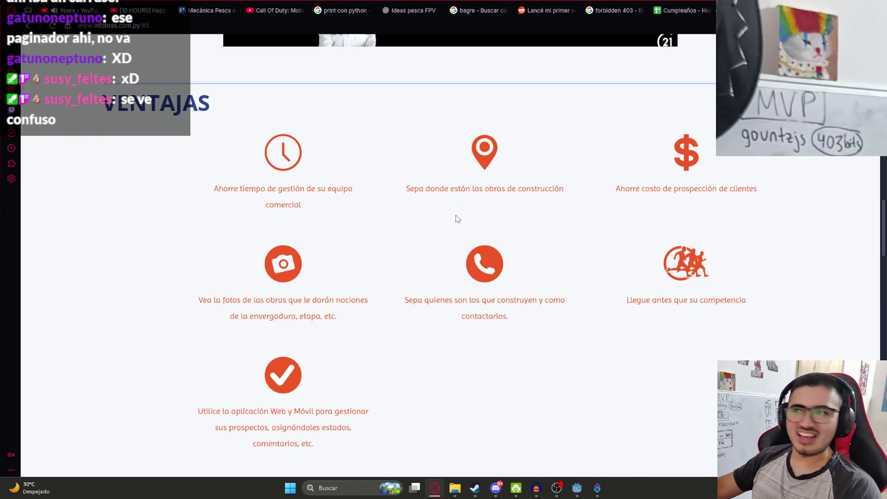
scroll(456, 218, up, 10)
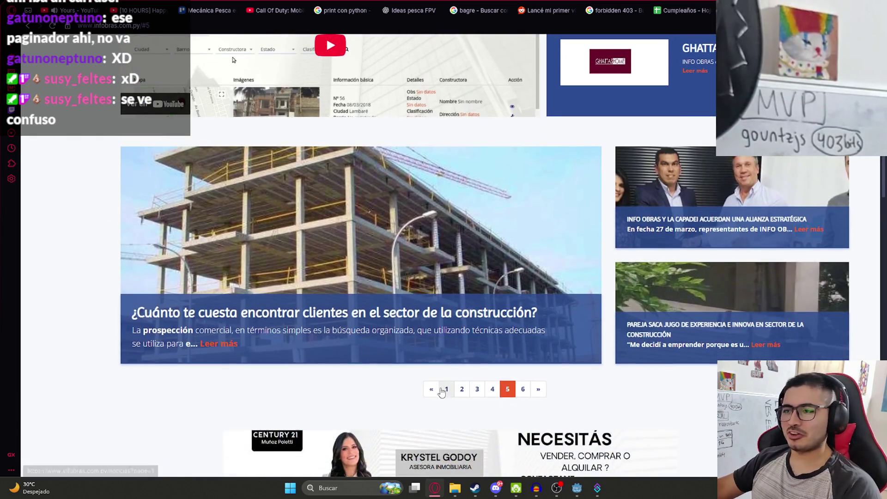
click(445, 389)
click(461, 390)
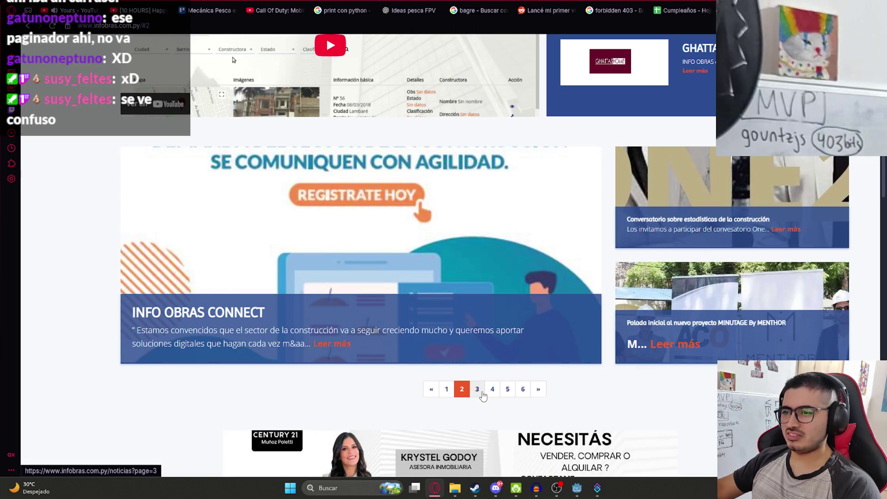
click(478, 390)
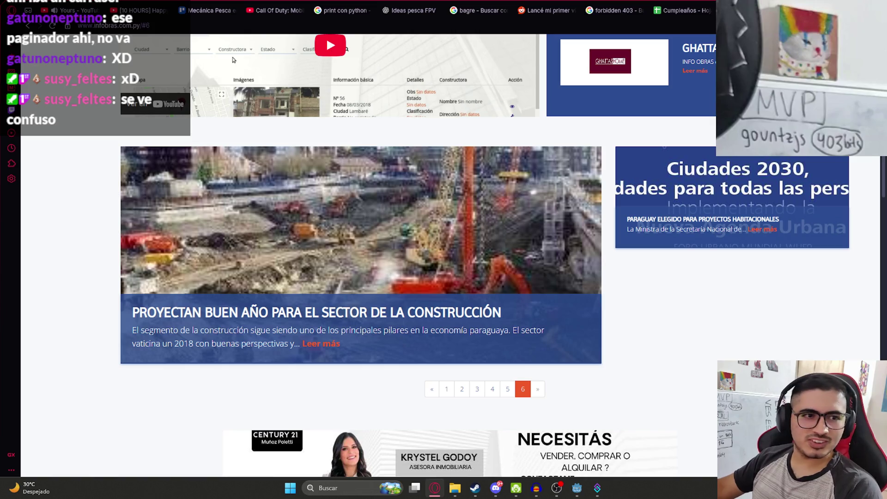
scroll(710, 344, up, 15)
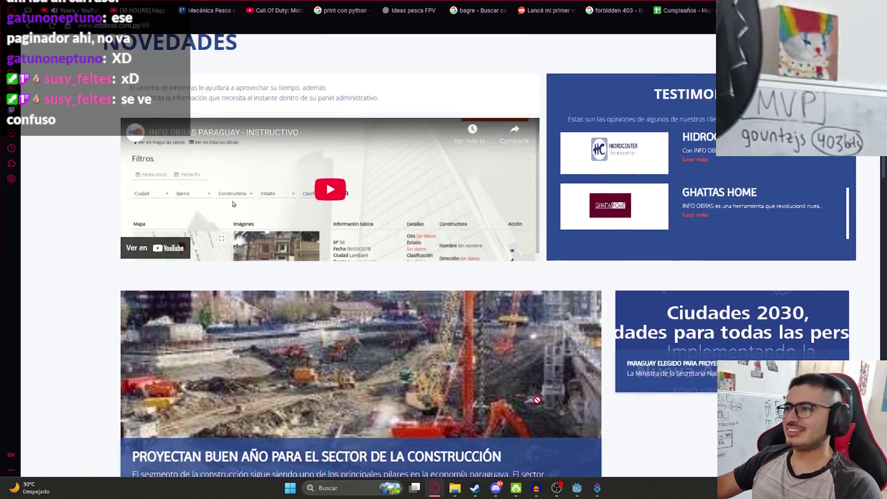
scroll(801, 255, down, 20)
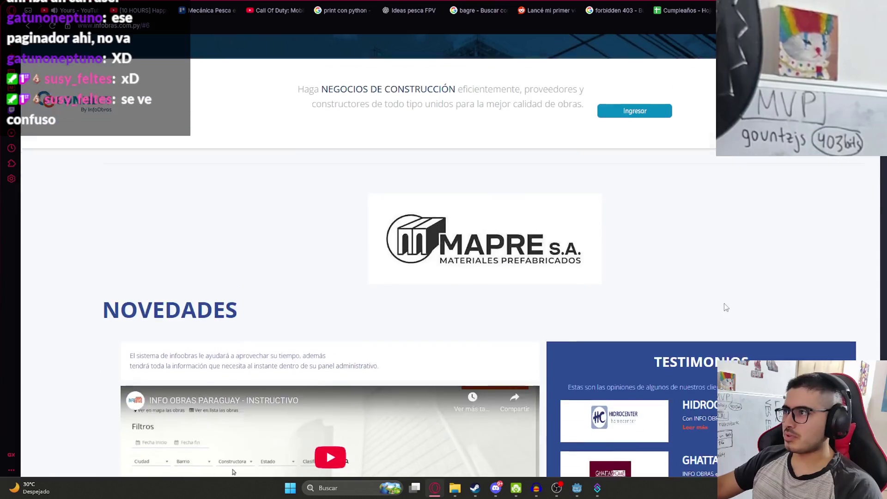
scroll(651, 381, down, 8)
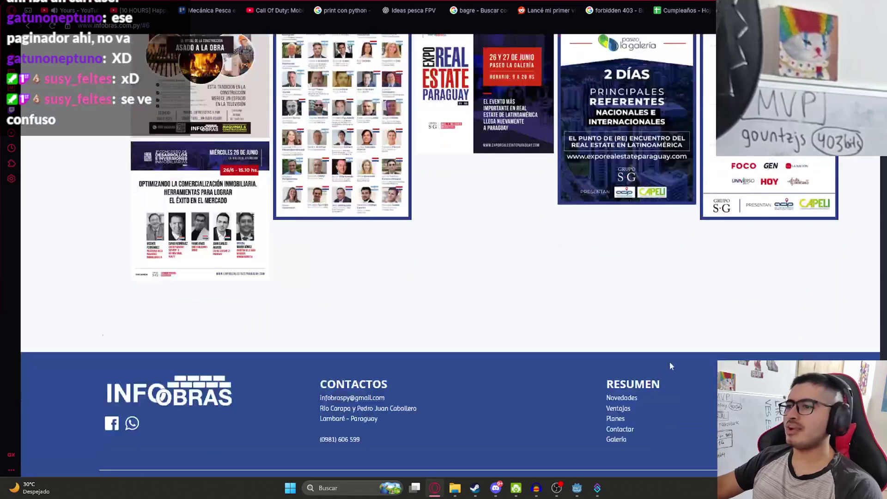
scroll(516, 410, up, 20)
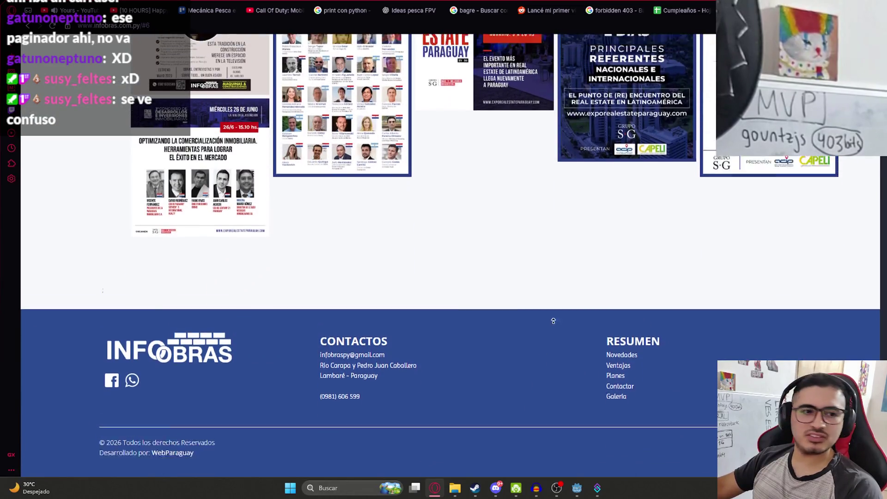
scroll(384, 404, down, 6)
scroll(347, 412, up, 6)
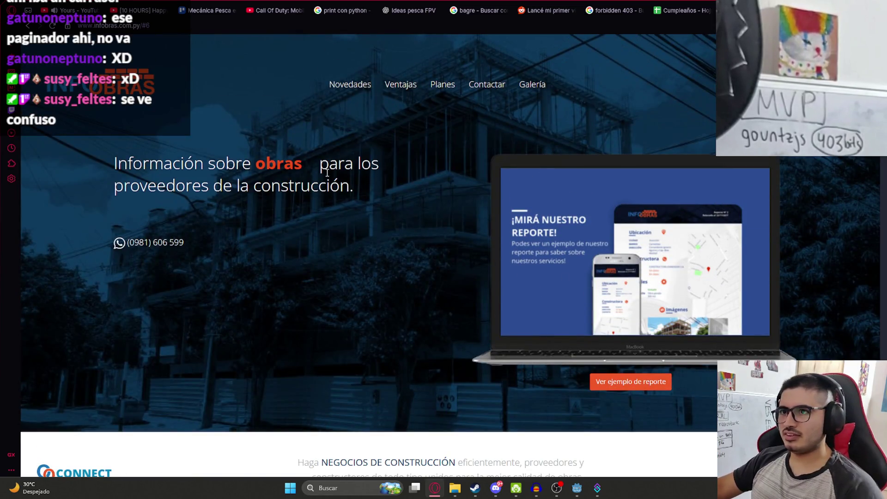
scroll(341, 253, down, 2)
scroll(357, 246, up, 2)
scroll(374, 259, up, 9)
scroll(381, 259, down, 9)
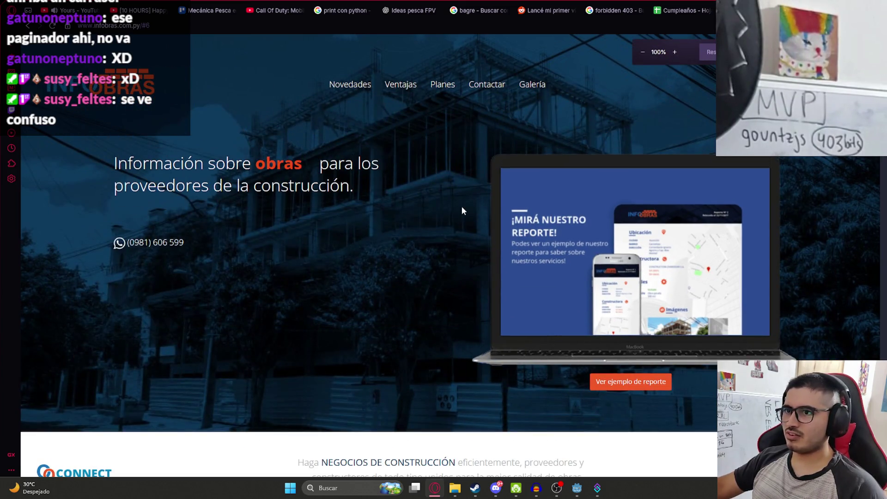
scroll(464, 211, down, 20)
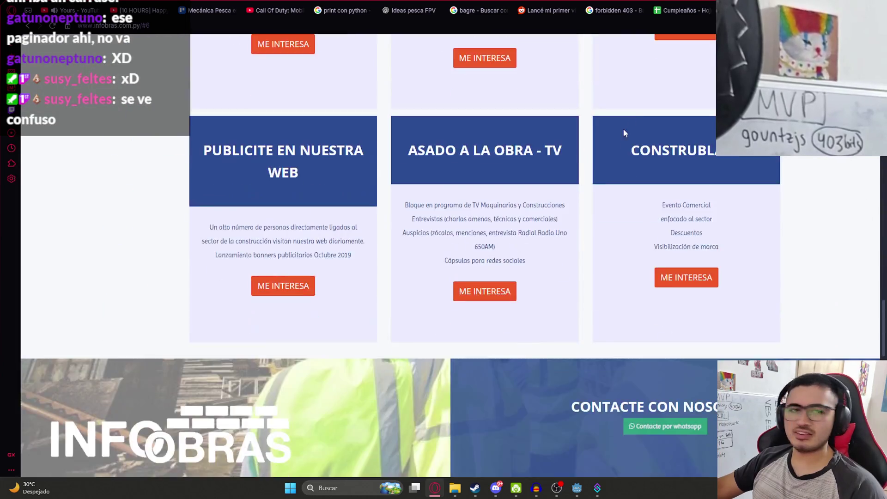
scroll(623, 133, down, 15)
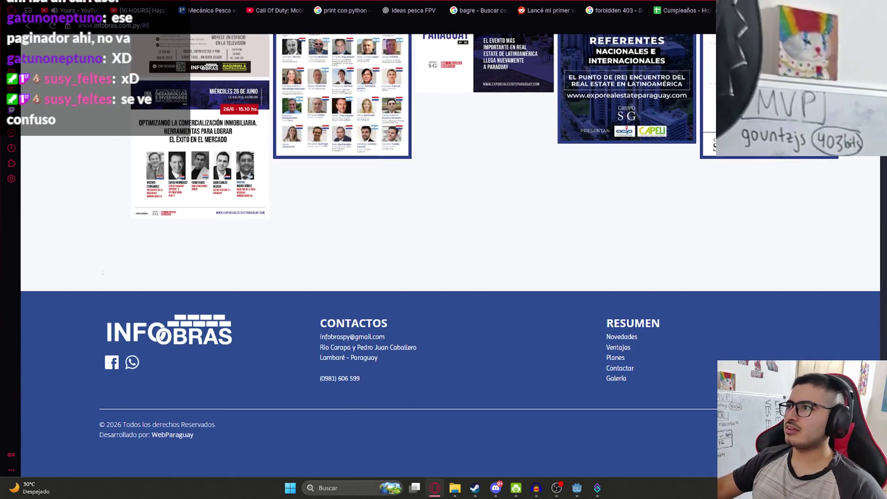
scroll(328, 251, up, 10)
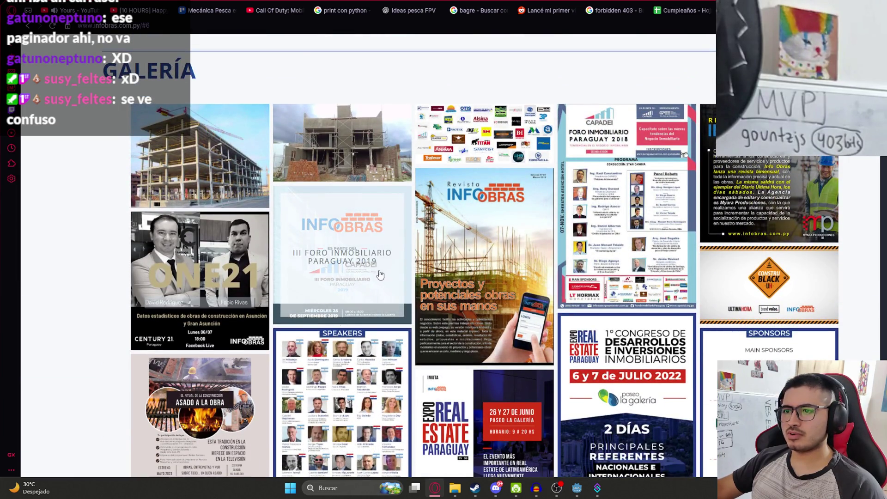
scroll(613, 290, up, 4)
scroll(614, 290, up, 15)
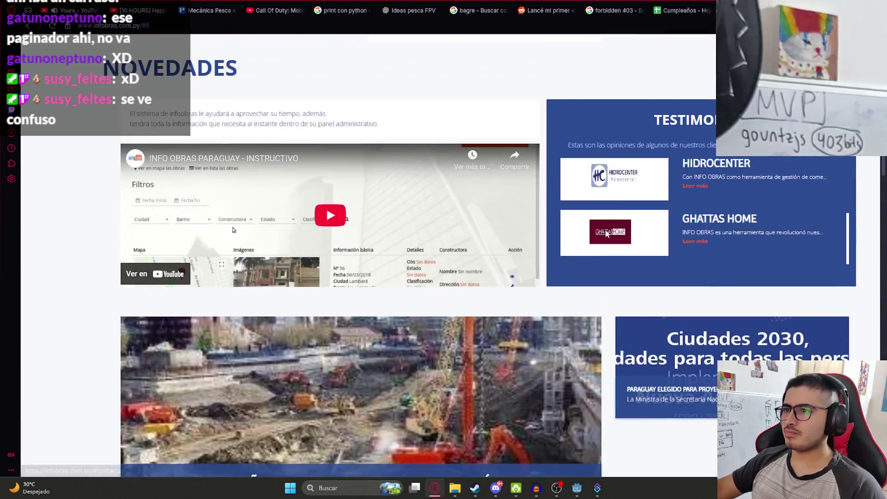
key(ctrl+Tab)
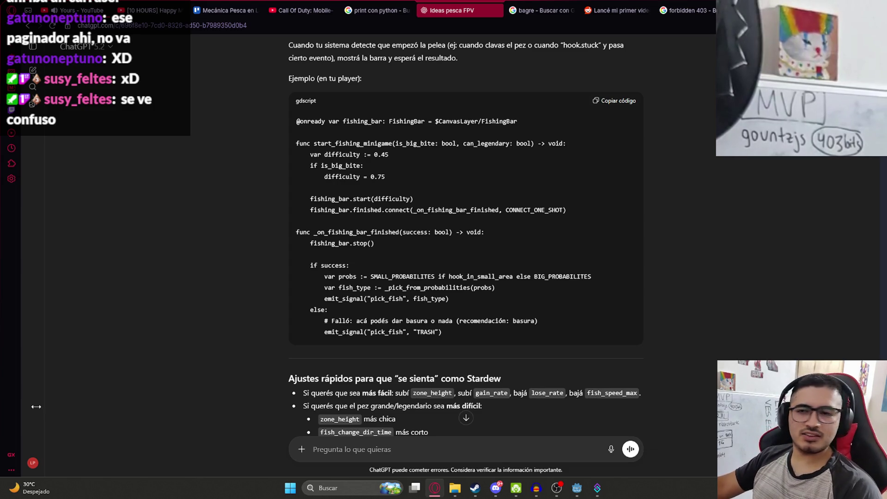
In Godot, collapse the fishing_rod branch and reveal FishingPlayer.tscn in the FileSystem.
scroll(374, 362, up, 7)
click(577, 488)
scroll(378, 137, up, 2)
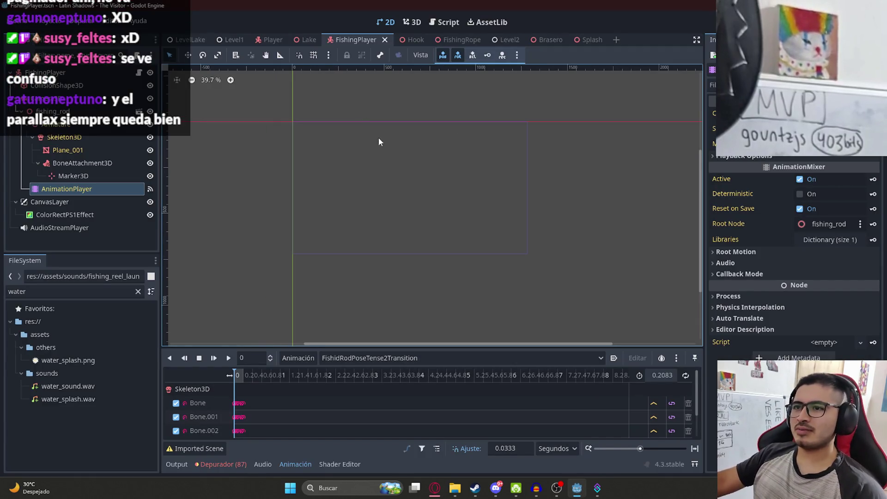
scroll(322, 137, down, 3)
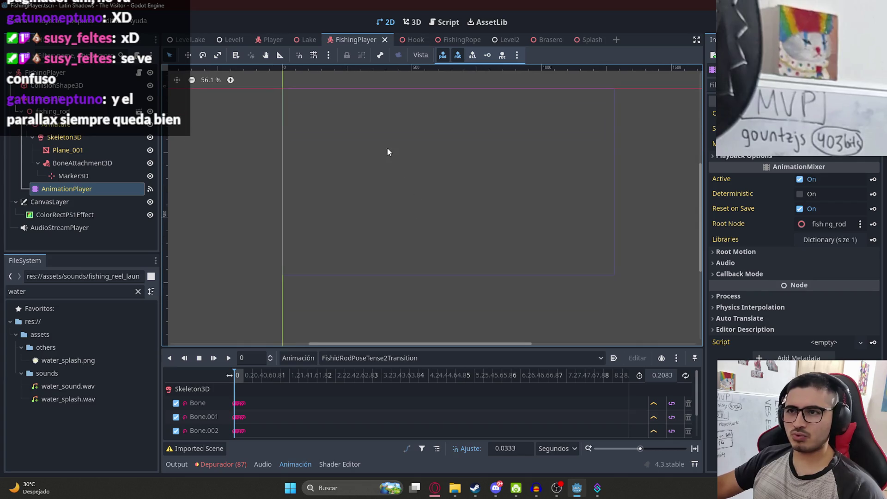
click(21, 111)
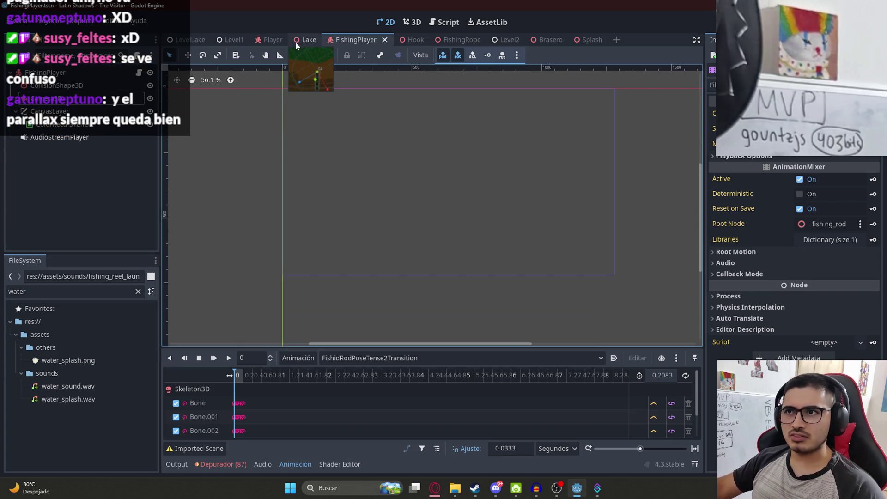
right_click(338, 39)
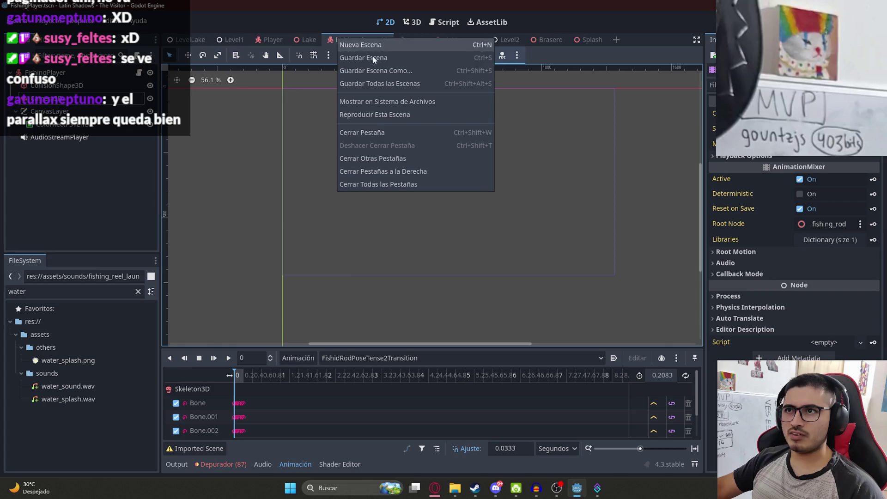
click(406, 100)
Start a new scene in the Fishing folder, then return to the ChatGPT answer.
right_click(70, 407)
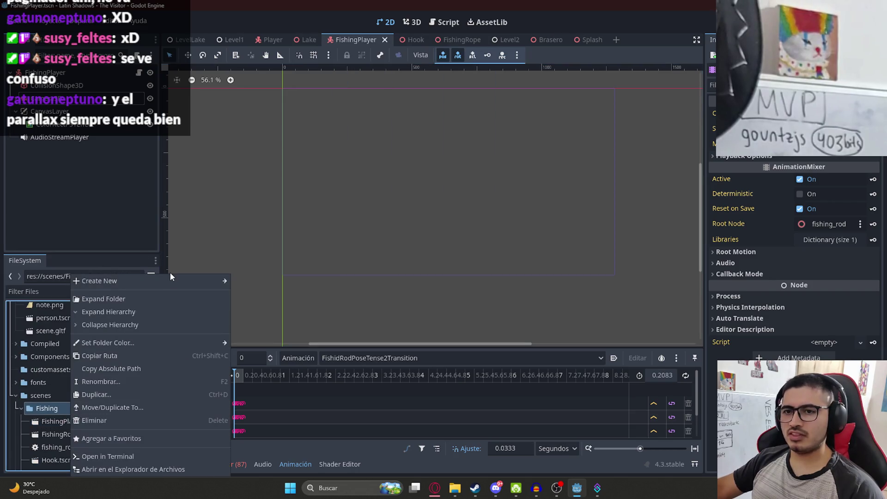
mouse_move(171, 282)
click(245, 296)
key(alt+Tab)
scroll(397, 314, up, 15)
scroll(398, 314, up, 15)
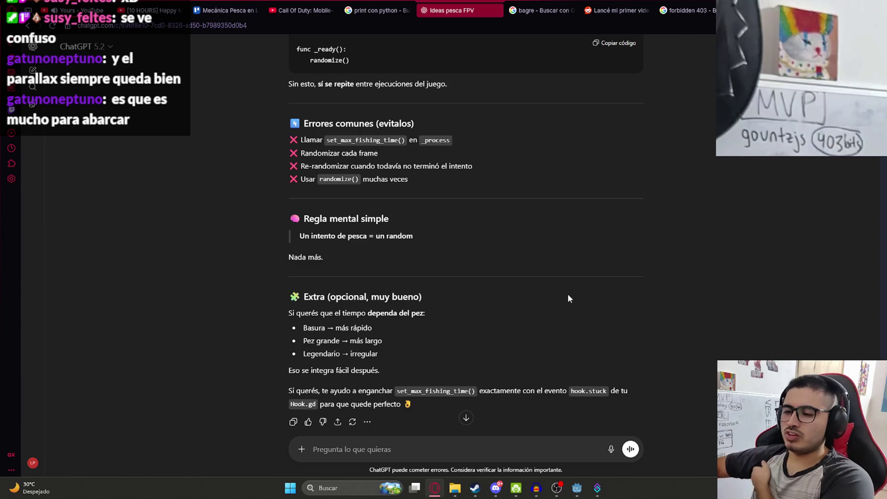
scroll(567, 293, down, 9)
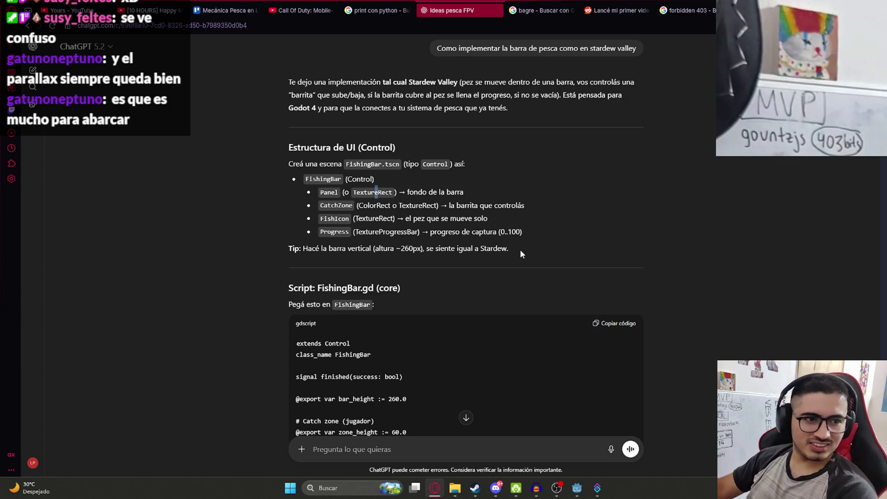
scroll(578, 264, down, 1)
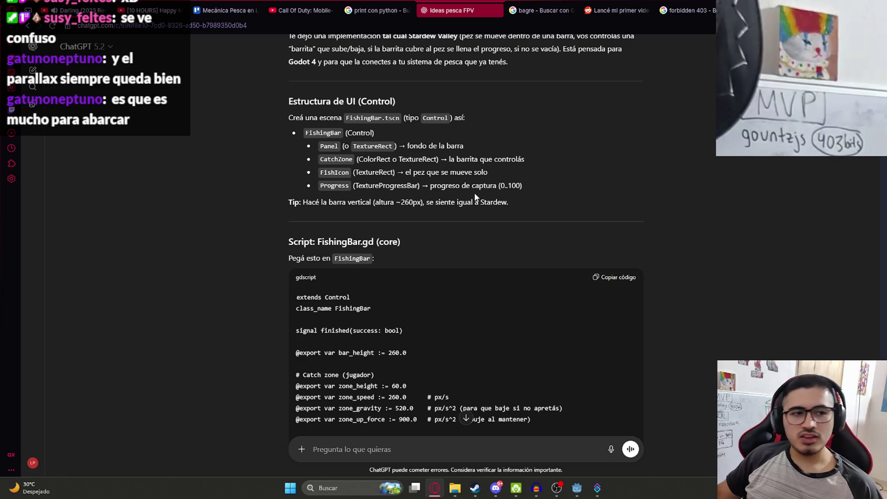
scroll(462, 203, up, 3)
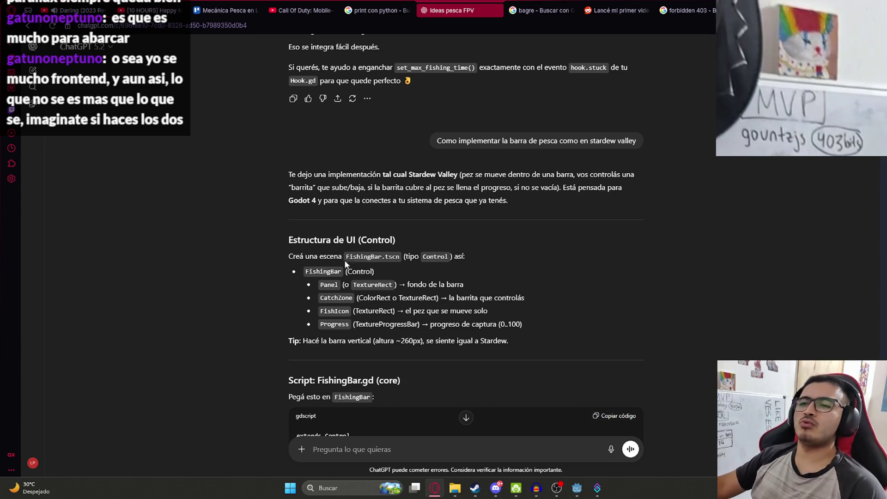
scroll(291, 254, down, 2)
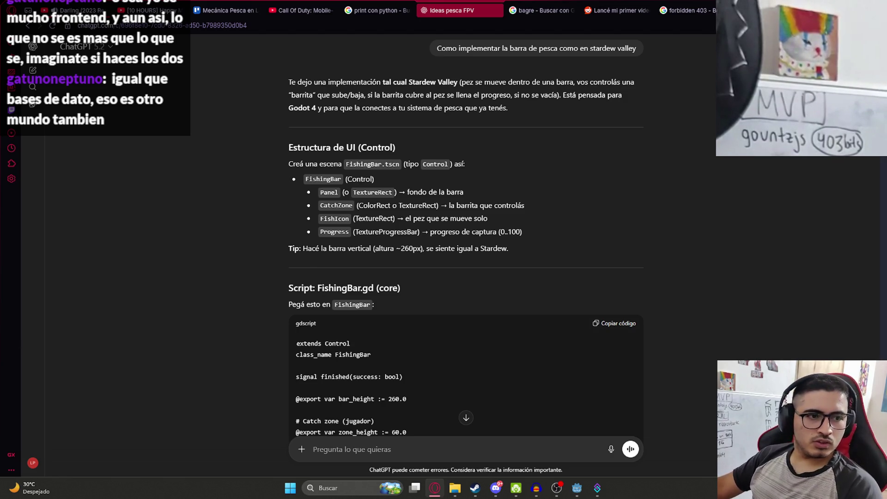
key(alt+Tab)
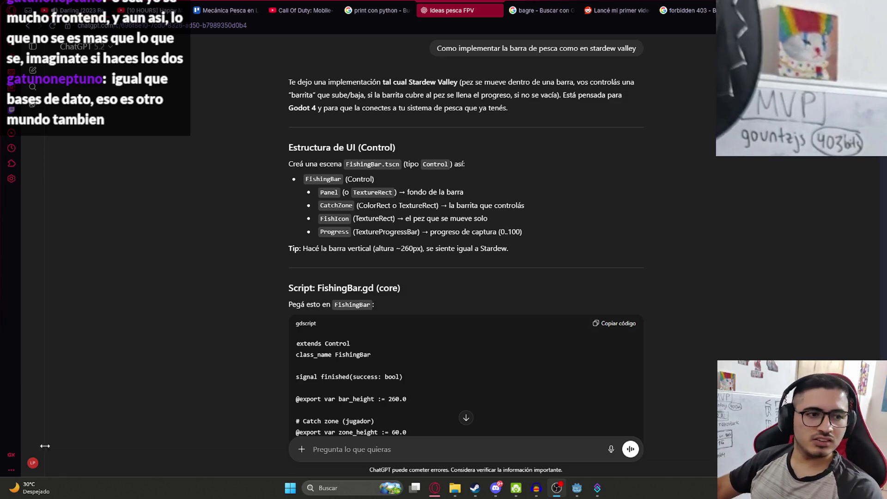
scroll(493, 220, up, 2)
scroll(462, 277, down, 2)
Select the FishingBar name in ChatGPT and bring back Godot's new-scene setup.
double_click(364, 164)
click(556, 488)
click(577, 487)
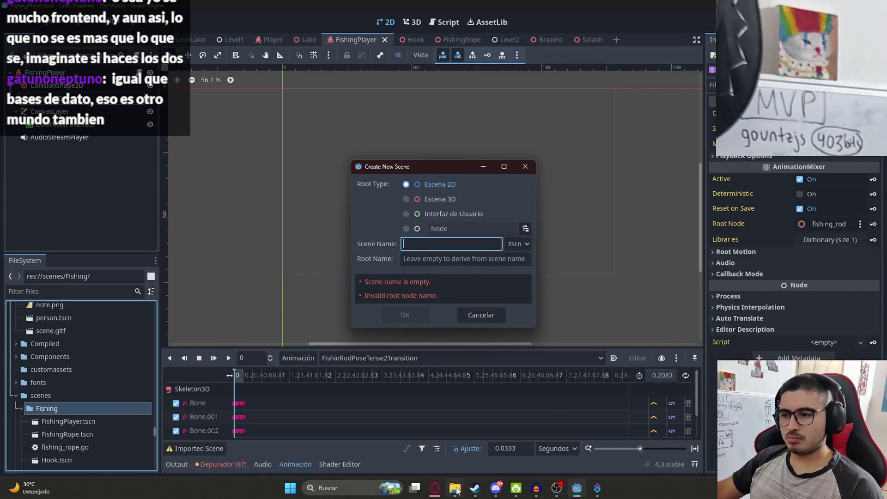
click(436, 490)
click(436, 493)
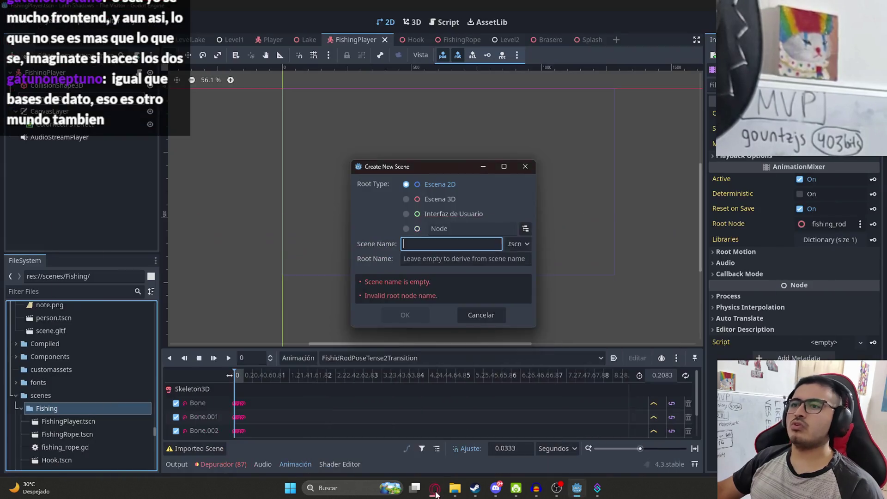
click(436, 493)
click(436, 493)
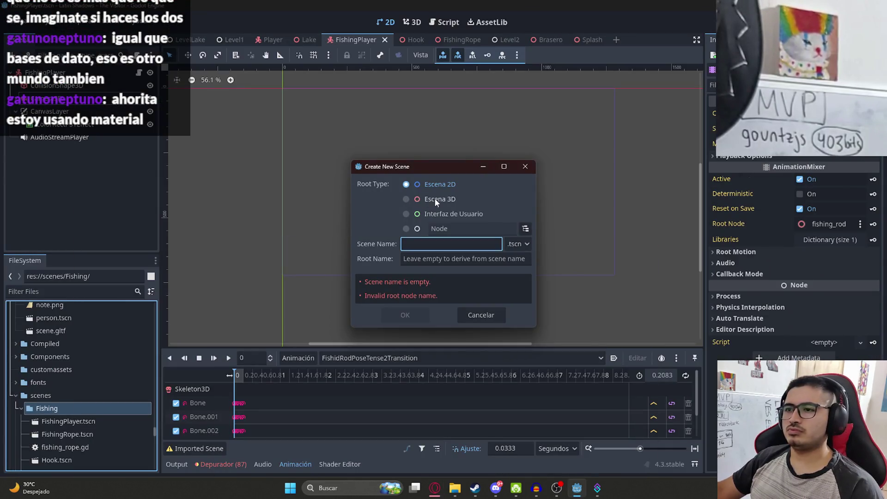
Create the FishingBar scene with a Control root, select its root node, and return to ChatGPT.
click(525, 228)
text(c)
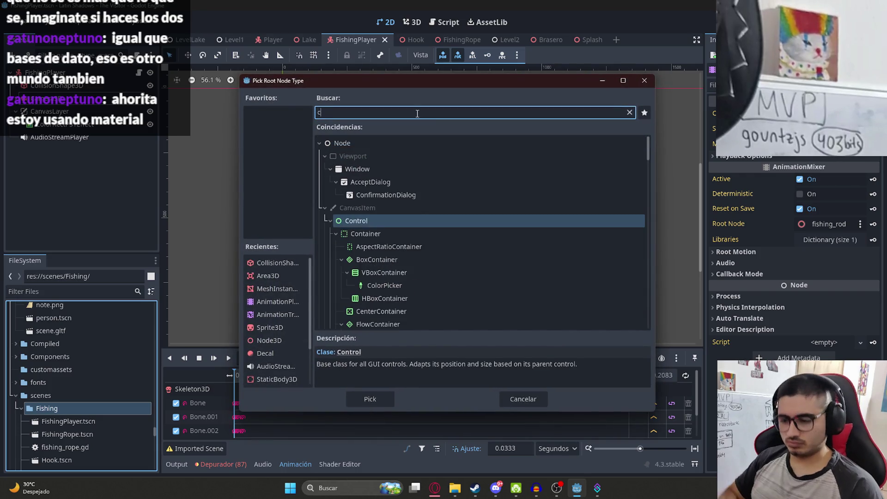
text(ontrol)
key(Return)
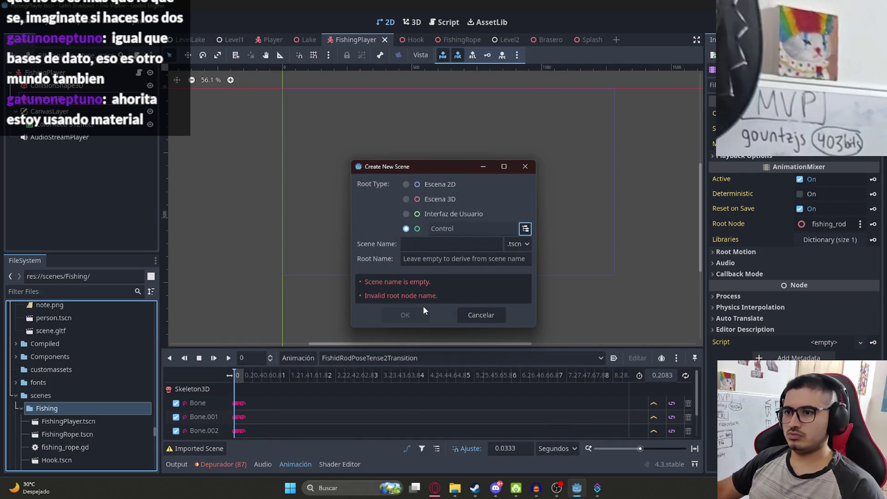
click(454, 260)
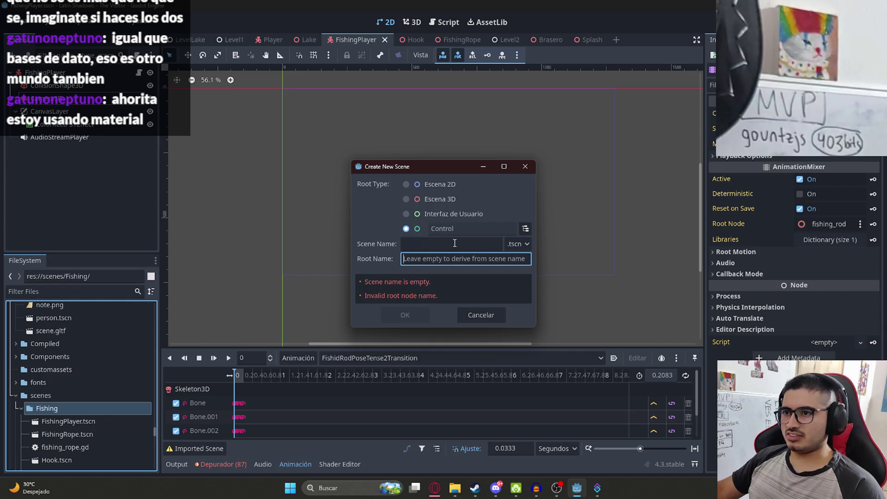
click(455, 243)
text(FishingBar)
click(406, 318)
scroll(338, 170, down, 4)
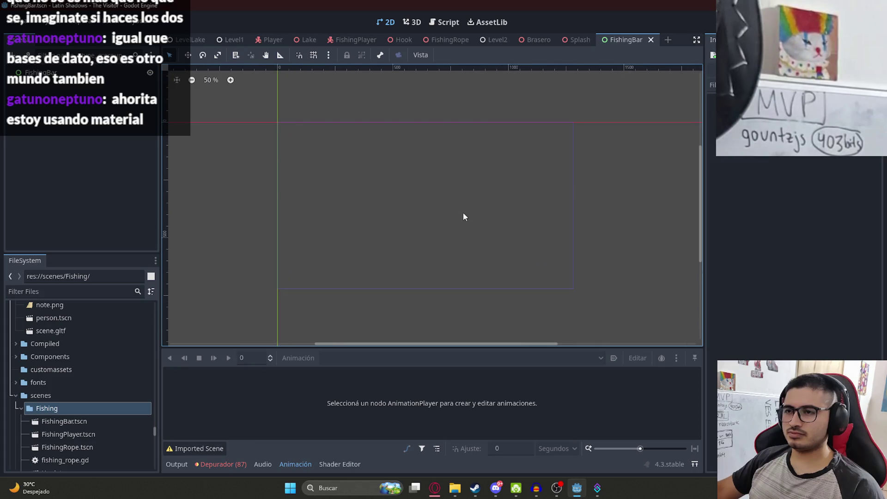
click(464, 246)
key(alt+Tab)
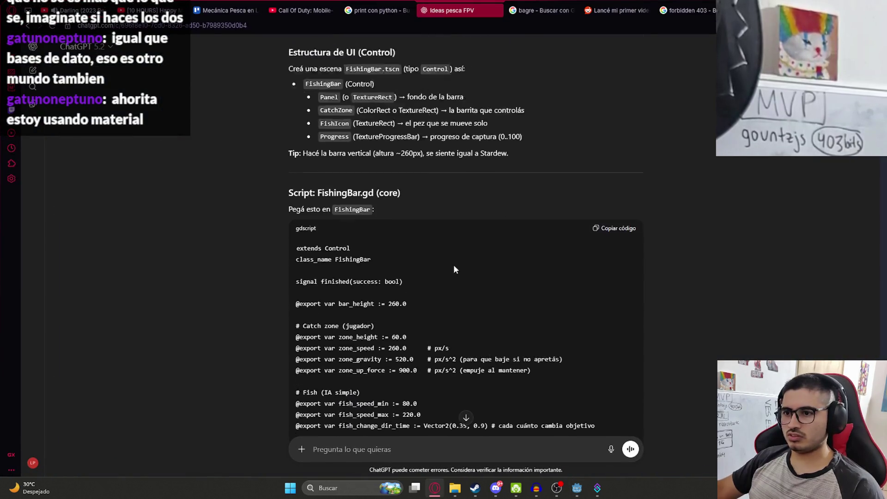
Copy the FishingBar.gd code from ChatGPT and start attaching a script to Godot's root node.
scroll(455, 270, down, 1)
click(625, 186)
scroll(425, 233, up, 1)
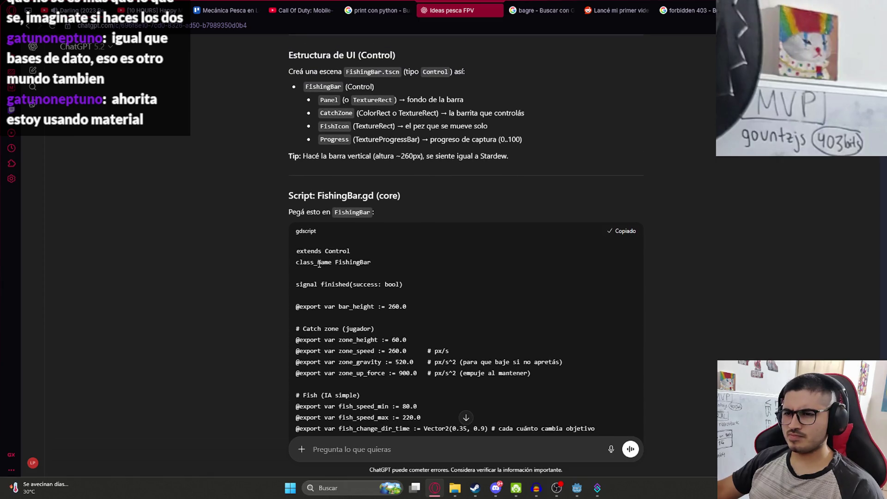
scroll(349, 267, up, 1)
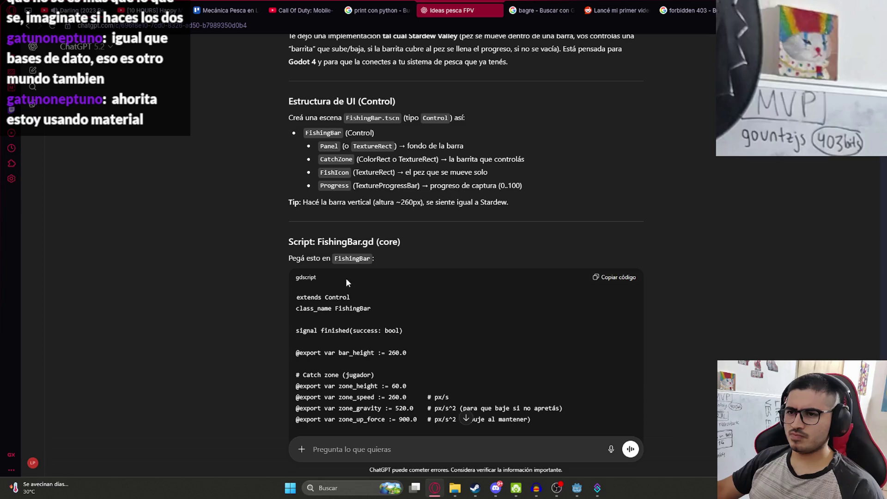
key(alt+Tab)
click(137, 54)
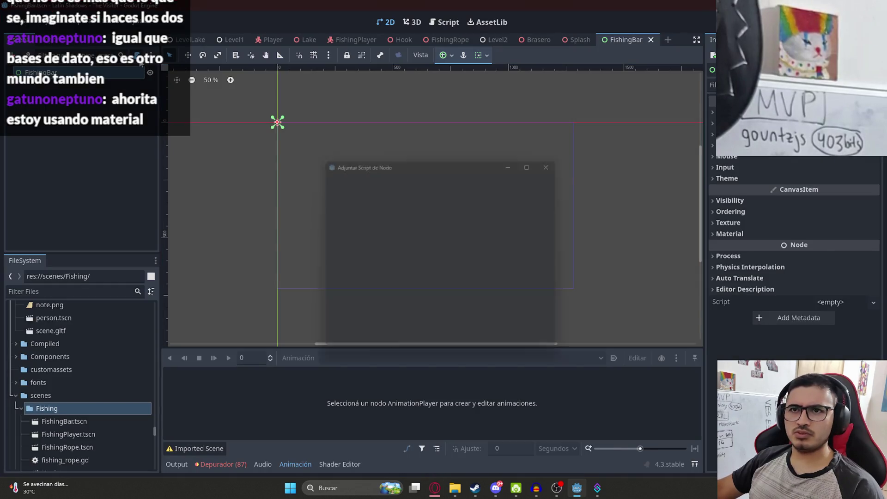
Set the script location to res://scripts and create fishing_bar.gd.
click(560, 238)
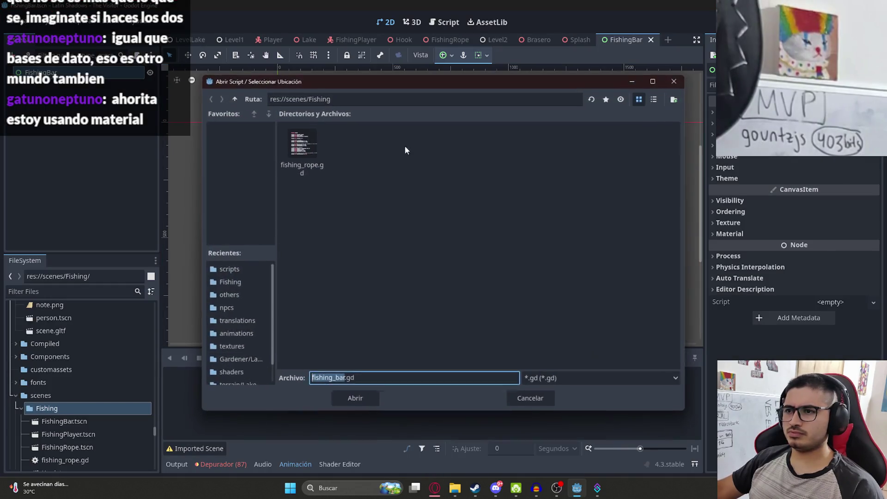
click(234, 99)
click(234, 99)
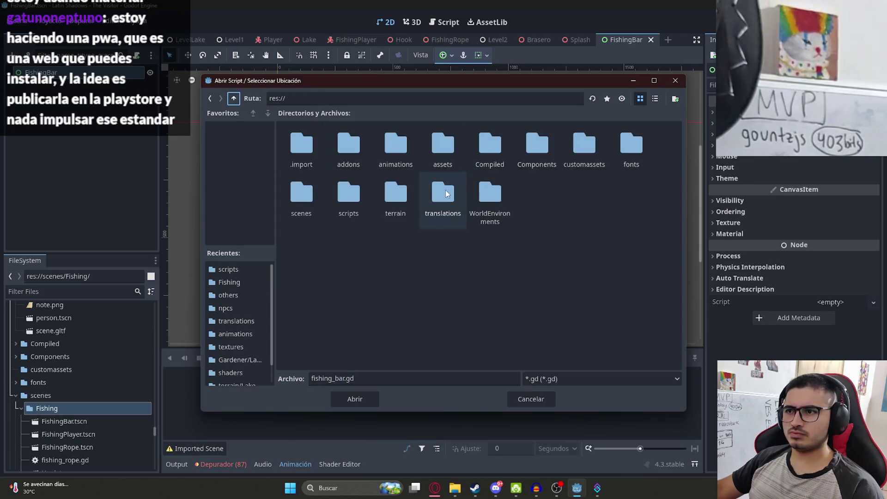
double_click(349, 194)
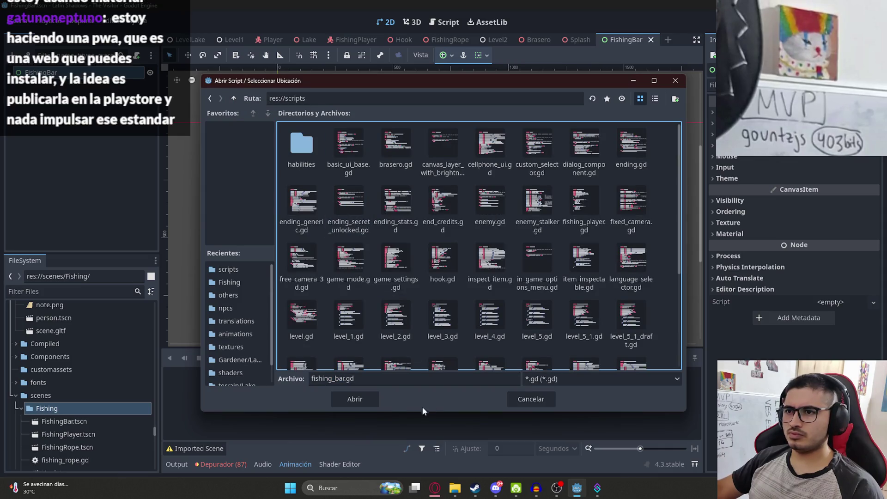
click(362, 406)
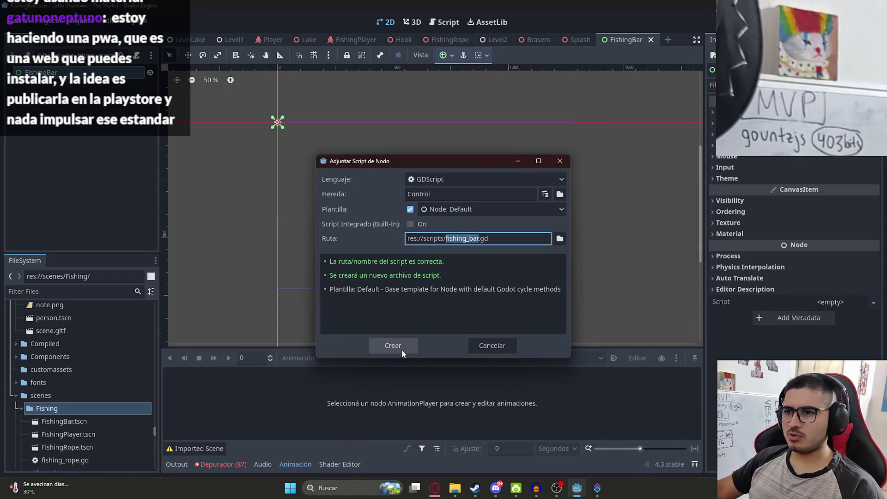
click(401, 348)
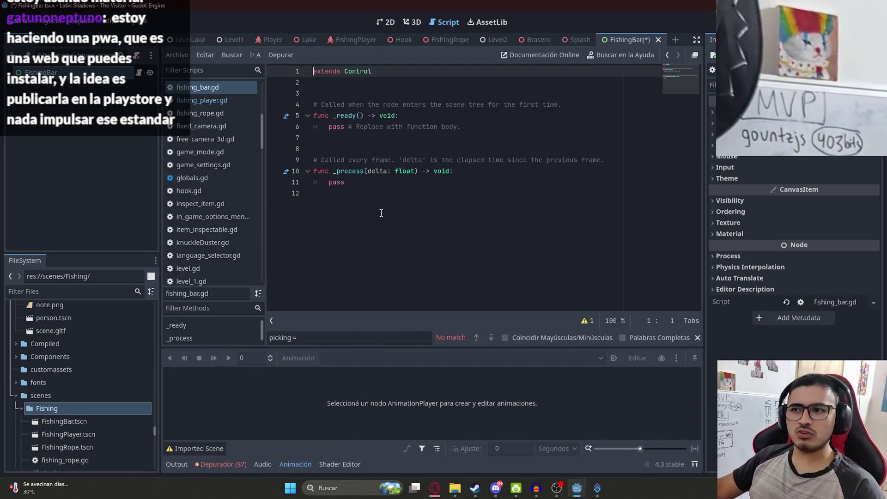
Replace the fishing_bar.gd template with the pasted FishingBar script and save it.
click(376, 275)
key(ctrl+a)
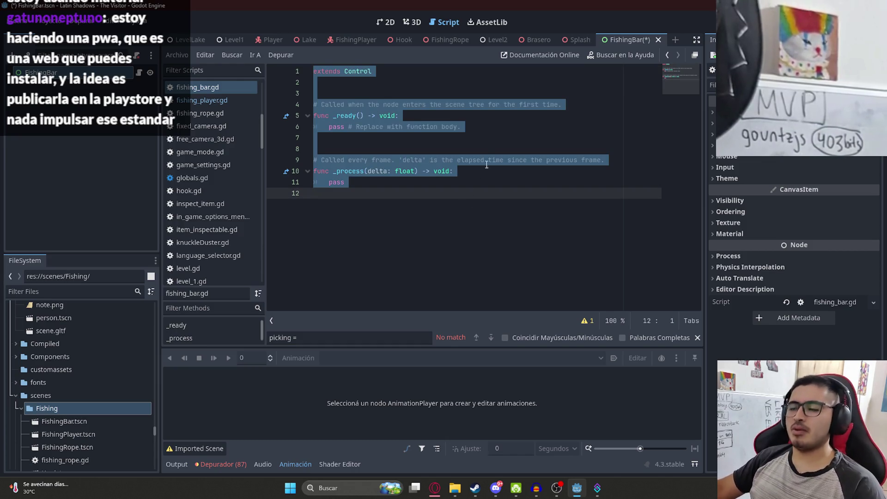
key(ctrl+v)
scroll(503, 139, up, 20)
click(503, 103)
scroll(503, 96, down, 15)
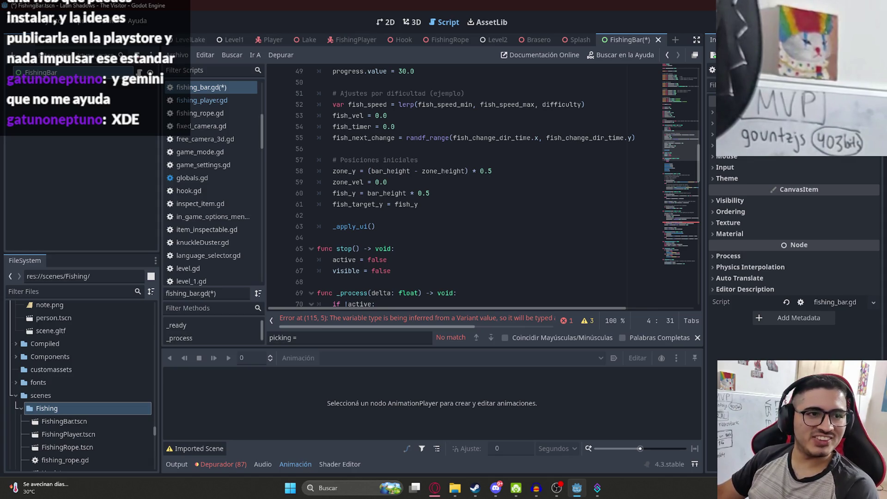
click(432, 171)
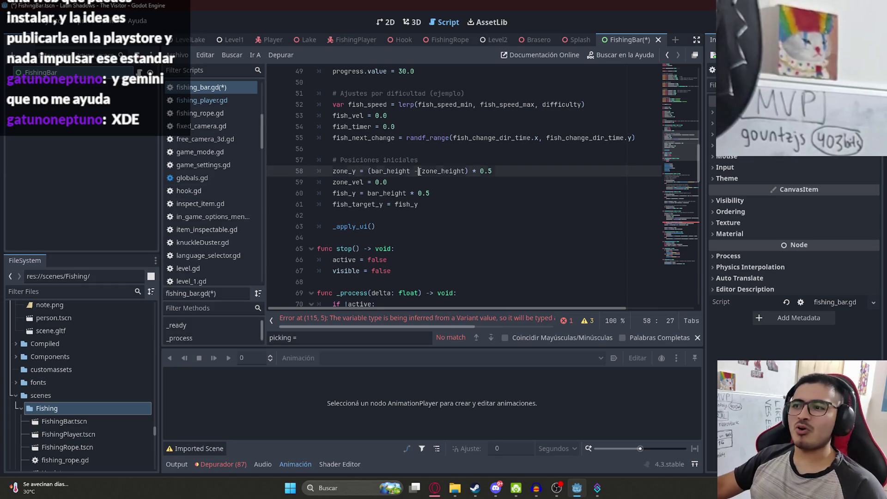
scroll(504, 213, down, 15)
key(ctrl+s)
Review the pasted code, briefly deleting and restoring text in the Catch zone comment.
click(402, 215)
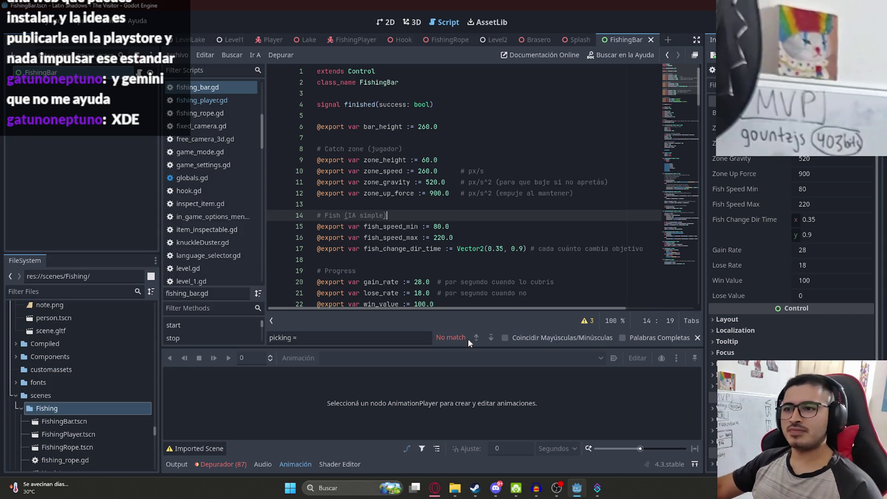
click(503, 203)
scroll(462, 164, down, 1)
scroll(416, 157, up, 1)
click(401, 149)
key(BackSpace)
key(BackSpace)
key(BackSpace)
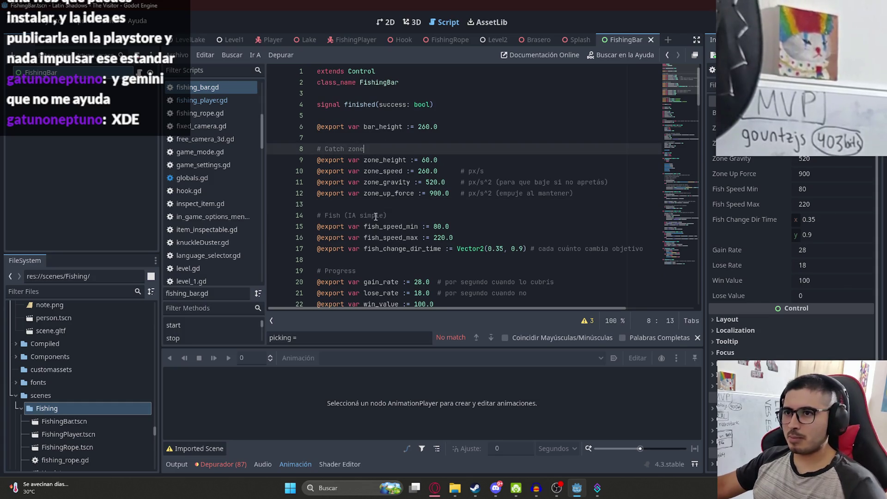
key(ctrl+z)
drag(685, 62, 692, 262)
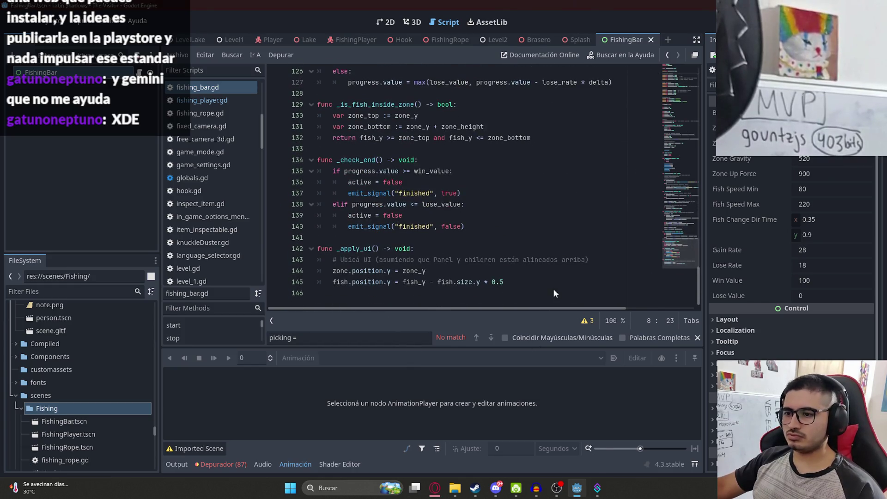
In ChatGPT, select the Panel line of the UI node list.
key(alt+Tab)
double_click(329, 146)
click(414, 148)
drag(462, 146, 352, 147)
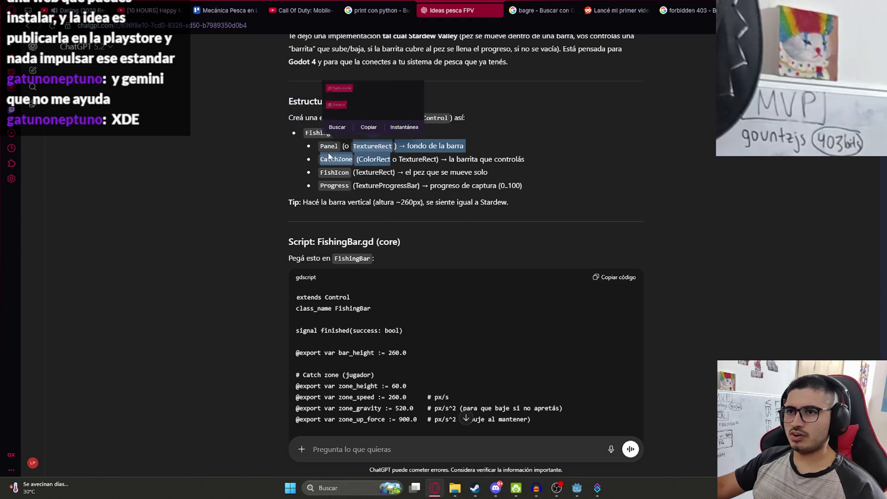
In the 2D view, add a TextureRect child node under FishingBar.
key(alt+Tab)
click(386, 22)
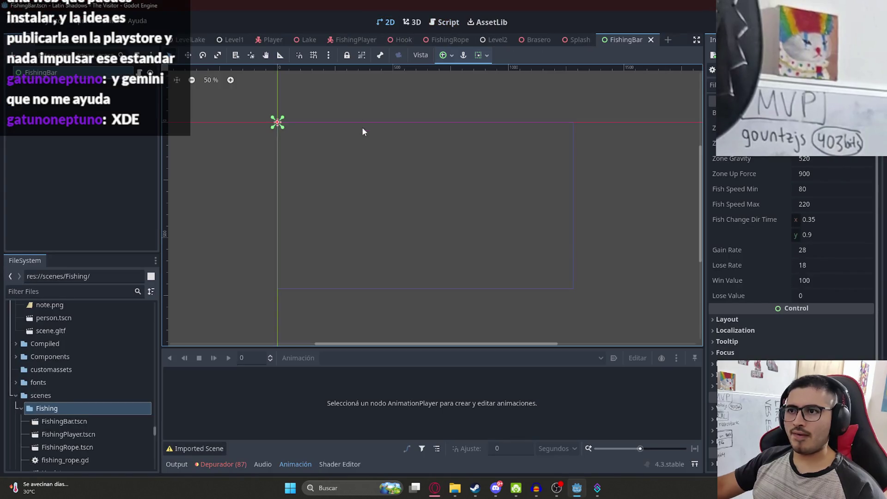
right_click(73, 72)
click(109, 95)
text(te)
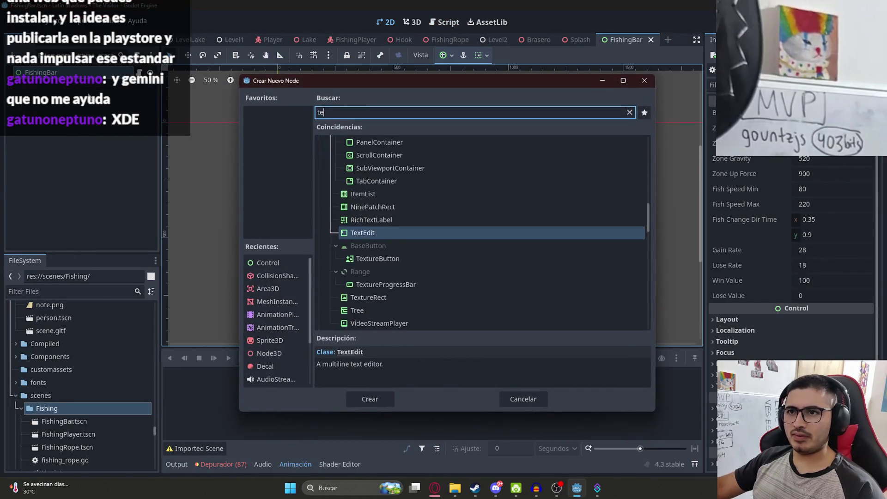
text(xture)
key(Return)
Try a viewport texture for the TextureRect's Texture, then cancel the selection.
scroll(305, 138, up, 3)
scroll(407, 227, up, 1)
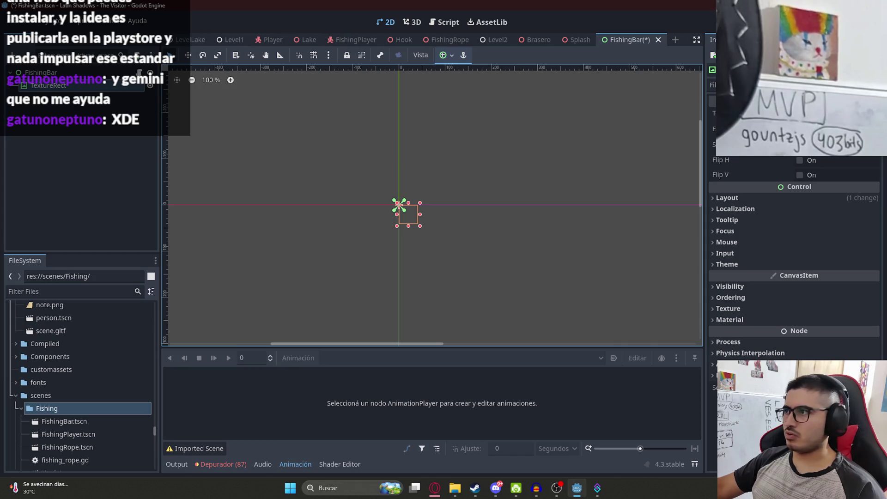
click(794, 113)
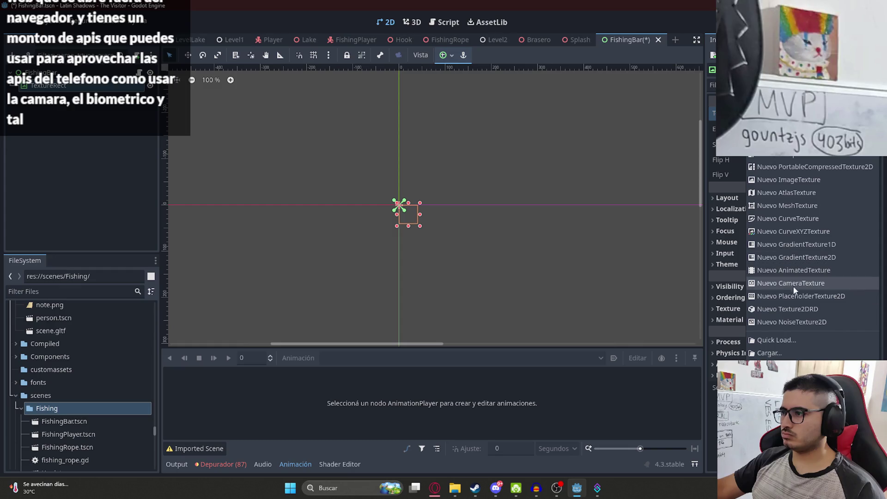
click(809, 158)
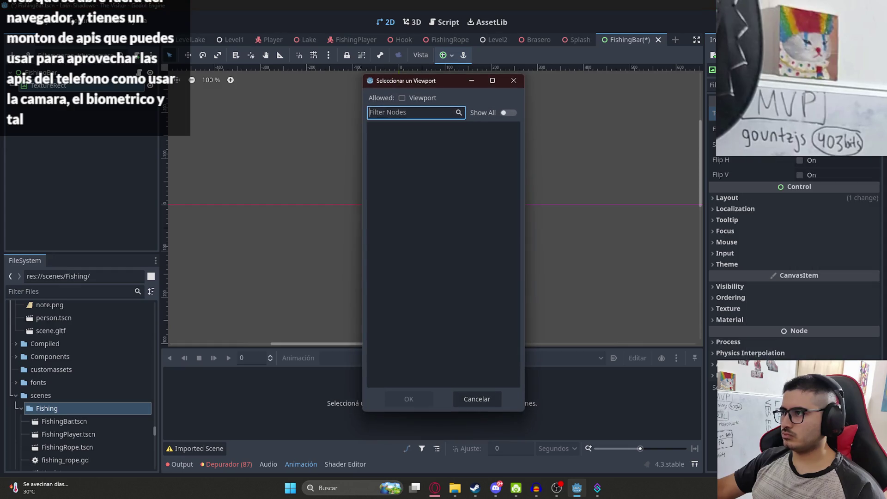
click(508, 88)
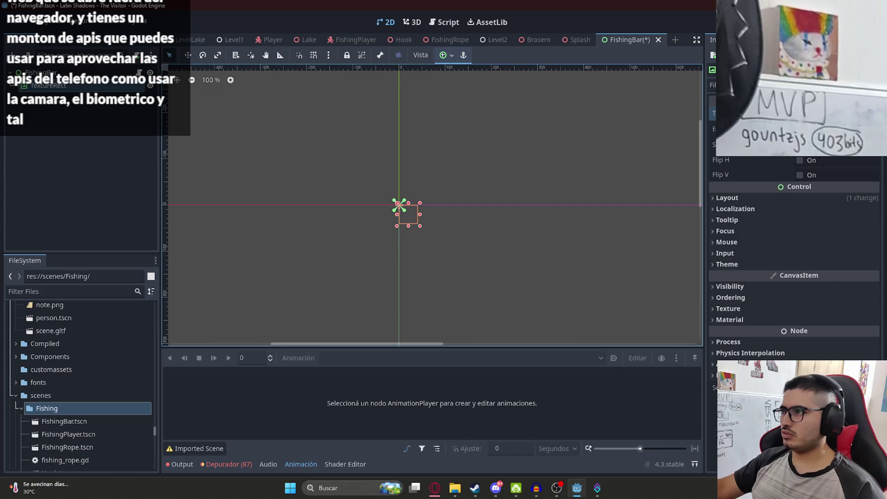
Open the TextureRect's Texture dropdown to review the new texture types, then close it.
click(820, 149)
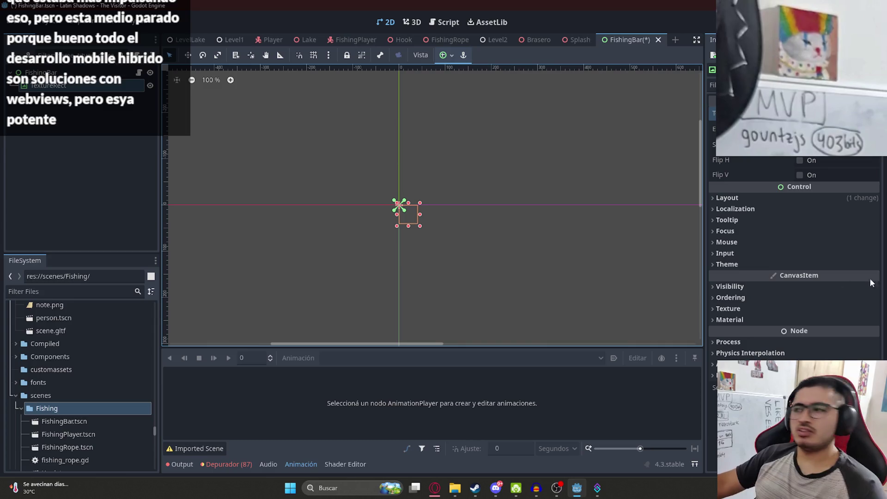
click(873, 113)
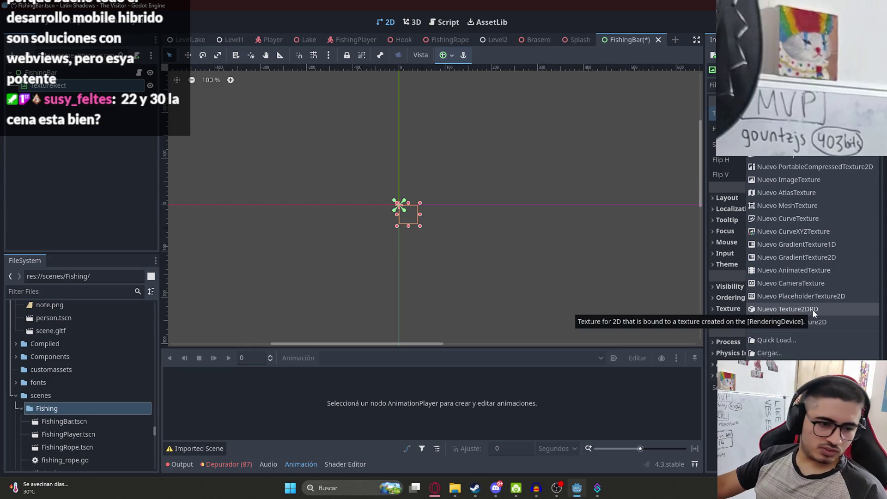
click(799, 177)
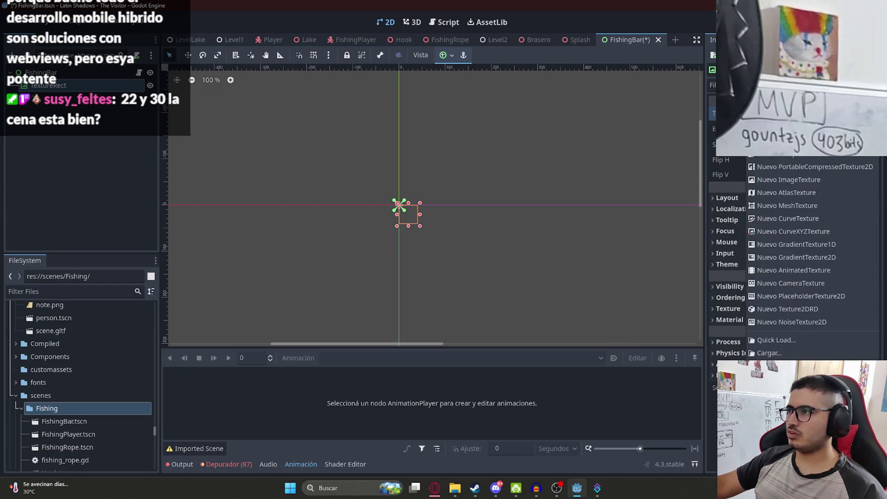
Pick Nuevo ViewportTexture for the Texture, then dismiss the viewport selection.
click(859, 148)
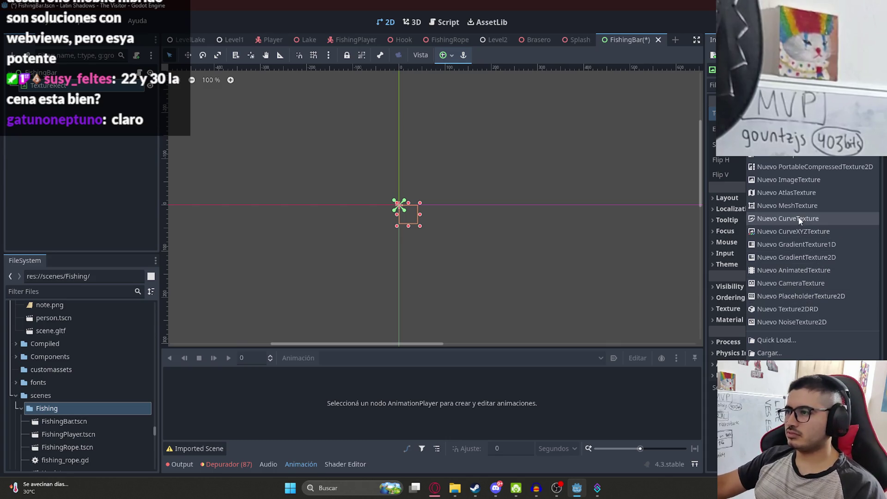
click(804, 160)
key(Escape)
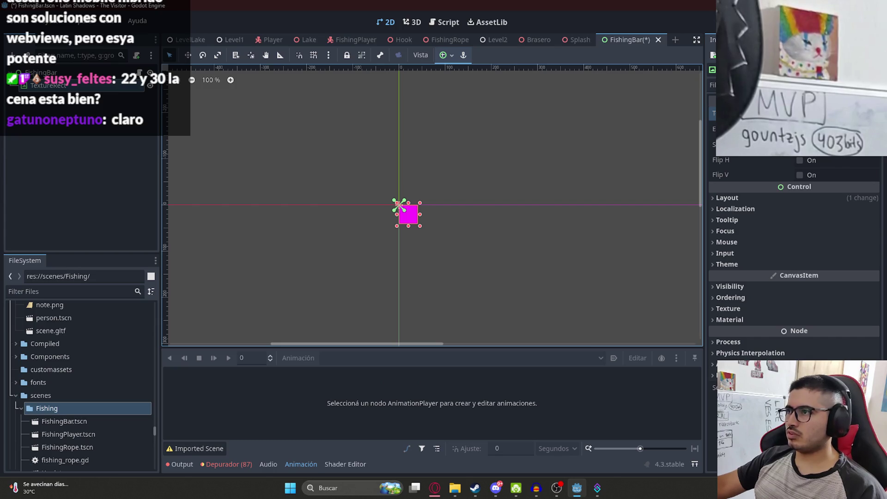
Drag the TextureRect into a tall vertical bar and return to ChatGPT.
mouse_move(419, 225)
mouse_down()
mouse_move(417, 276)
mouse_move(432, 318)
mouse_move(377, 242)
mouse_move(387, 183)
mouse_up()
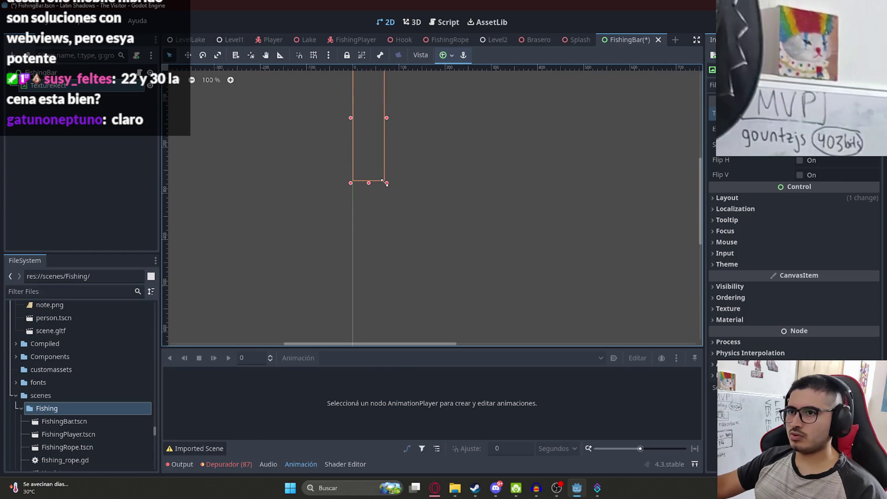
click(579, 40)
click(629, 39)
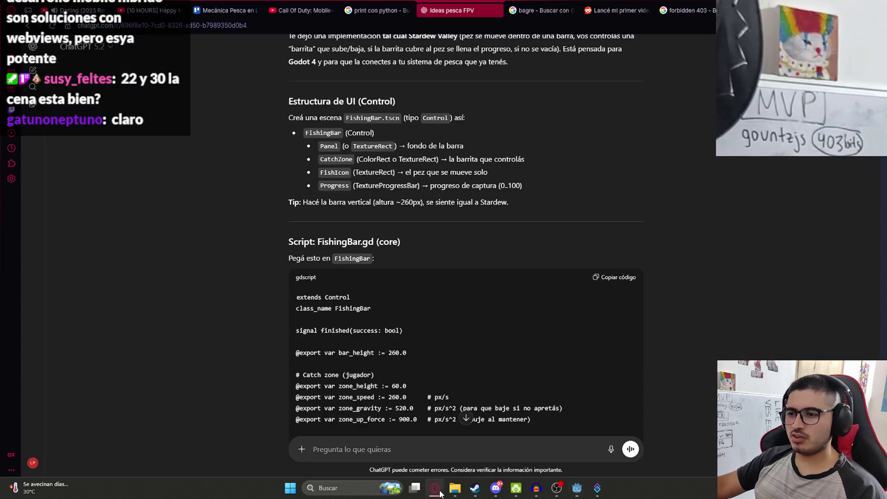
click(438, 491)
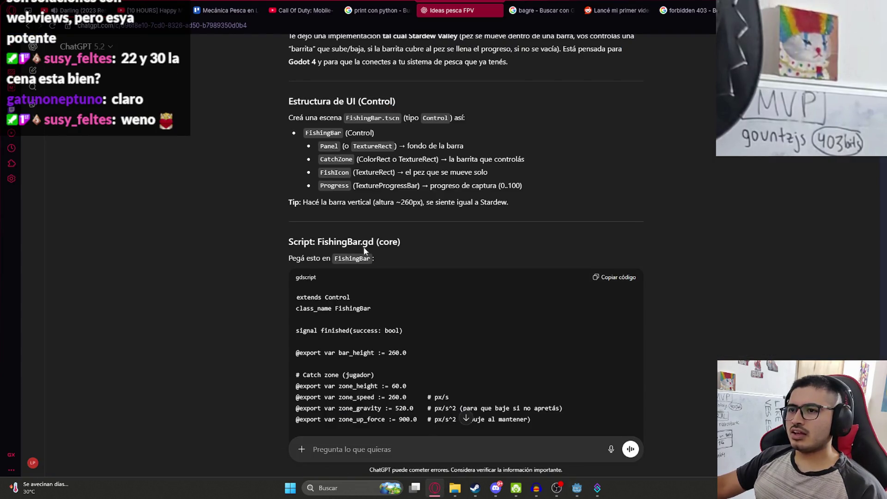
Delete the TextureRect node from the FishingBar scene.
double_click(336, 158)
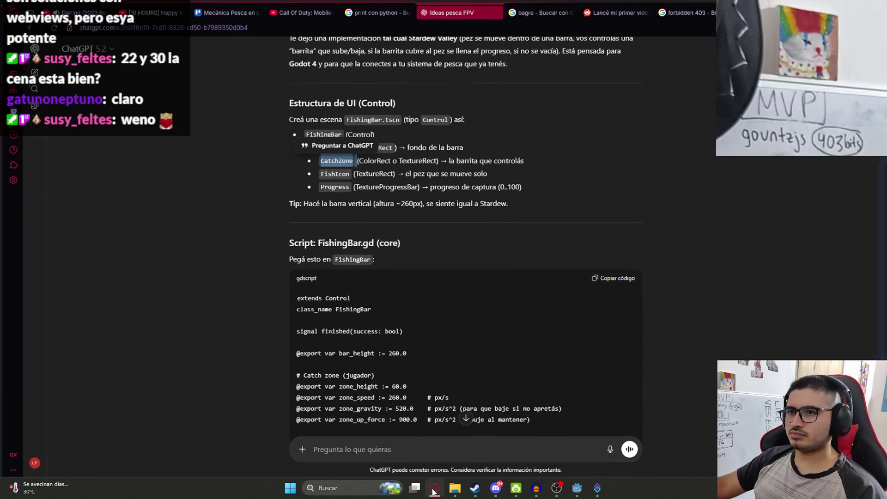
click(577, 487)
right_click(50, 86)
click(119, 364)
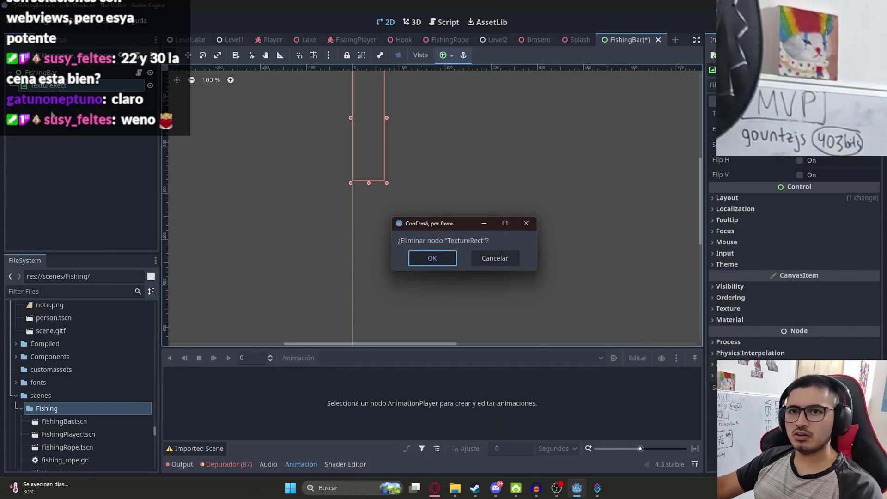
click(433, 257)
Add a Panel child to FishingBar and stretch it into a tall vertical bar.
right_click(40, 73)
click(105, 101)
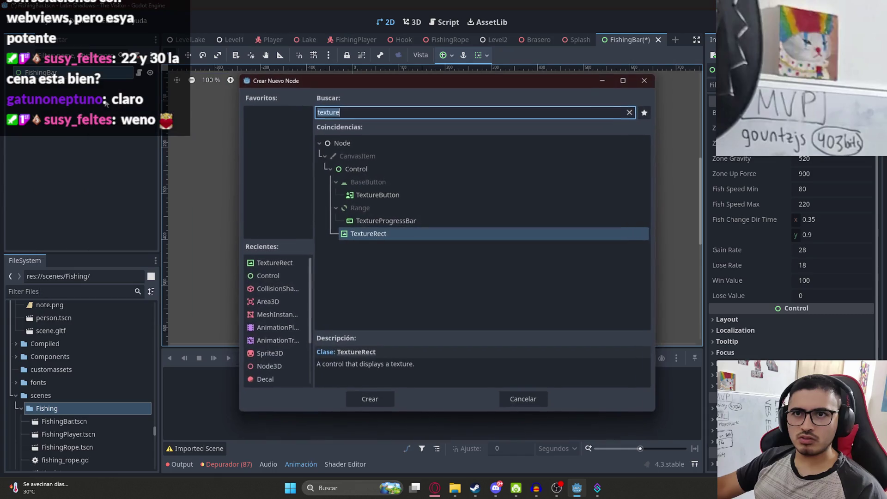
text(panel)
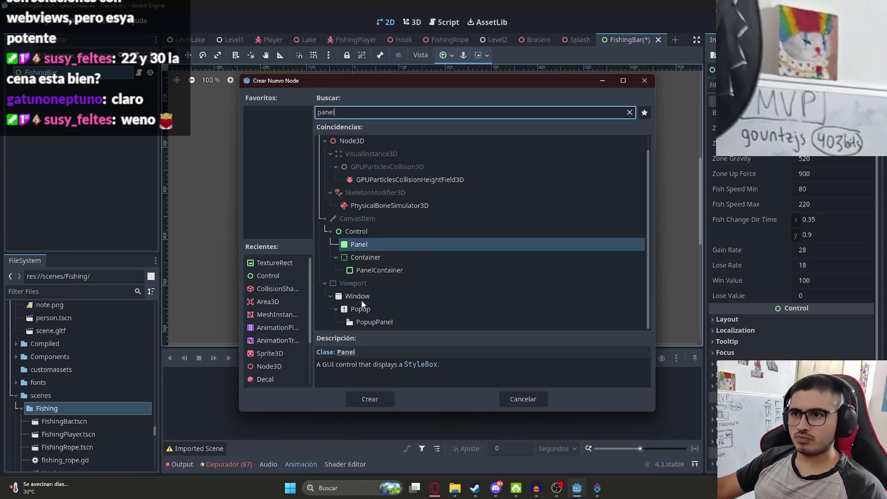
click(391, 403)
scroll(390, 148, up, 5)
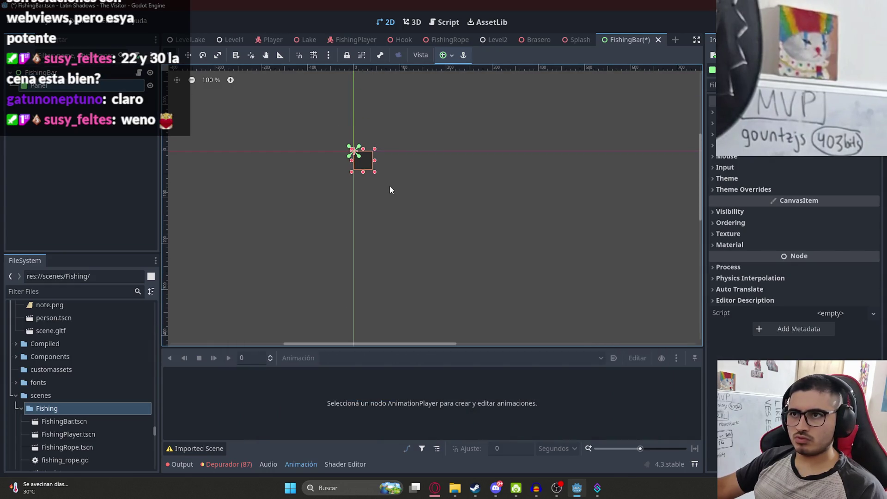
mouse_move(375, 172)
mouse_down()
mouse_move(366, 273)
mouse_move(404, 297)
mouse_up()
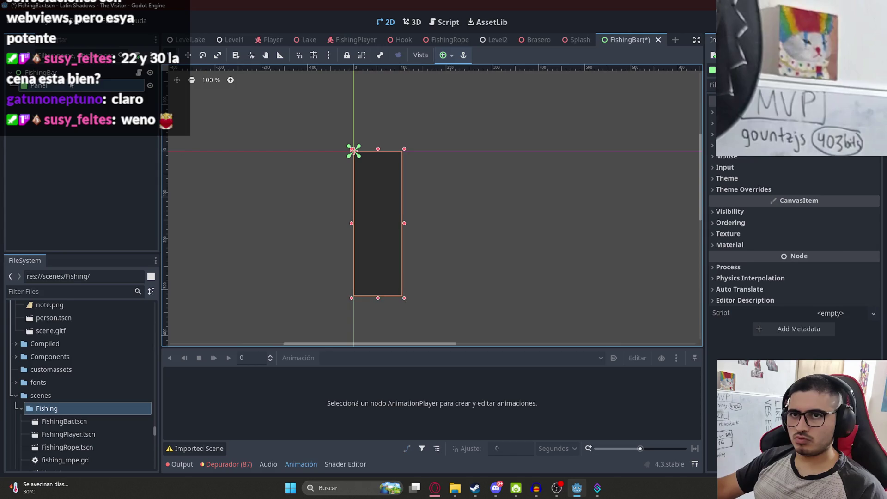
Check the ChatGPT instructions in the browser, then return to the FishingBar scene.
click(557, 488)
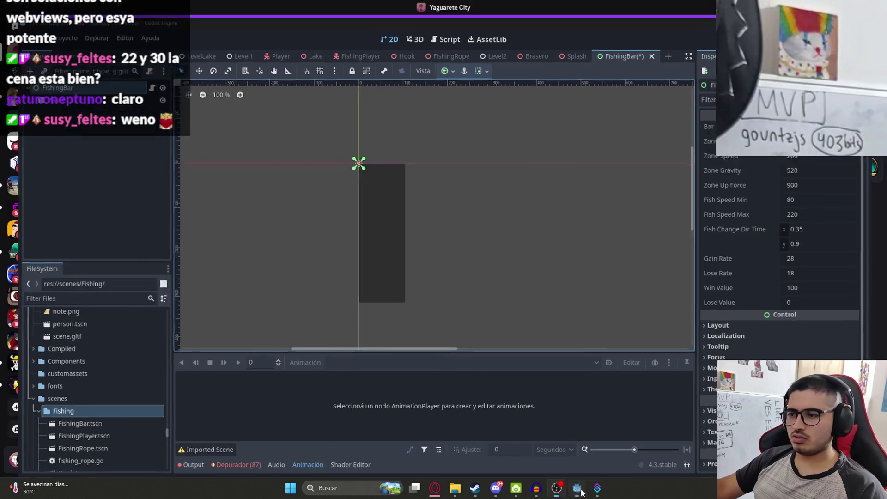
click(578, 490)
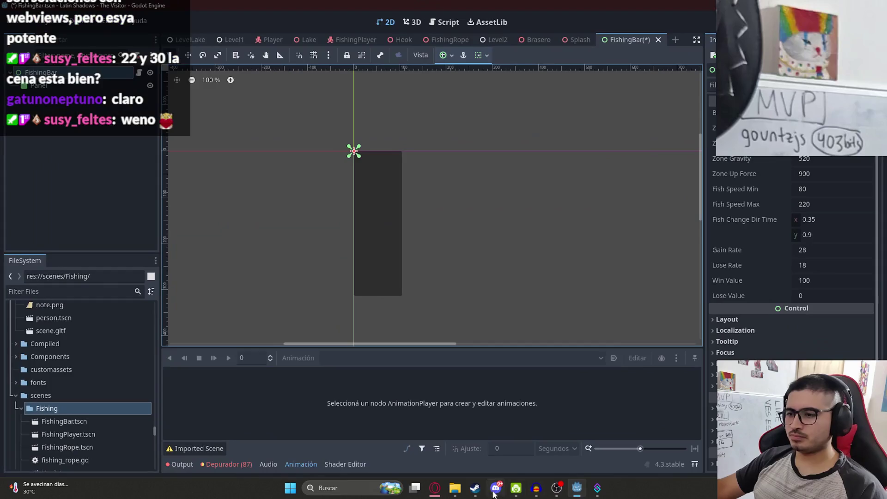
click(452, 489)
click(434, 487)
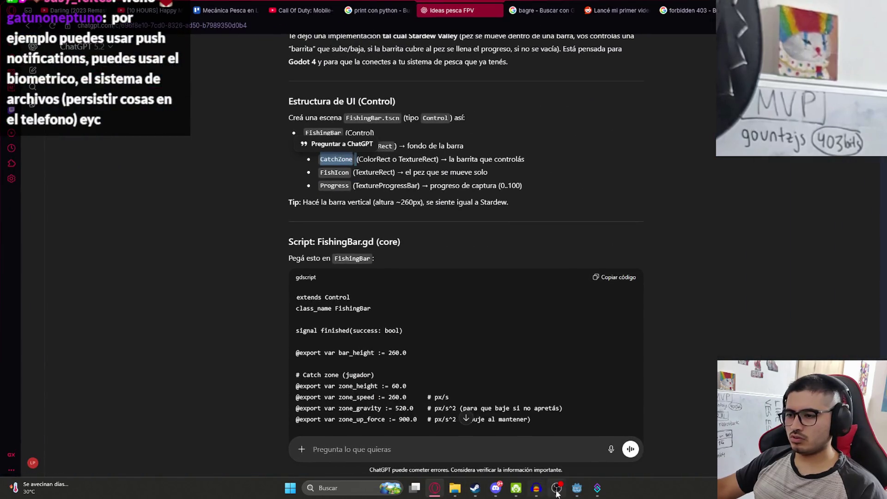
mouse_move(585, 488)
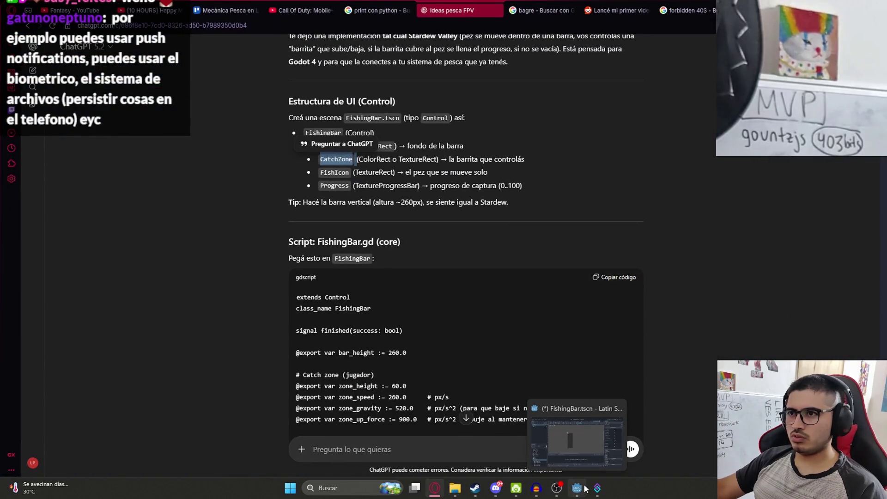
click(585, 488)
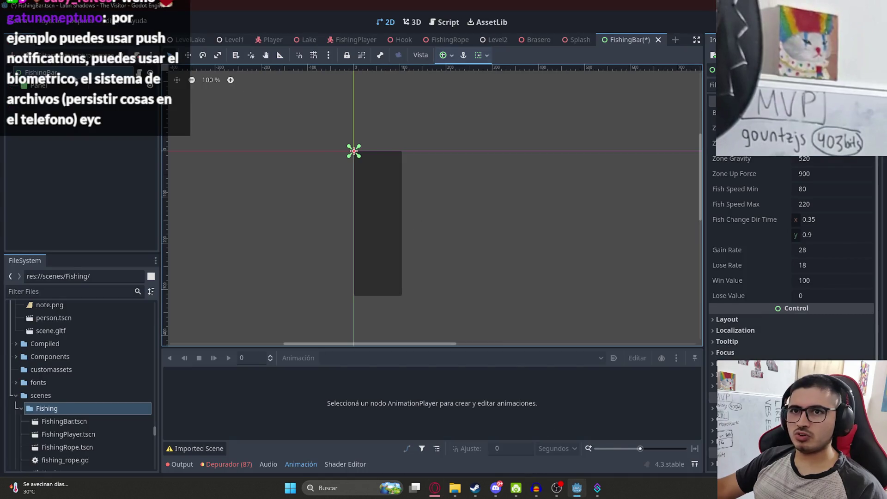
right_click(67, 73)
click(37, 87)
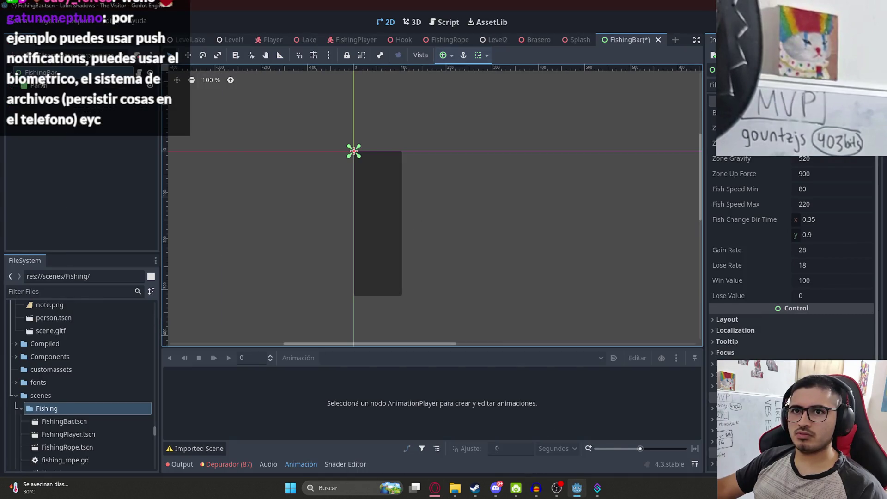
Add a ColorRect child node to the FishingBar root.
right_click(42, 77)
click(76, 105)
text(color)
key(Return)
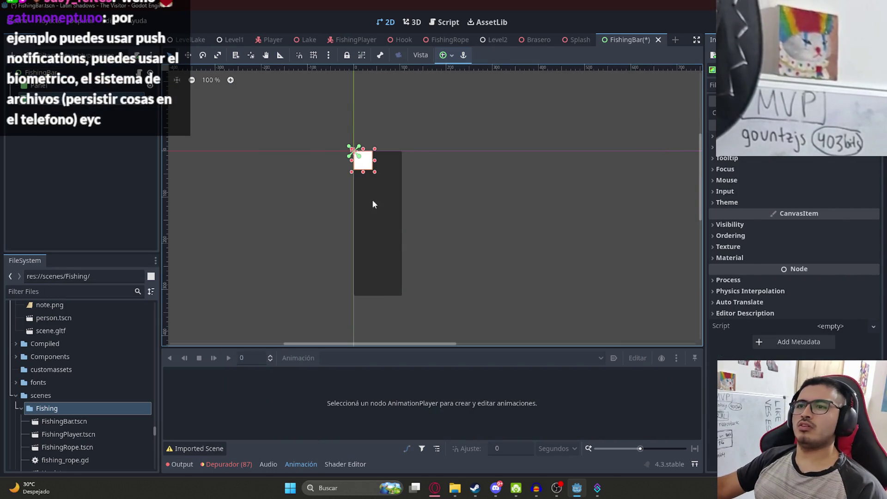
Set the ColorRect's Color to bright green 2ebc00.
click(813, 147)
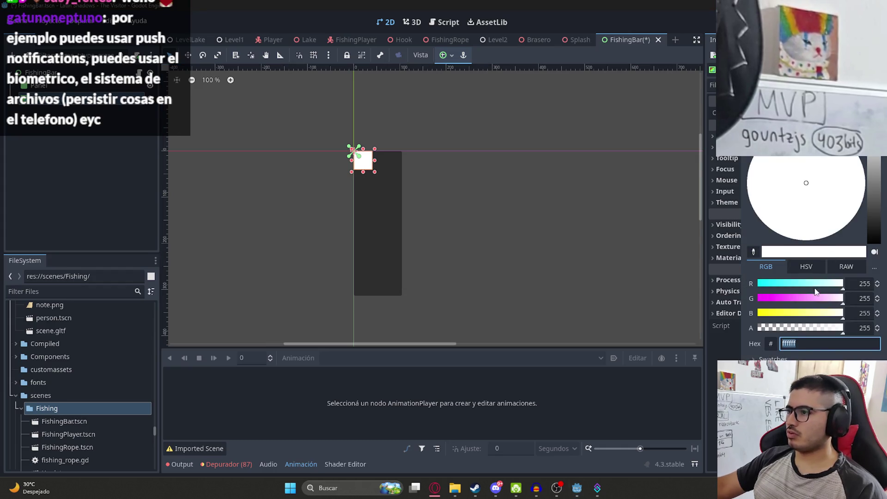
click(812, 267)
click(846, 267)
click(772, 269)
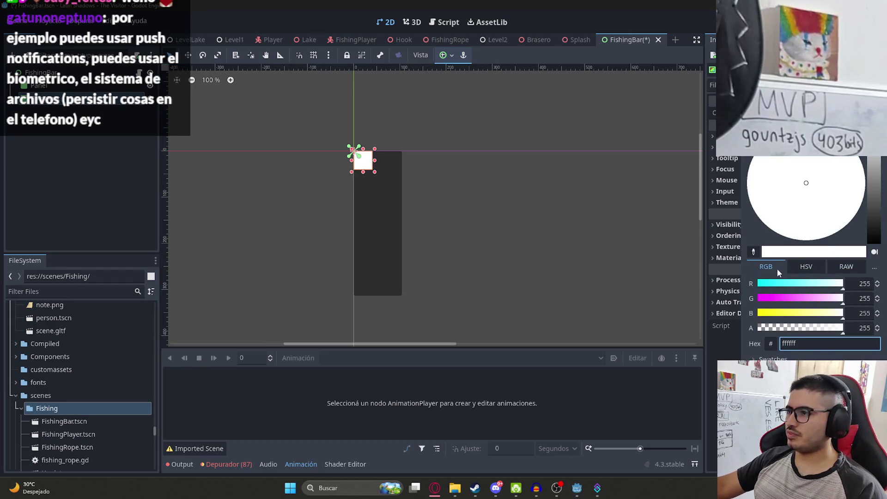
mouse_move(873, 161)
mouse_down()
mouse_move(873, 194)
mouse_move(874, 173)
mouse_up()
click(760, 218)
click(877, 179)
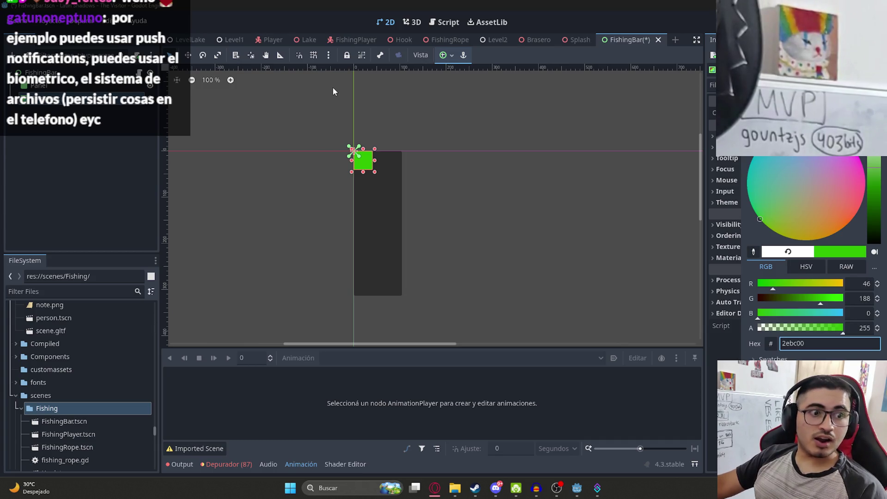
click(375, 208)
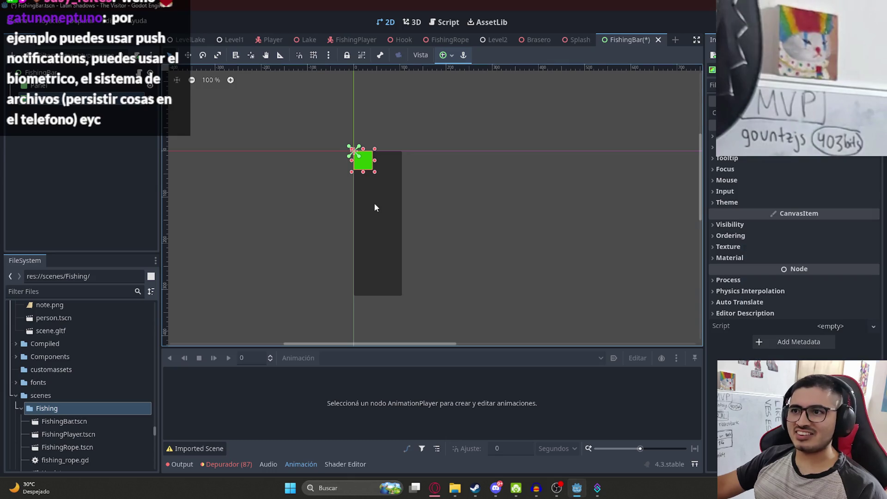
Enlarge the green rect into a tall bar low inside the dark panel.
mouse_move(371, 202)
mouse_down()
mouse_move(390, 272)
mouse_move(376, 214)
mouse_move(378, 266)
mouse_move(358, 255)
mouse_up()
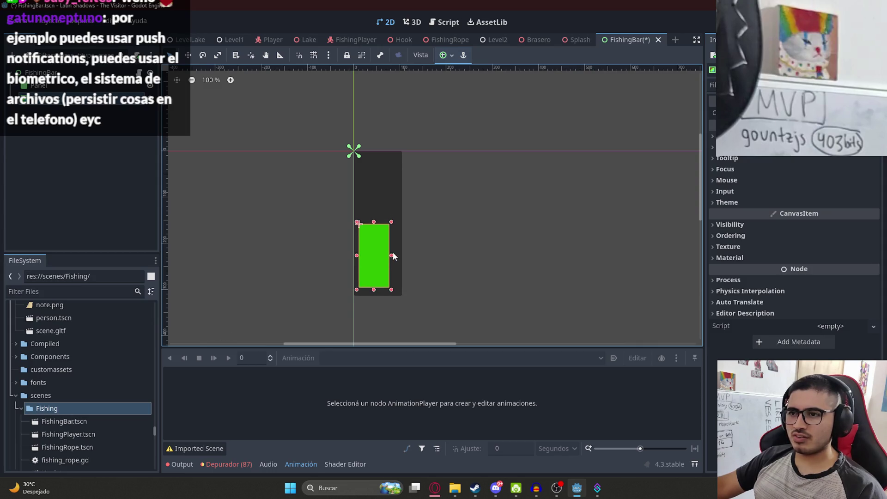
click(395, 254)
click(381, 265)
mouse_move(389, 255)
mouse_down()
mouse_move(397, 256)
mouse_move(380, 252)
mouse_up()
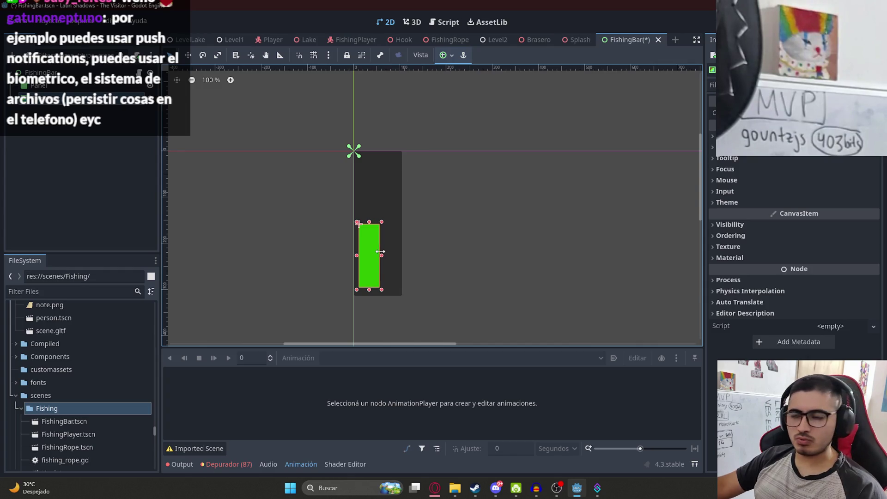
Narrow the dark panel around the green bar, nudge the bar into place, then bring up ChatGPT.
click(399, 267)
drag(403, 224, 387, 224)
click(371, 260)
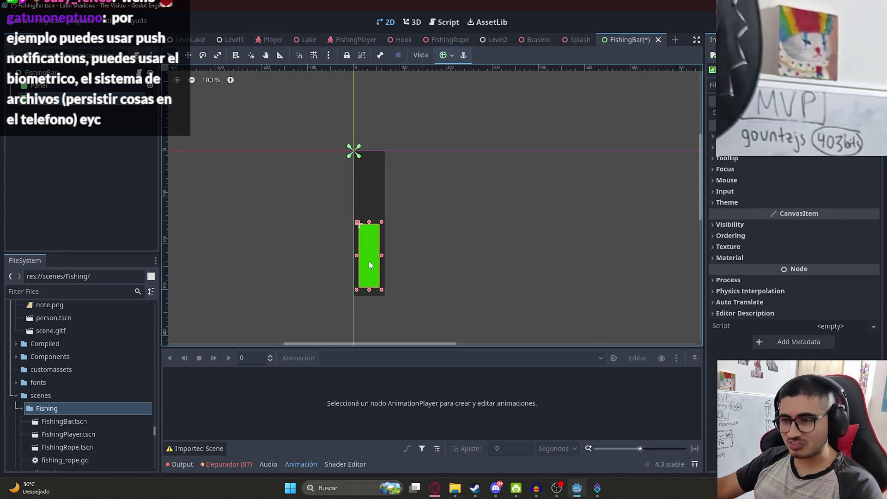
key(Down)
key(Down)
key(Down)
key(Left)
key(Left)
key(Left)
click(414, 254)
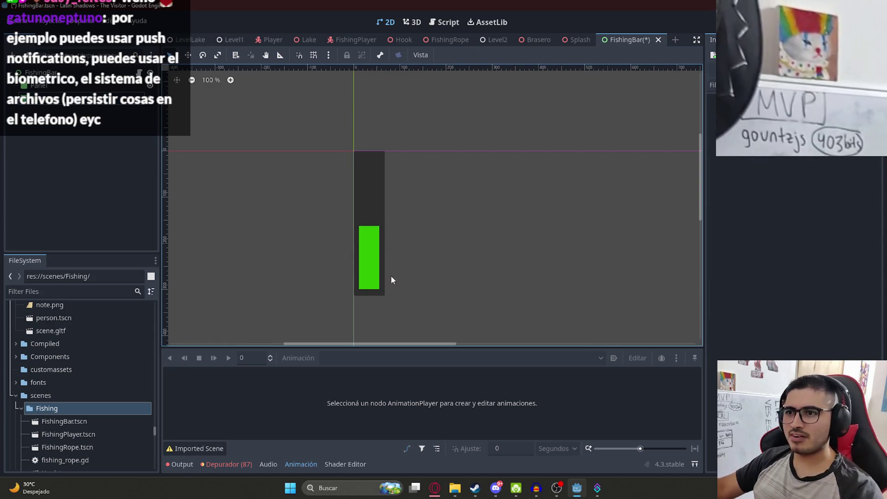
key(alt+Tab)
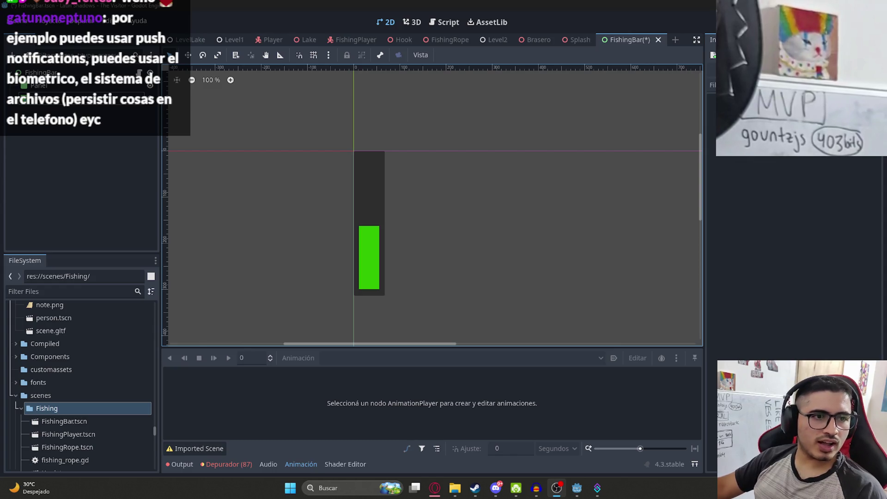
click(435, 488)
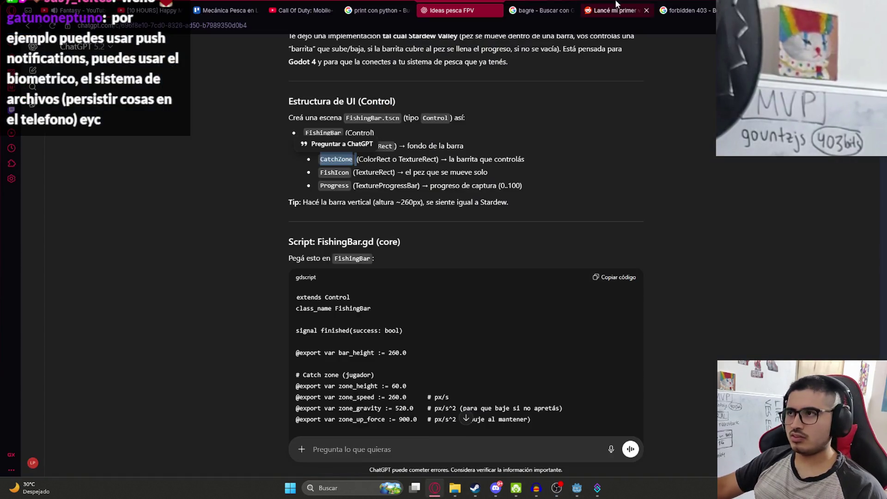
Open whatpwacando.today in a new browser tab.
key(ctrl+t)
text(whatpwacando.today)
key(Return)
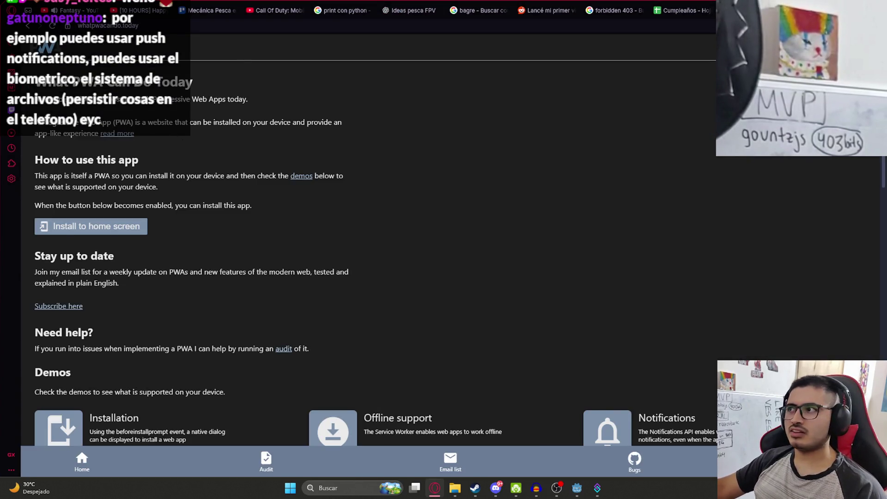
click(814, 25)
click(227, 162)
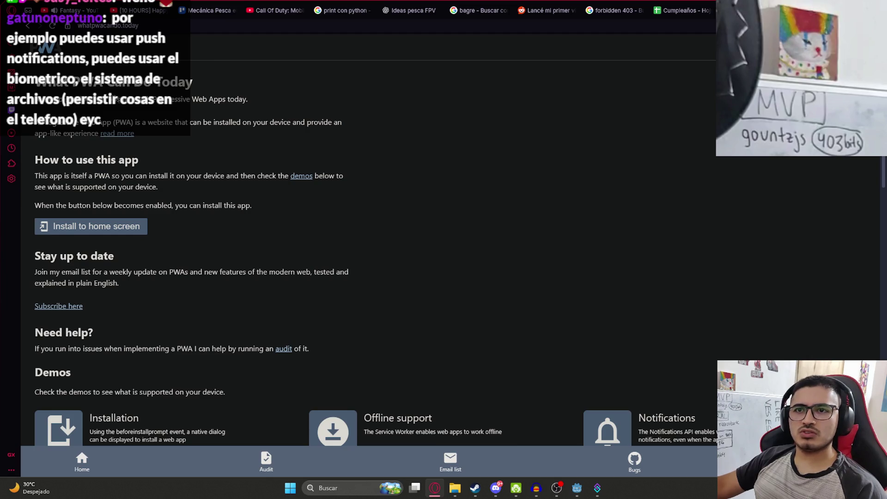
Scroll through the site's demo list, then return to the Godot editor.
scroll(92, 185, down, 7)
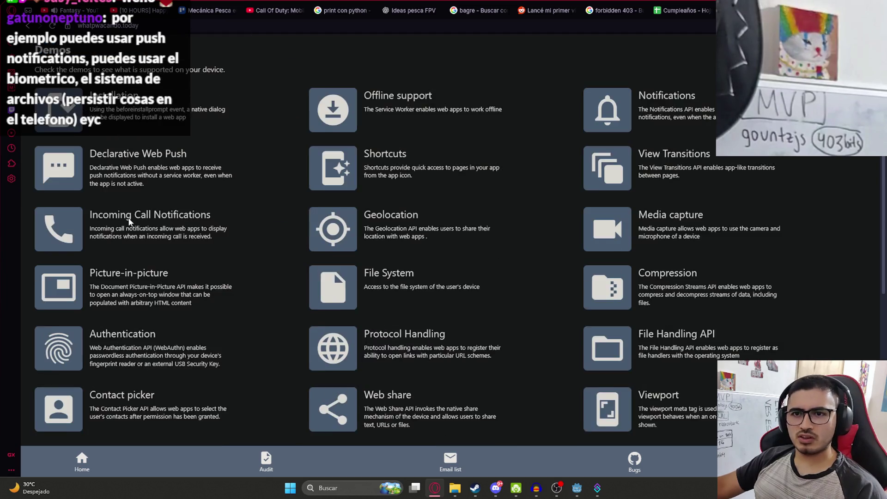
scroll(125, 233, up, 7)
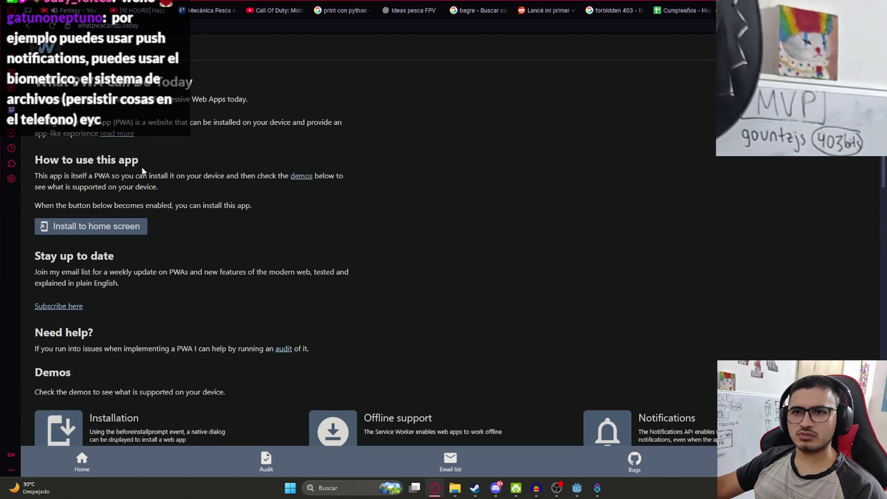
scroll(143, 250, down, 6)
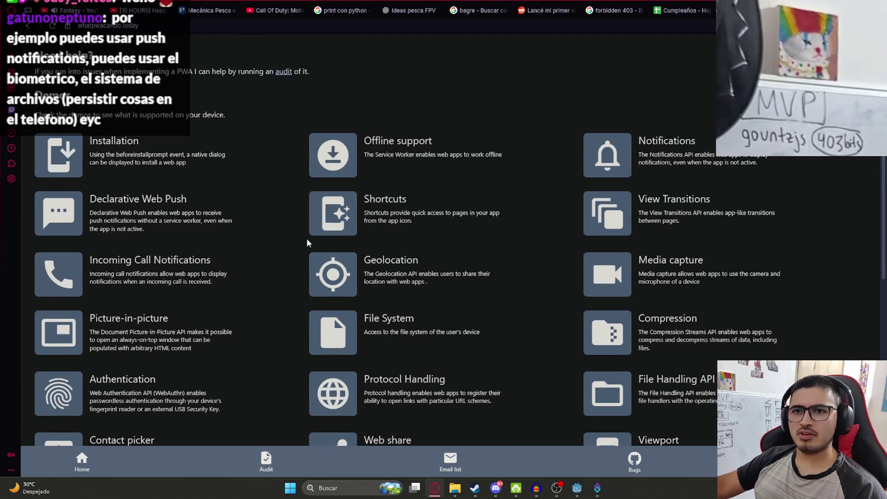
scroll(200, 234, up, 6)
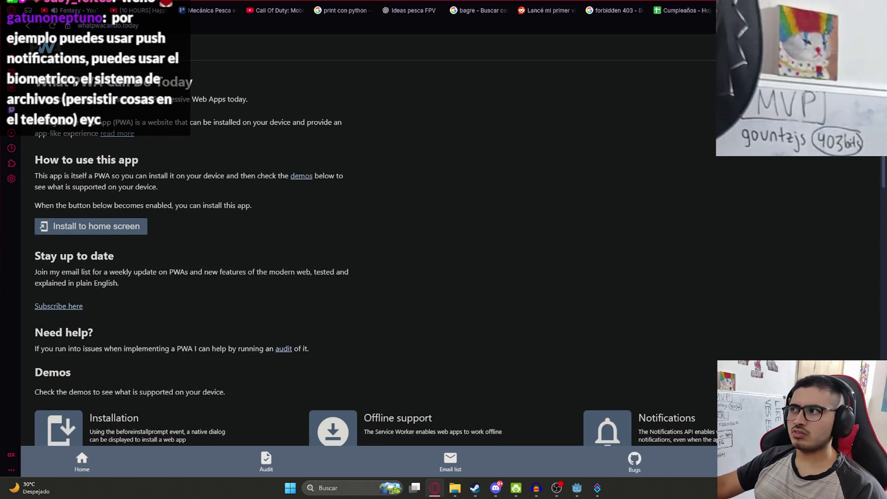
key(alt+Tab)
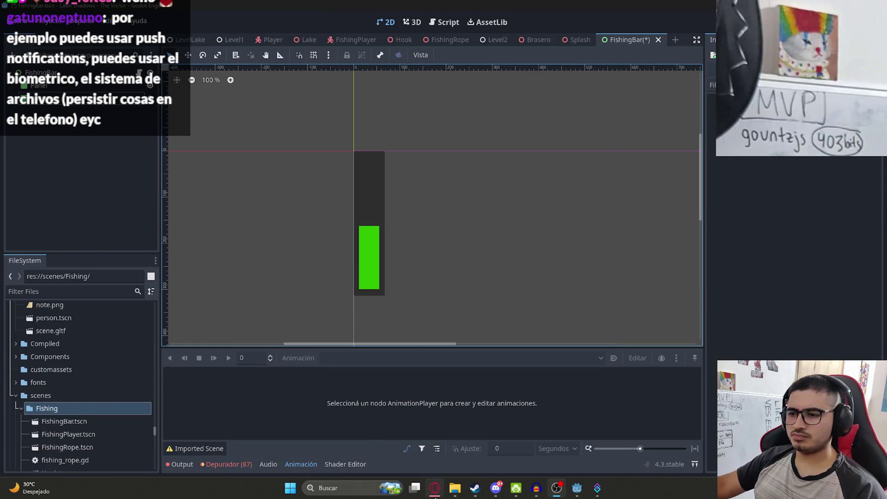
Read the FishingBar structure in the 'Ideas pesca FPV' ChatGPT tab.
click(435, 488)
click(435, 4)
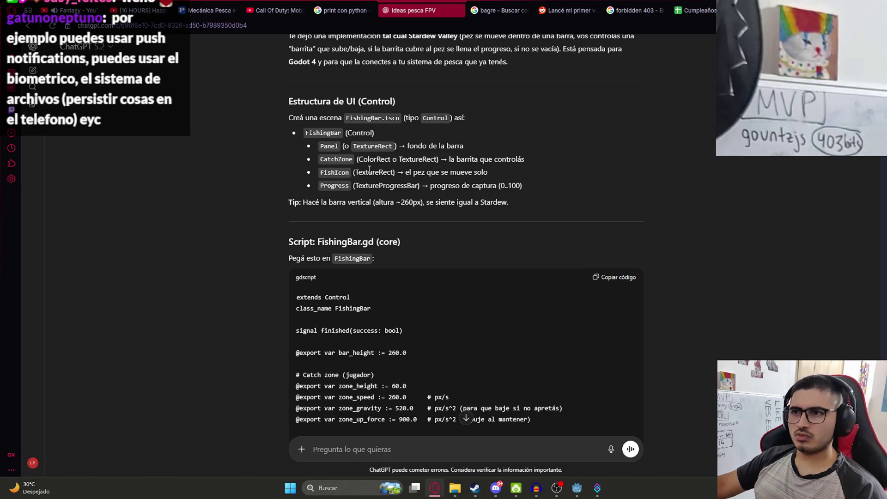
double_click(335, 172)
click(421, 183)
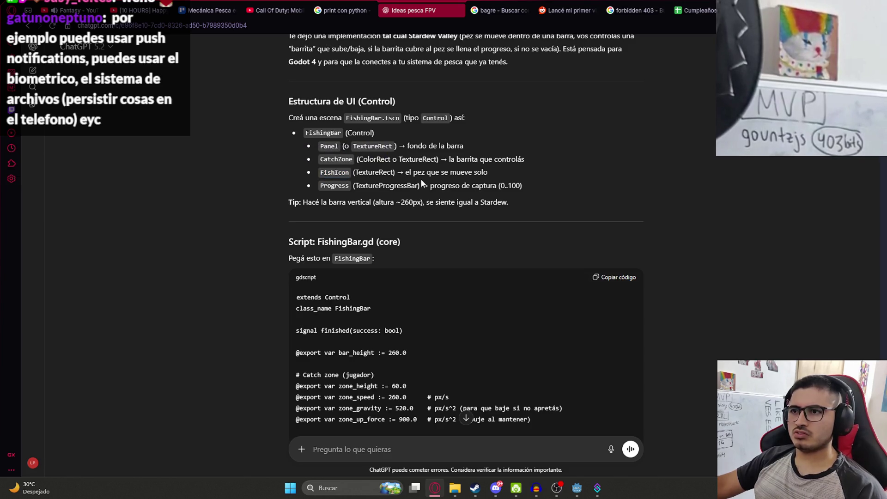
Return to Godot and begin adding a child node to FishingBar.
click(576, 488)
right_click(52, 74)
click(93, 84)
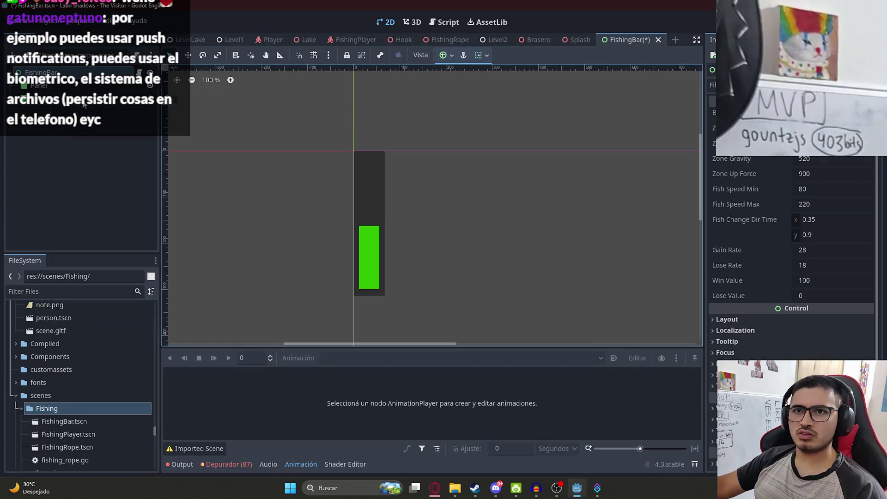
Create a TextureRect child node by searching 'texture'.
text(texture)
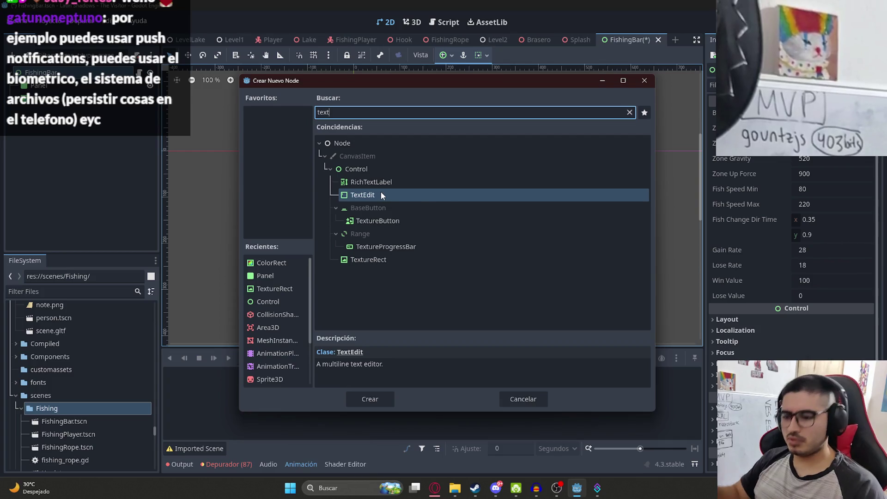
key(Down)
key(Down)
key(Return)
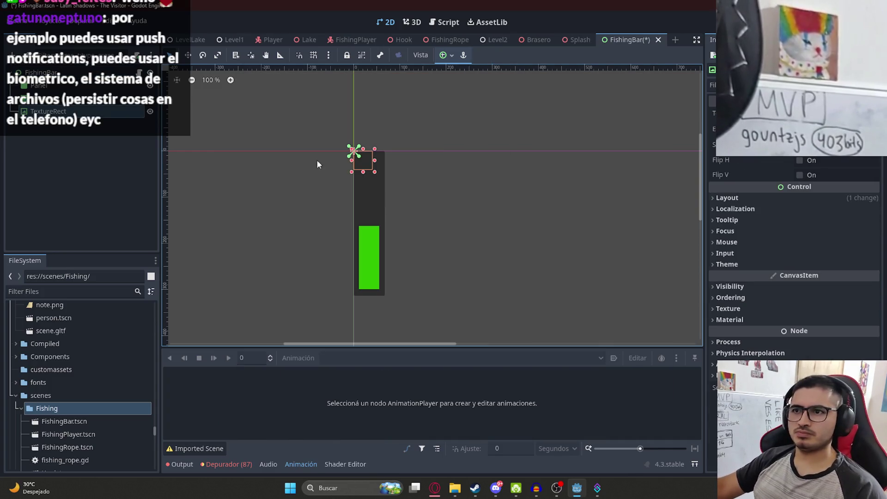
Try ViewportTexture and GradientTexture2D on the TextureRect, then leave its Texture empty.
click(832, 113)
click(785, 294)
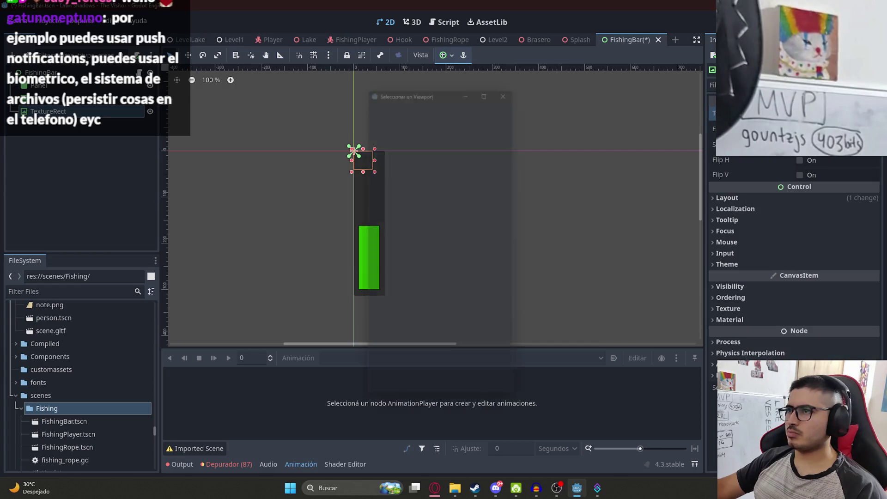
click(476, 398)
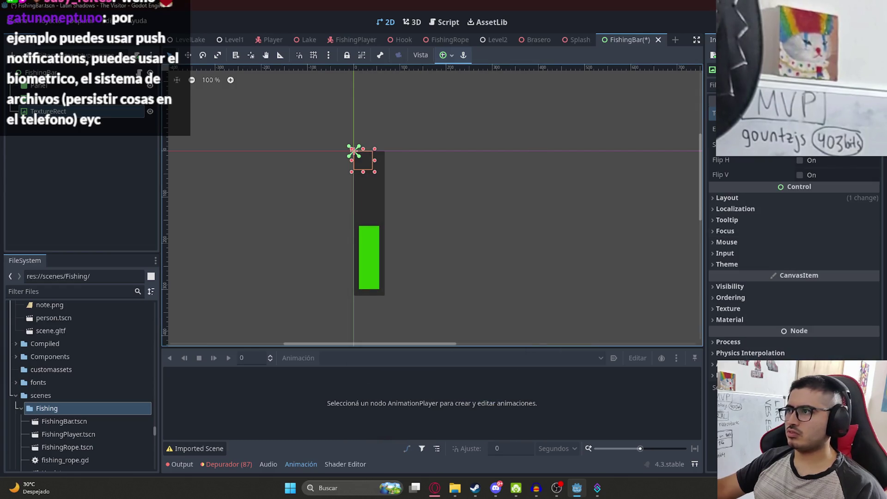
click(831, 113)
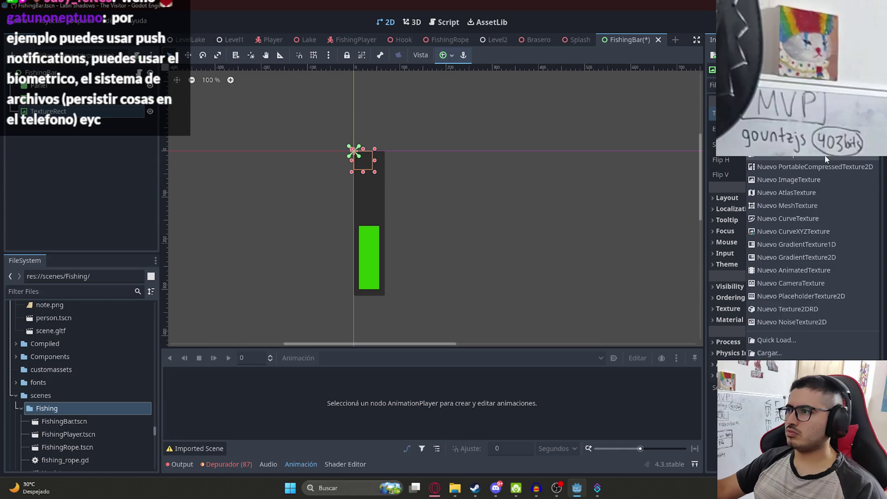
key(Escape)
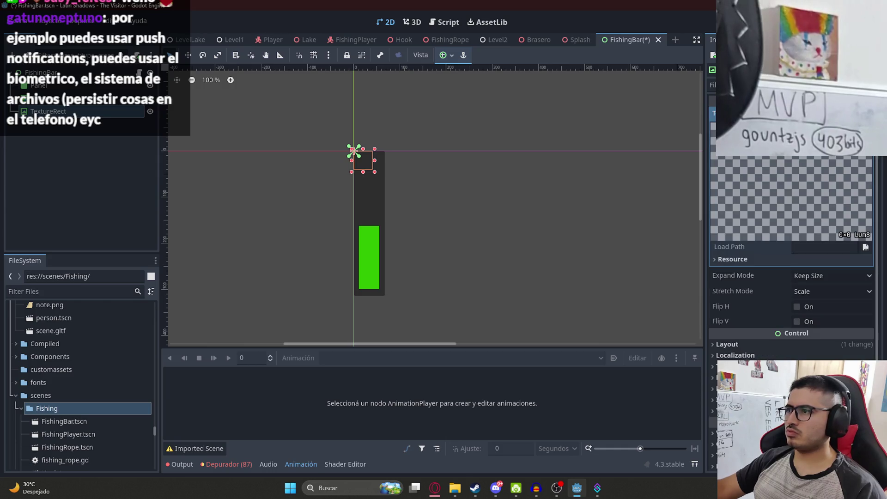
click(830, 116)
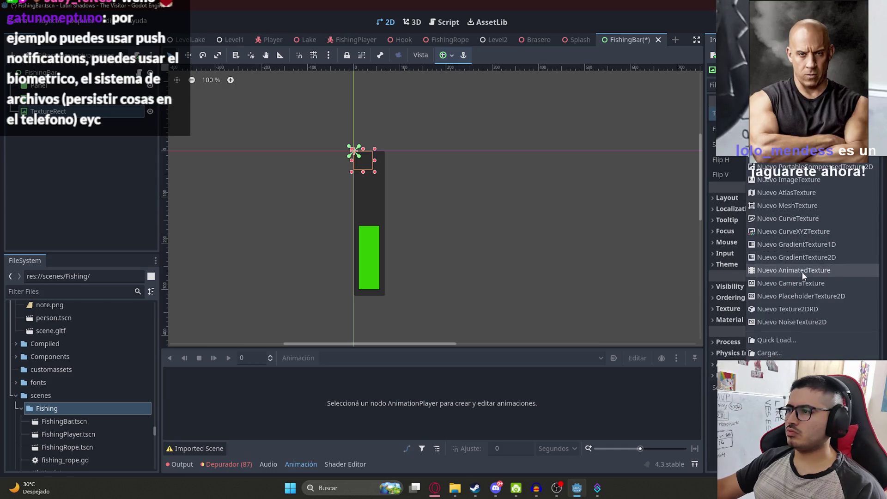
click(812, 257)
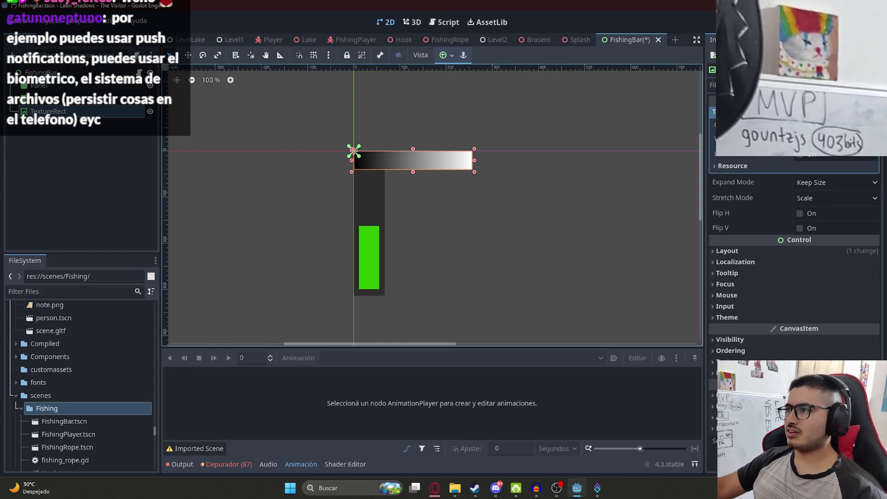
click(868, 114)
click(832, 114)
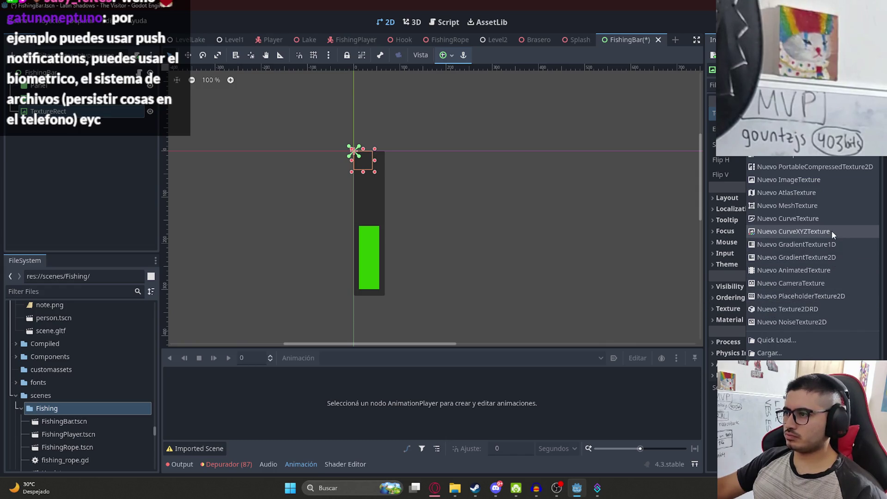
click(36, 295)
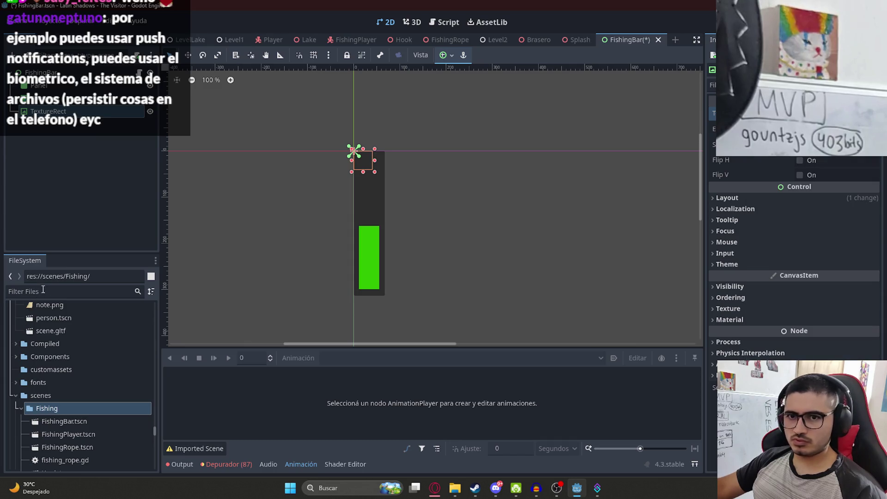
Give the TextureRect a new empty ImageTexture and filter project files by 'fish'.
click(875, 113)
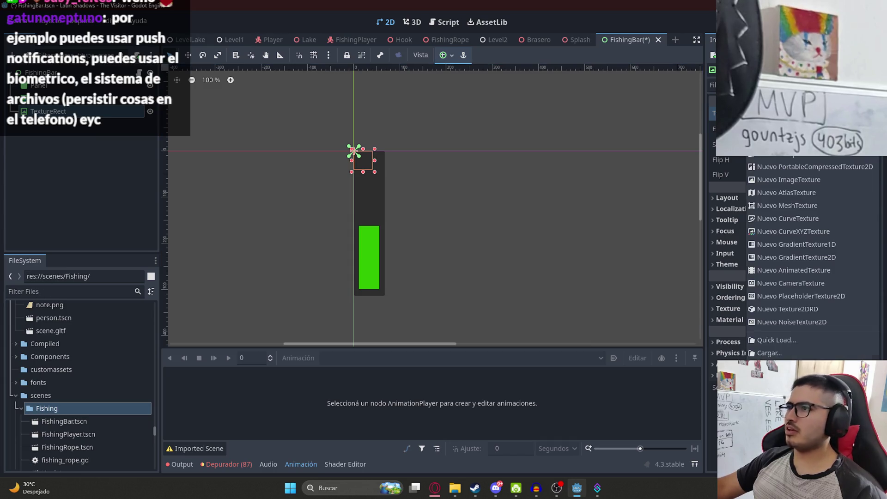
click(820, 180)
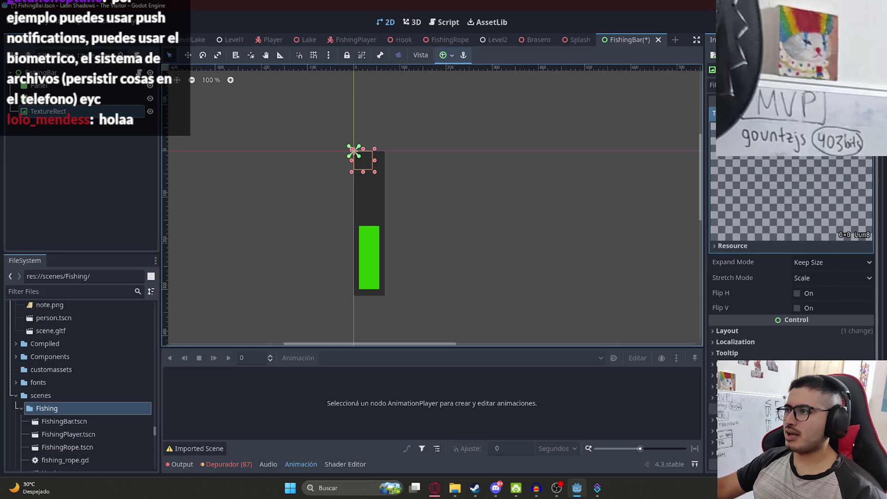
click(72, 291)
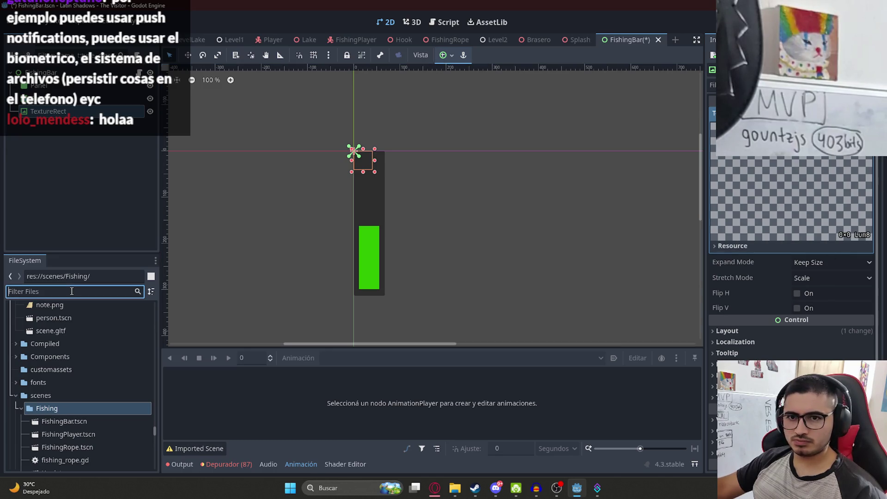
text(fish)
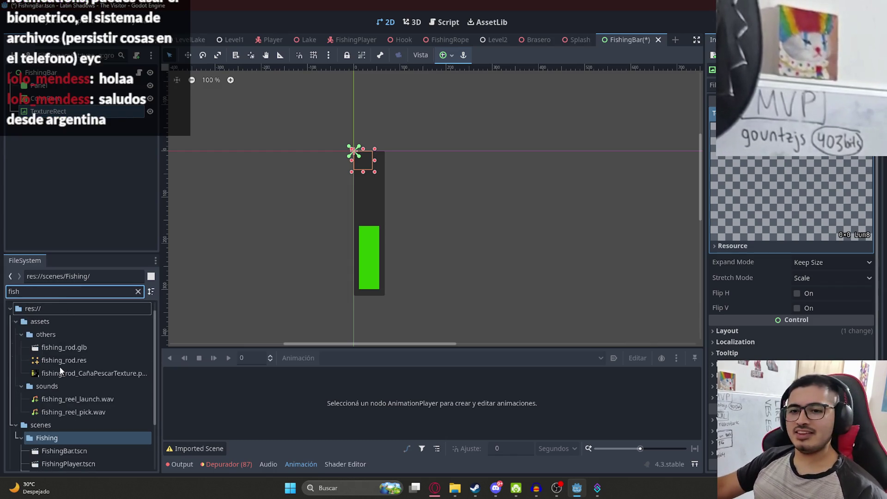
Browse the fish-related files including the fishing rod texture, clear the filter, and switch to the browser.
scroll(91, 358, down, 3)
scroll(99, 373, up, 3)
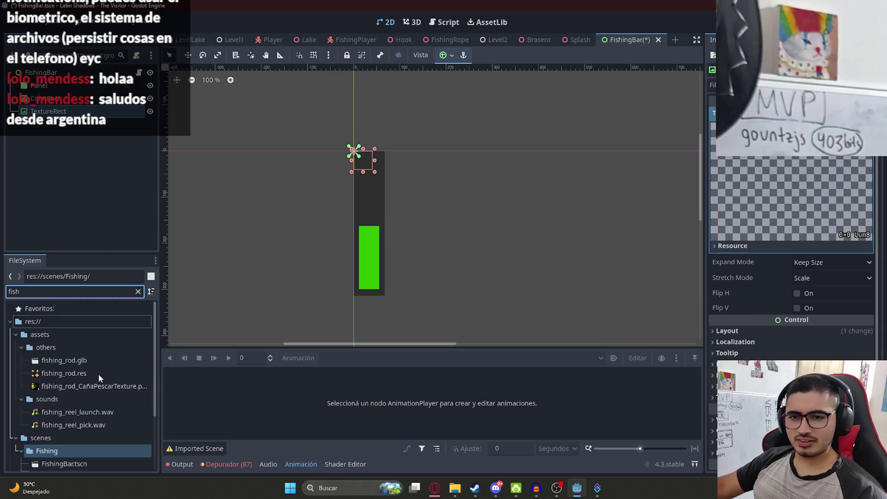
click(86, 386)
scroll(74, 377, down, 3)
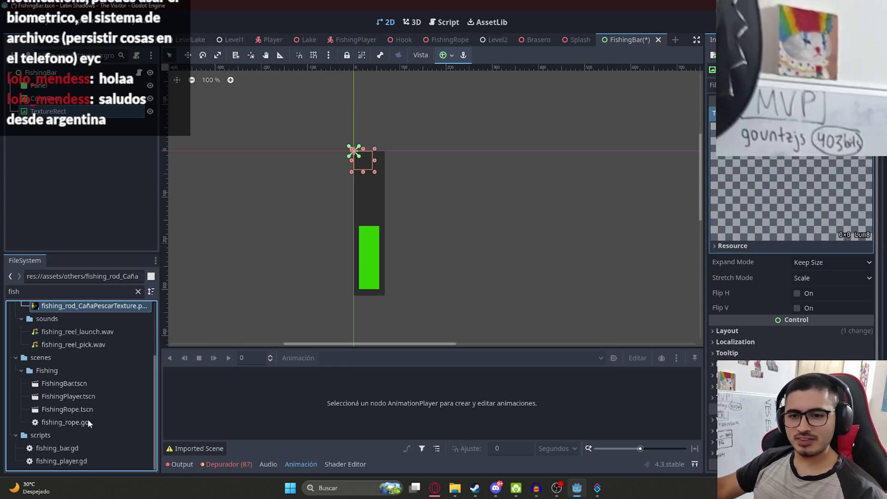
scroll(99, 398, up, 3)
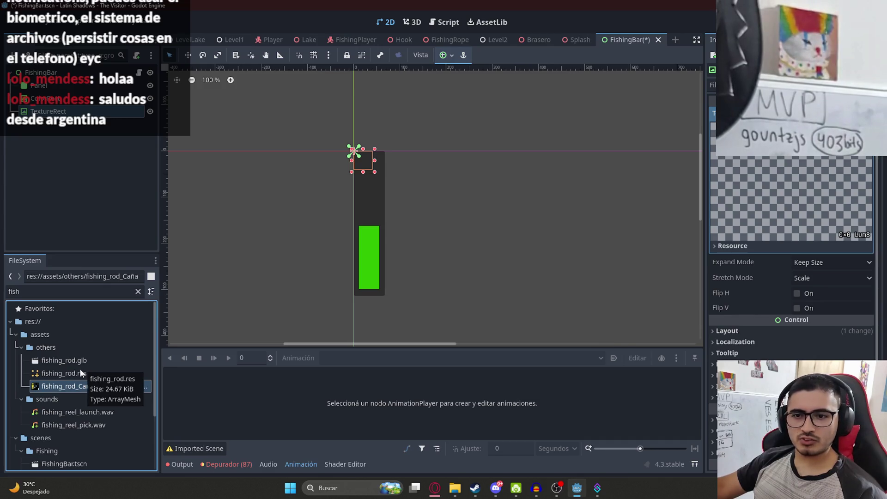
click(87, 291)
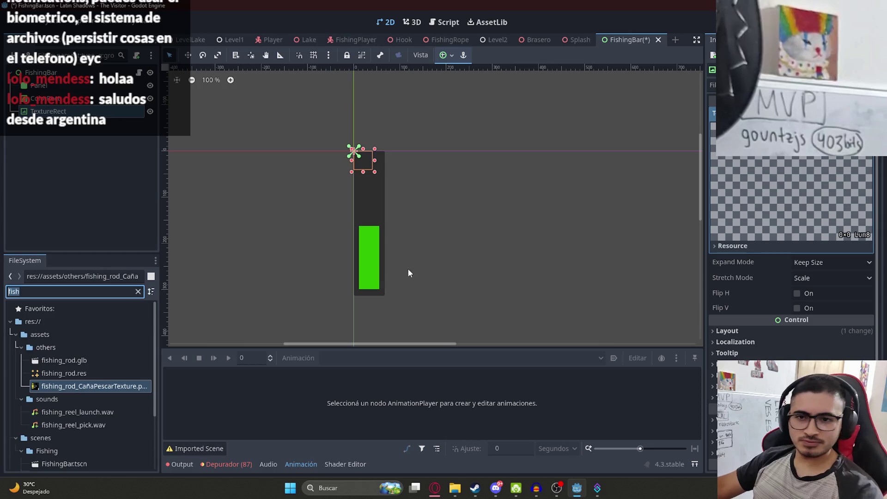
key(BackSpace)
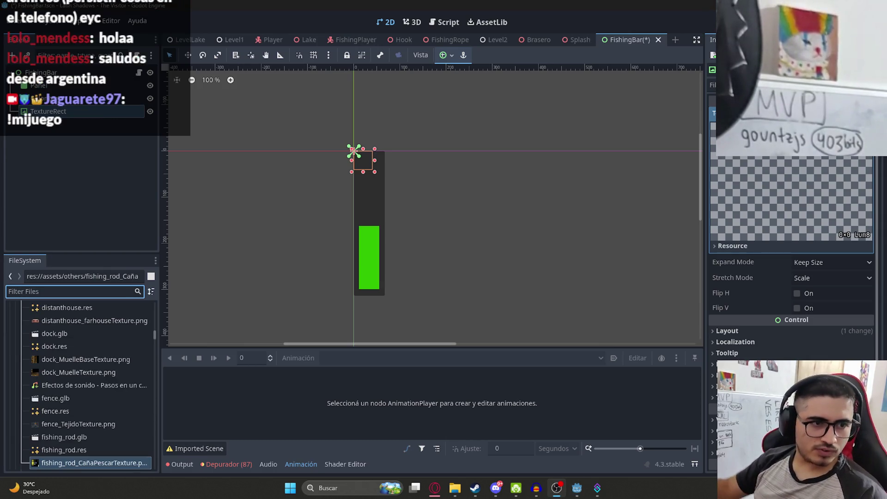
key(alt+Tab)
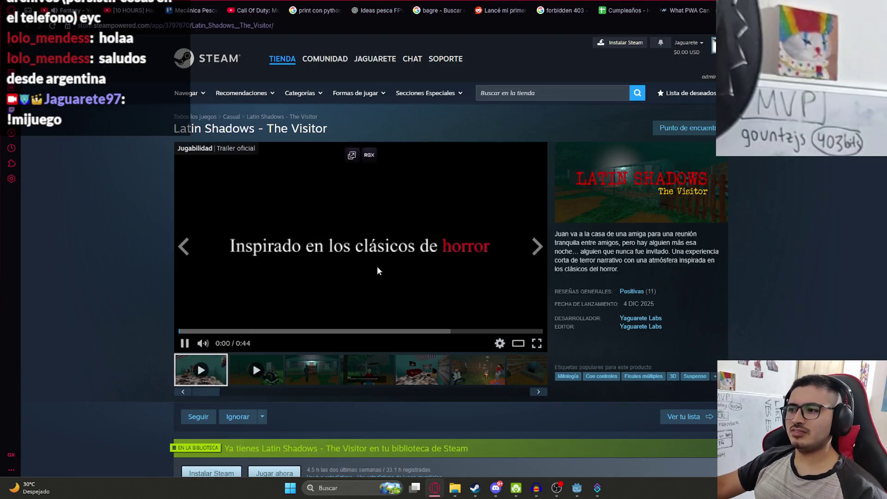
Let the Latin Shadows – The Visitor trailer play on its Steam store page.
mouse_move(203, 343)
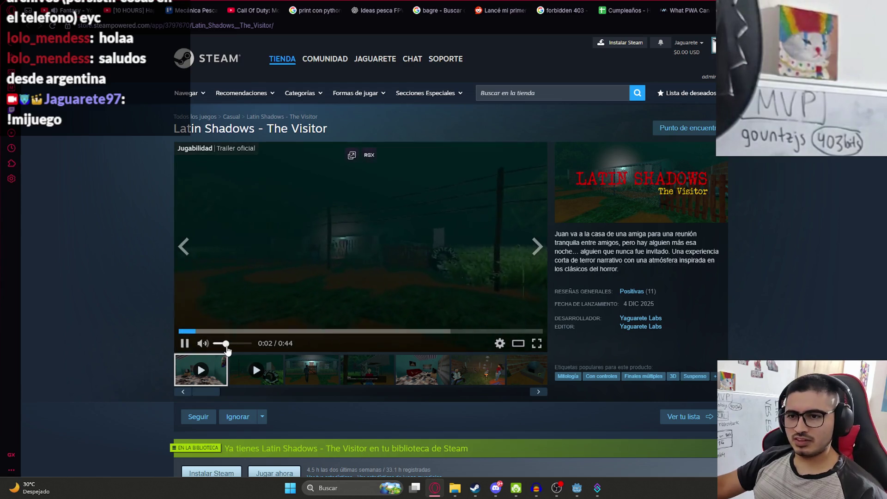
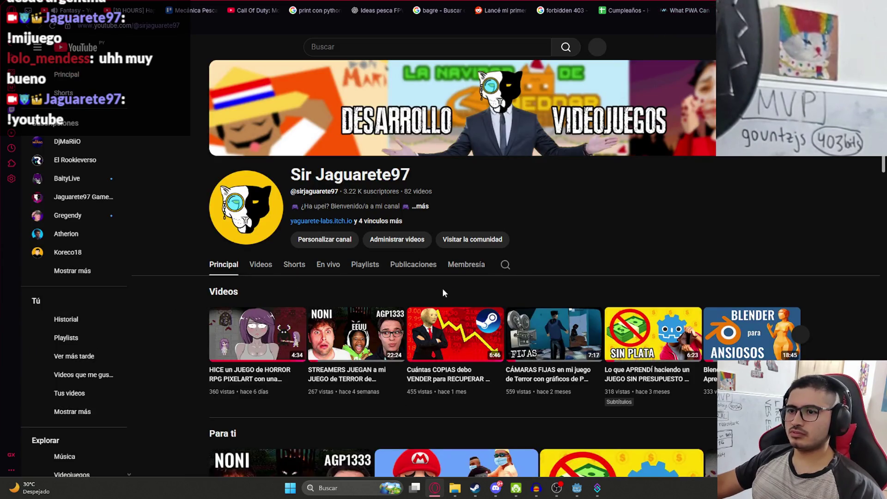
Browse the YouTube channel's uploaded videos list, then return to the Godot editor.
scroll(262, 257, down, 1)
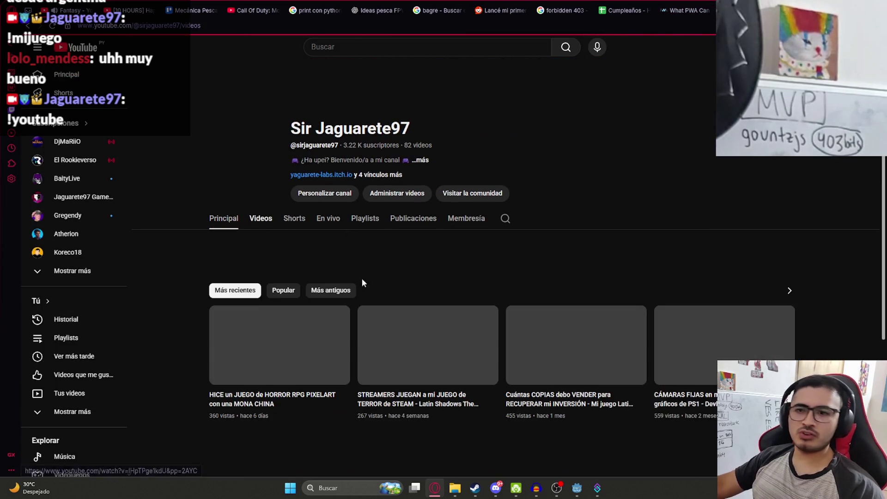
scroll(365, 324, down, 3)
scroll(838, 253, down, 1)
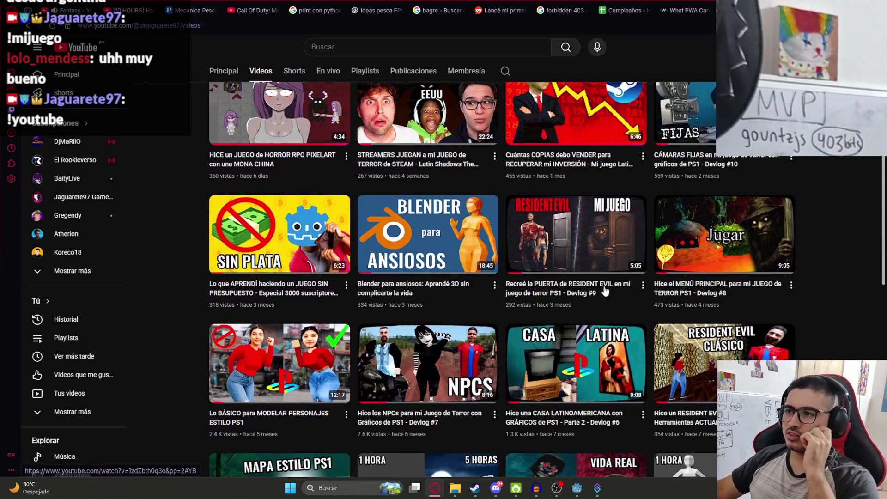
scroll(841, 249, up, 2)
scroll(842, 231, down, 7)
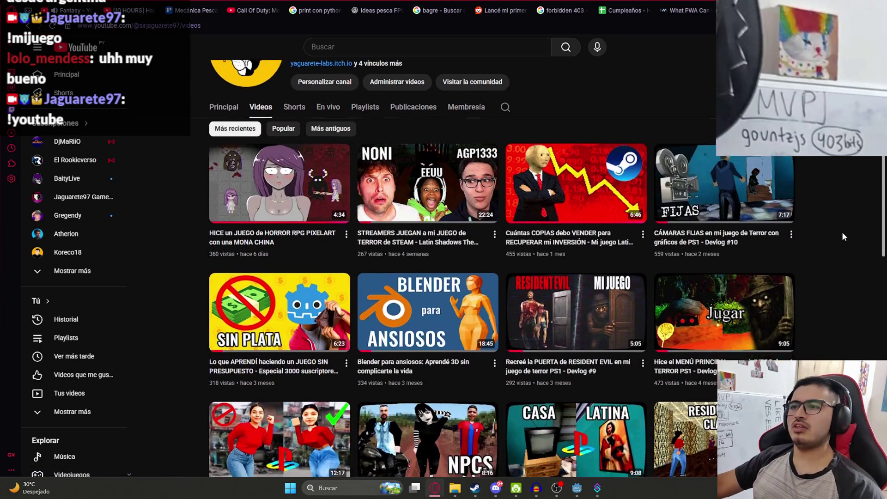
scroll(841, 262, up, 10)
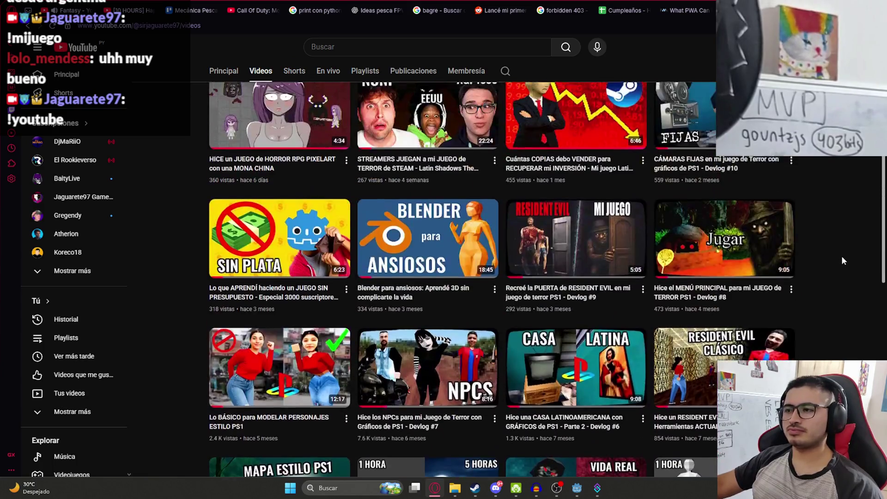
key(ctrl+Tab)
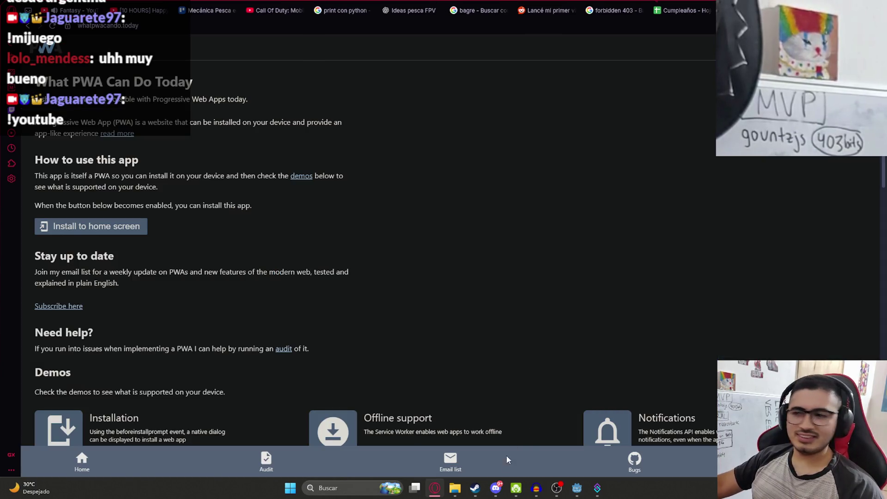
click(576, 488)
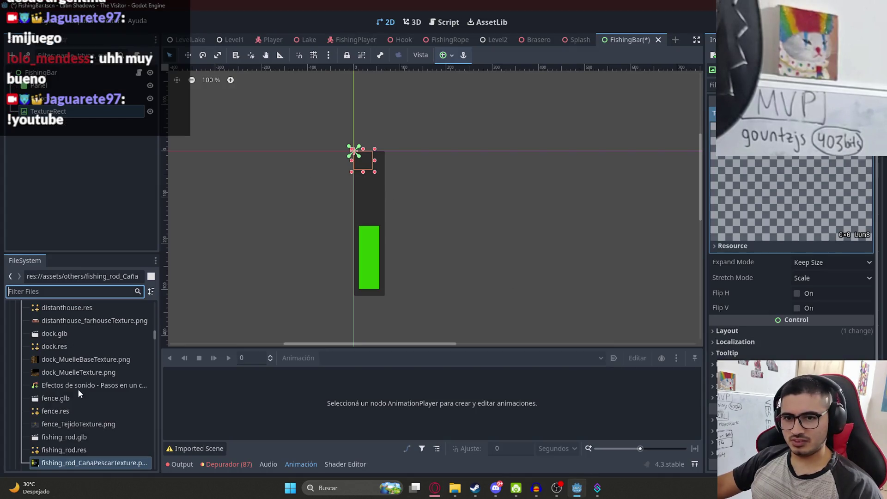
Expand the musics, endings and characters folders under assets, then go back to the browser.
scroll(70, 401, up, 10)
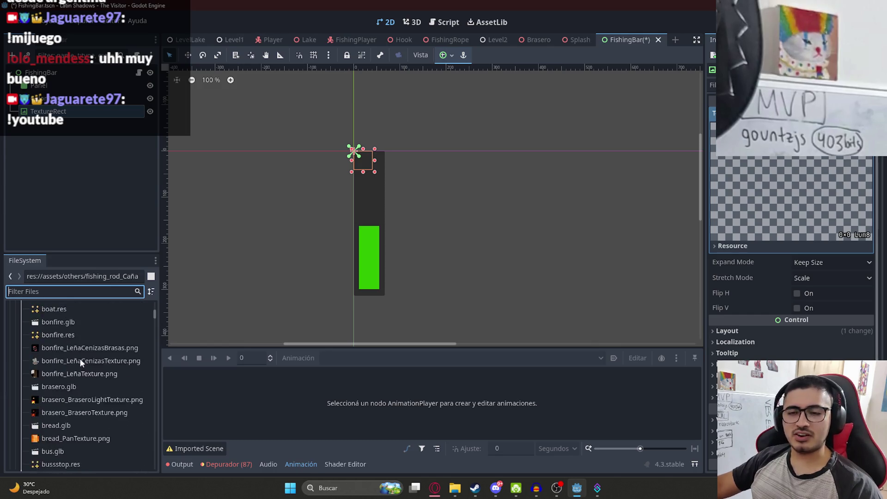
double_click(60, 373)
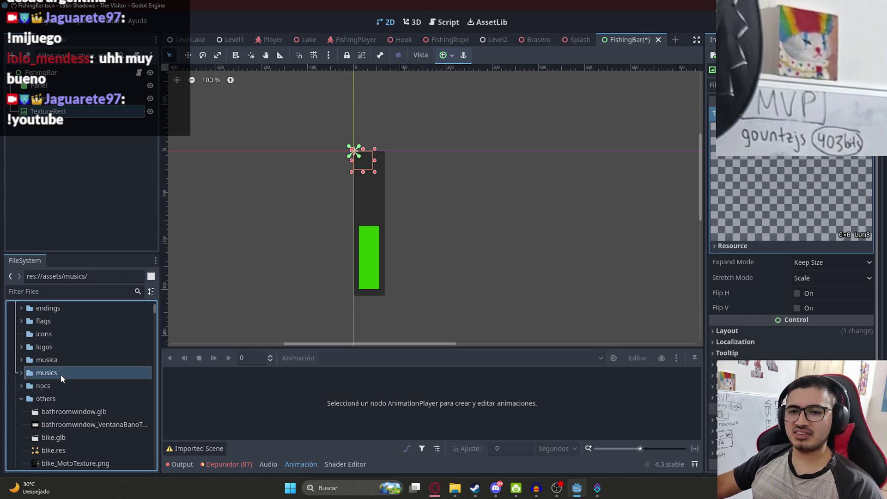
double_click(55, 371)
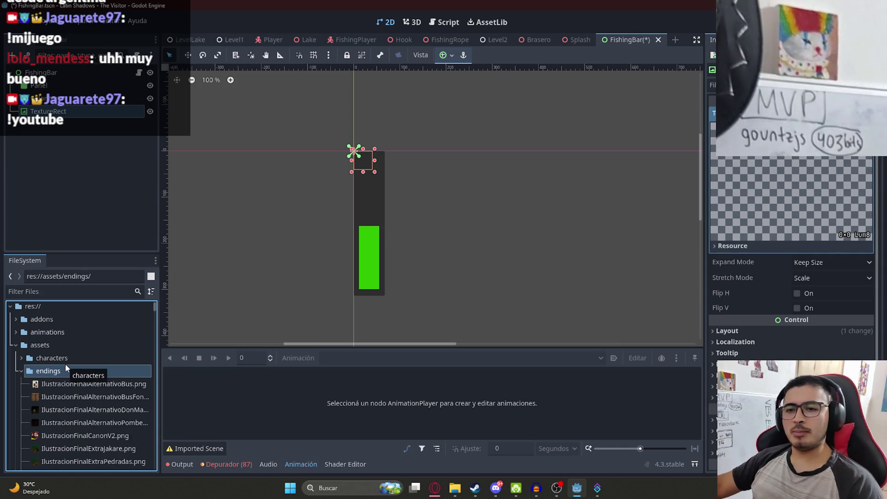
double_click(85, 356)
scroll(88, 365, down, 5)
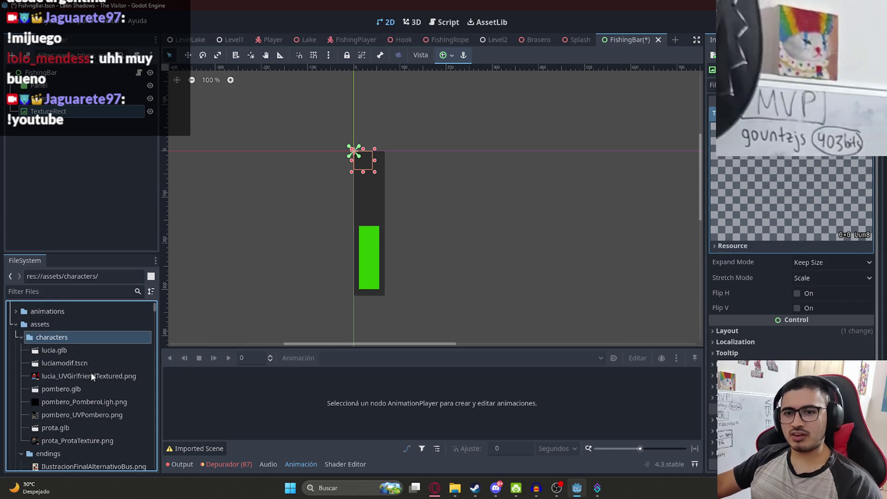
click(436, 488)
Ask Gemini for a pixel-art fish with the prompt 'hazme un pez pixelart'.
key(ctrl+t)
text(gemini.google.com/app?hl=es)
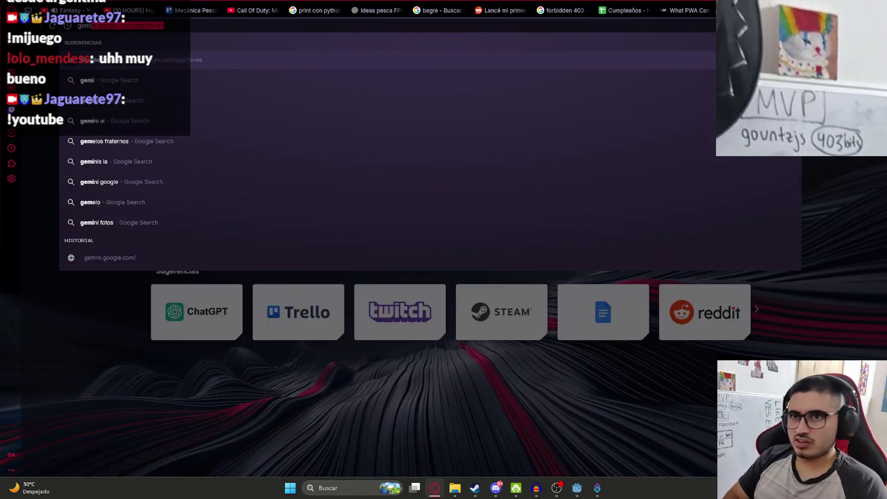
key(Return)
text(hazme un pez pixelart)
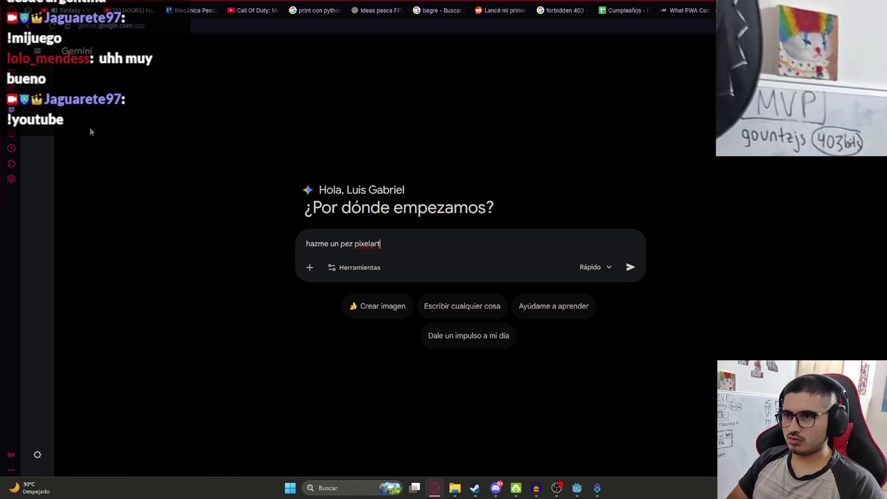
key(Return)
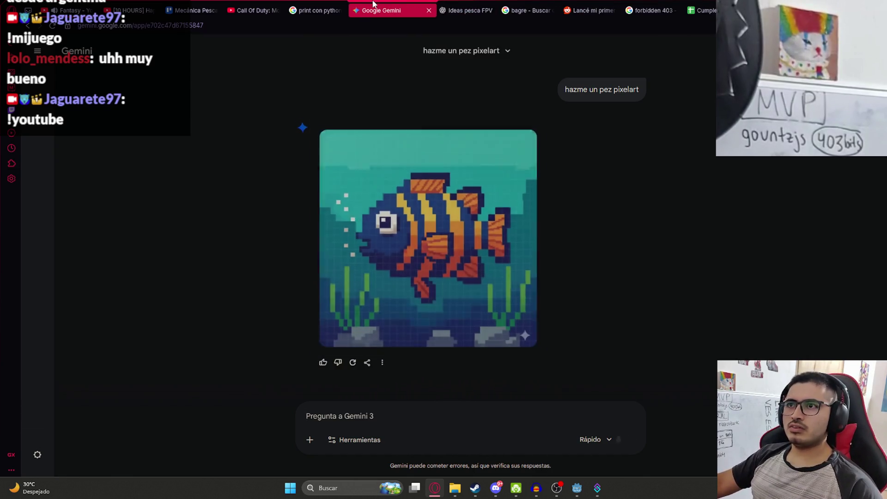
Request 'con fondo transparente y mirando arriba', then switch to the ChatGPT chat.
text(con fondo transparen)
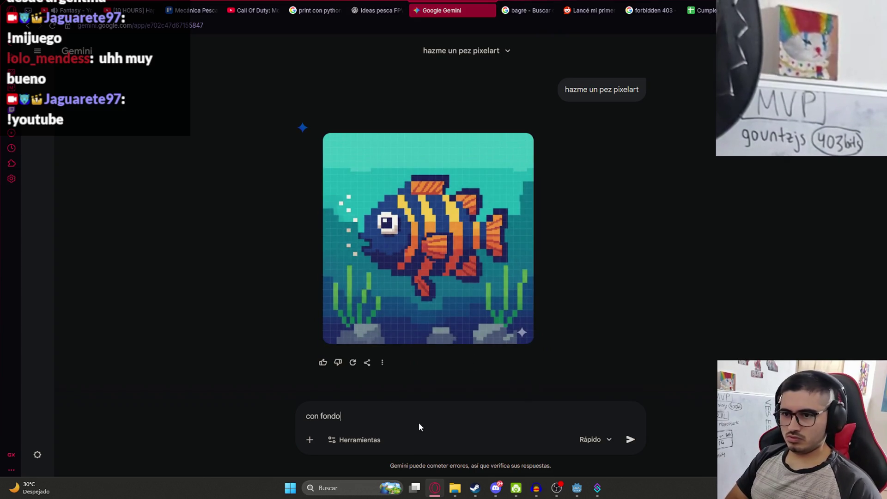
text(te y)
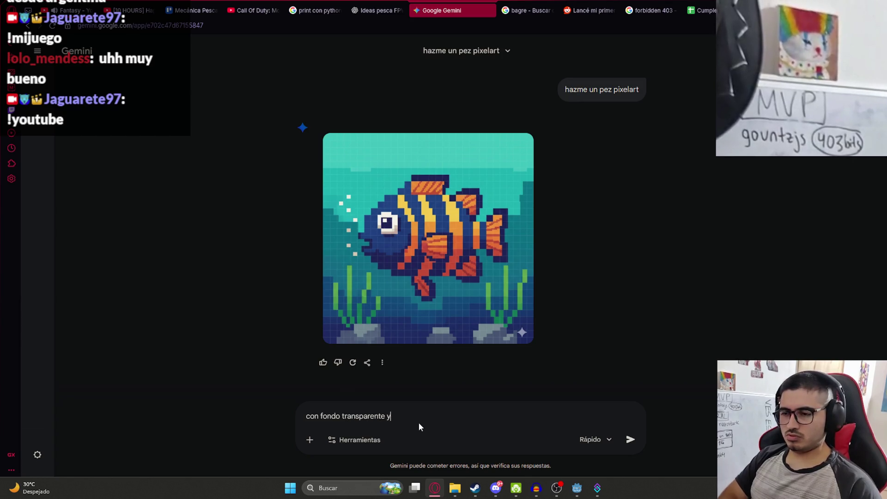
text( mirando arriba)
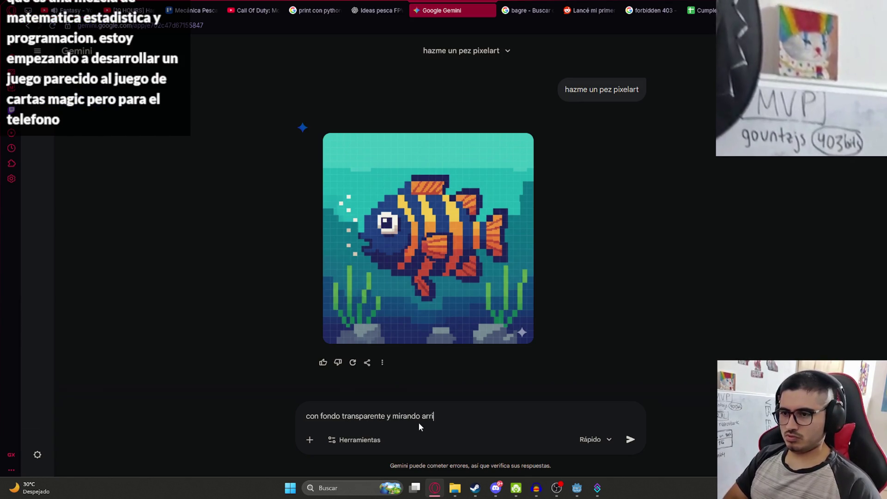
key(Return)
key(ctrl+Tab)
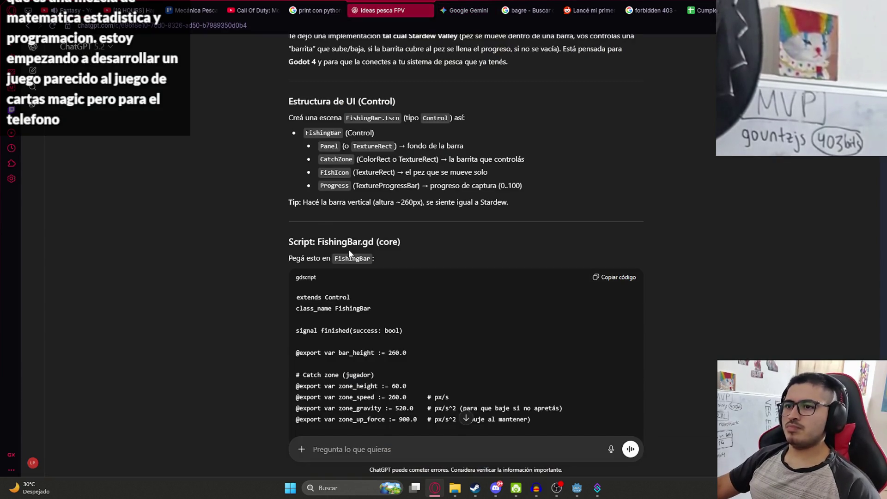
Review ChatGPT's FishingBar.gd answer, then bring the Godot FishingBar scene forward.
mouse_move(576, 488)
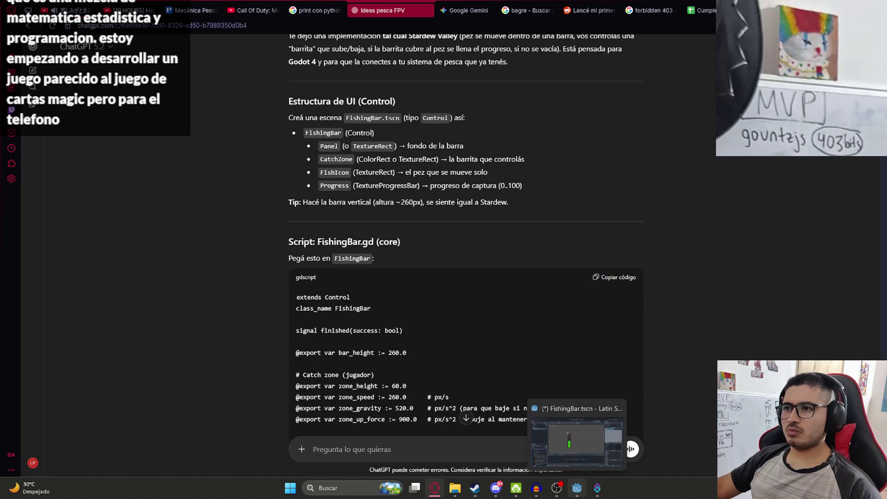
click(577, 442)
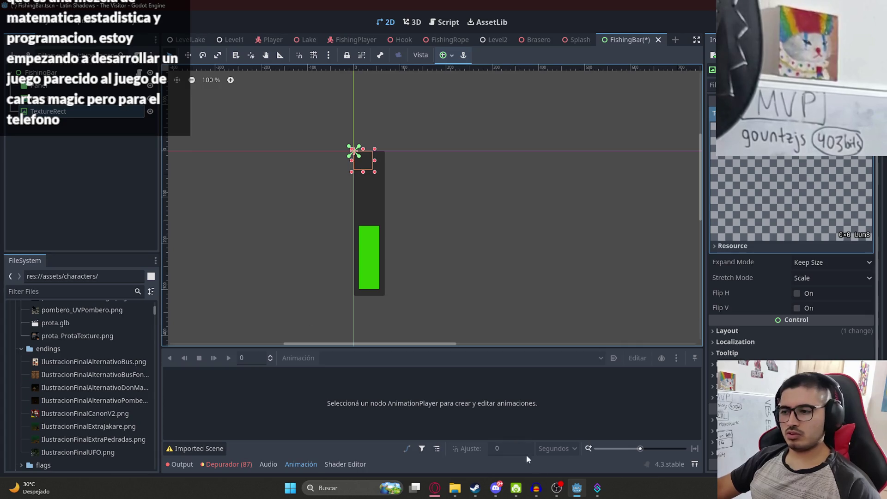
Add a ProgressBar child node to the FishingBar scene.
click(577, 496)
click(578, 495)
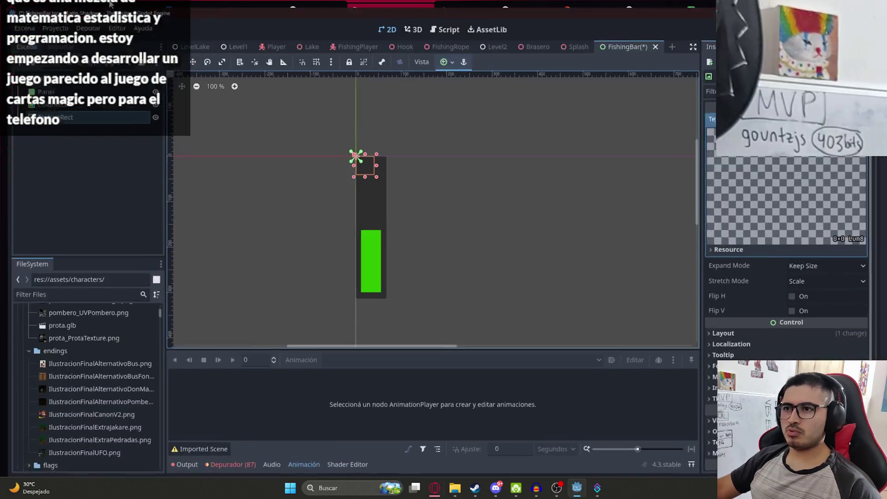
right_click(66, 73)
click(92, 96)
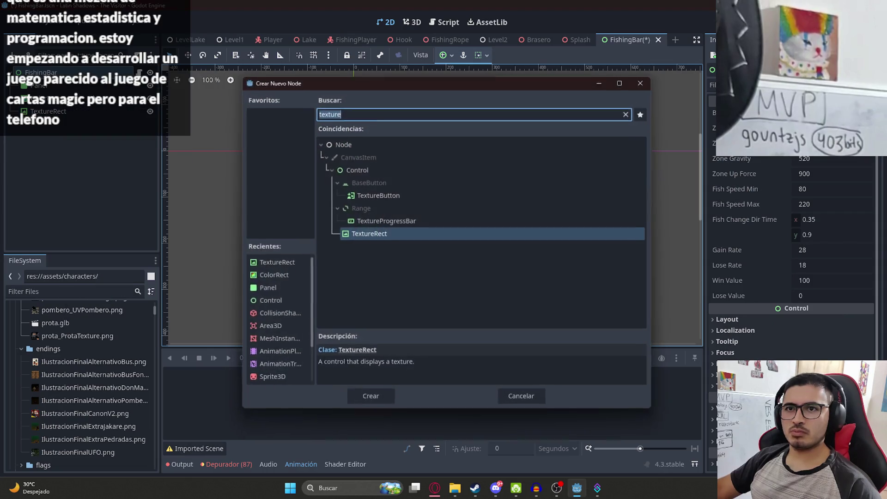
text(tex)
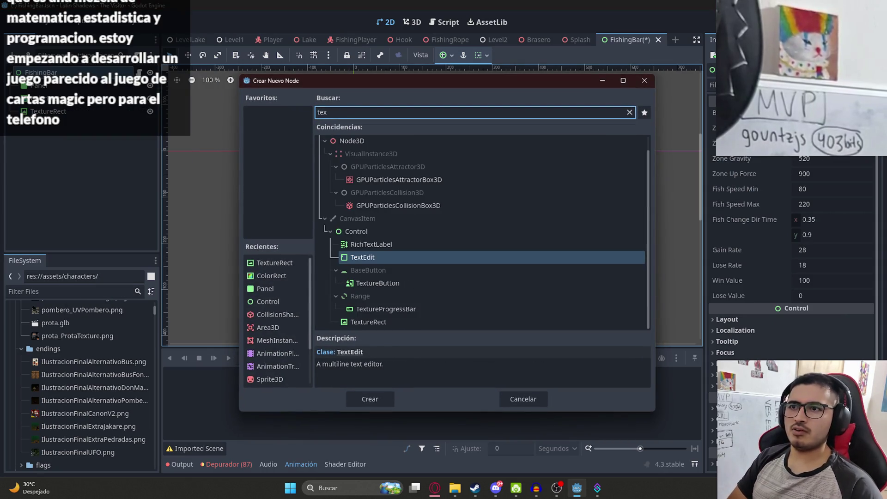
key(BackSpace)
key(BackSpace)
key(BackSpace)
text(progress)
key(Return)
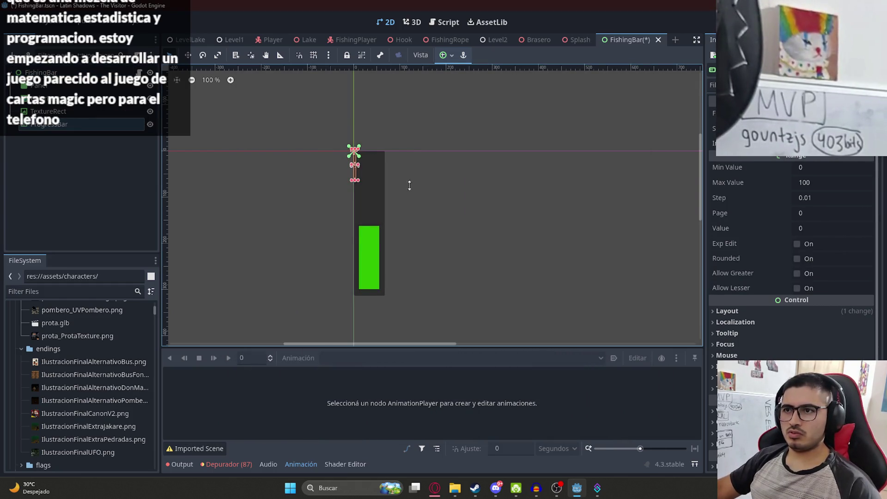
Make the progress bar a narrow vertical bar filling bottom to top, percentage hidden.
drag(354, 198, 532, 199)
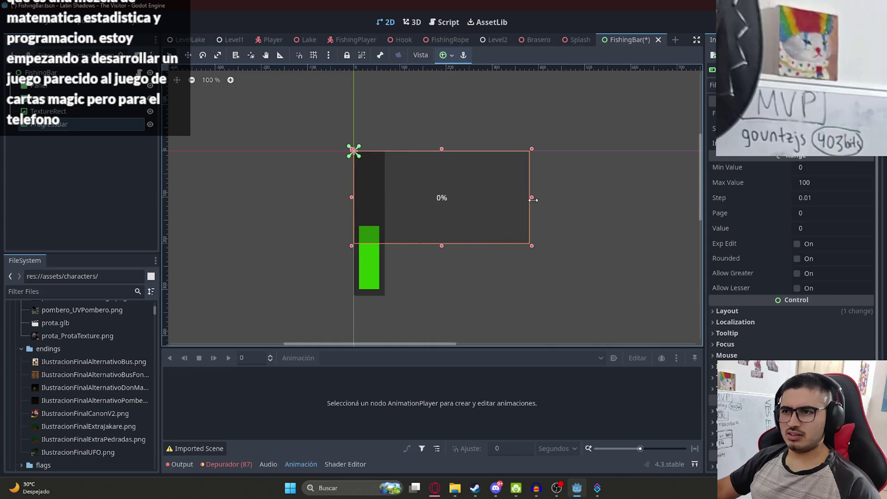
mouse_move(438, 248)
mouse_down()
mouse_move(440, 162)
mouse_move(424, 217)
mouse_move(425, 305)
mouse_move(457, 159)
mouse_up()
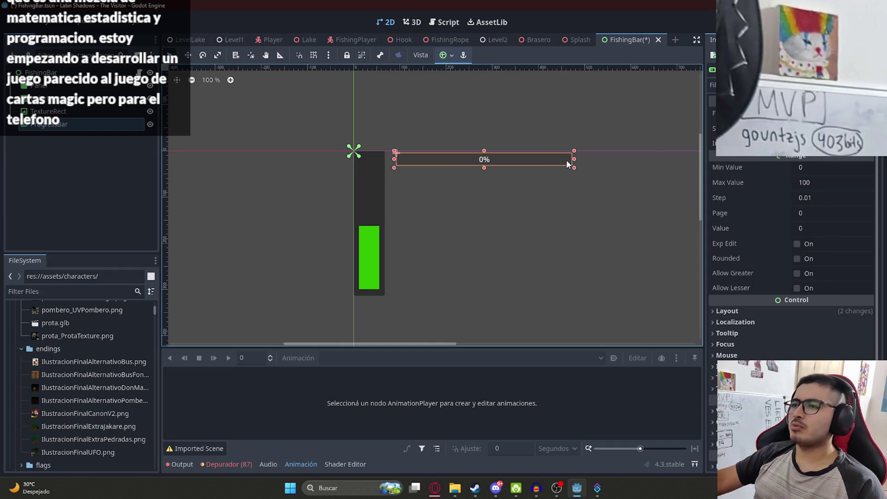
mouse_move(574, 161)
mouse_down()
mouse_move(449, 161)
mouse_move(422, 301)
mouse_up()
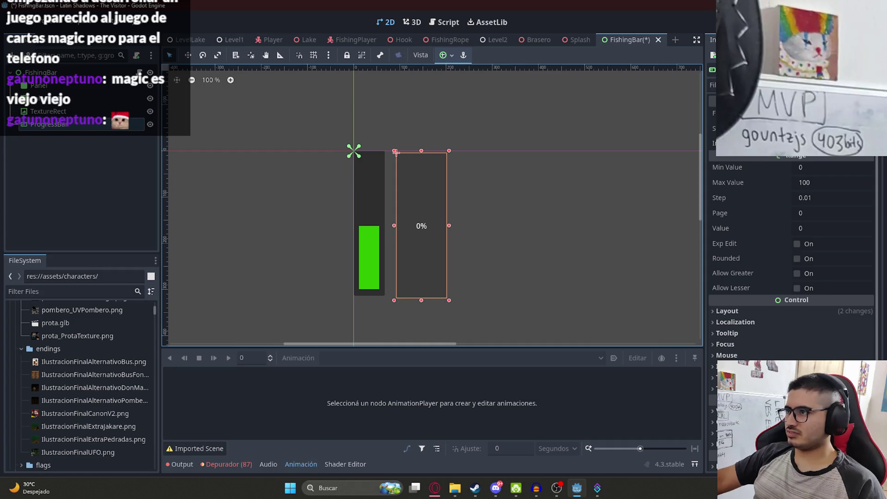
click(826, 114)
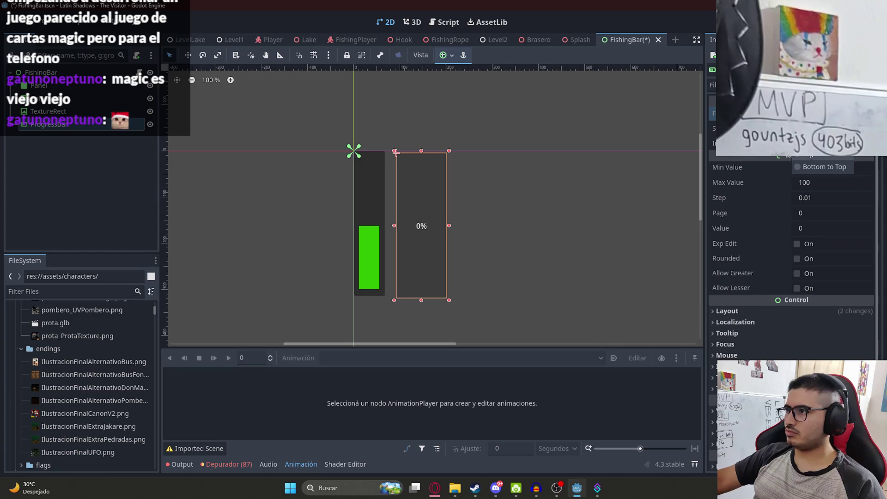
click(807, 168)
drag(448, 227, 418, 226)
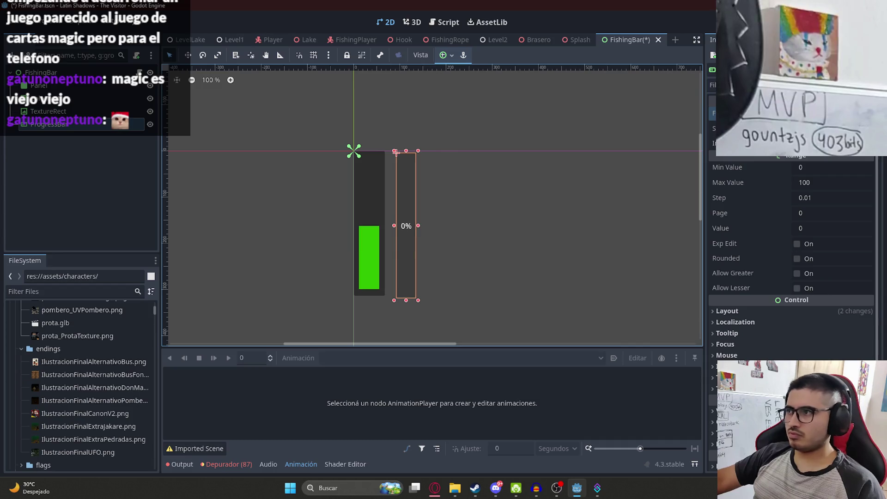
click(796, 128)
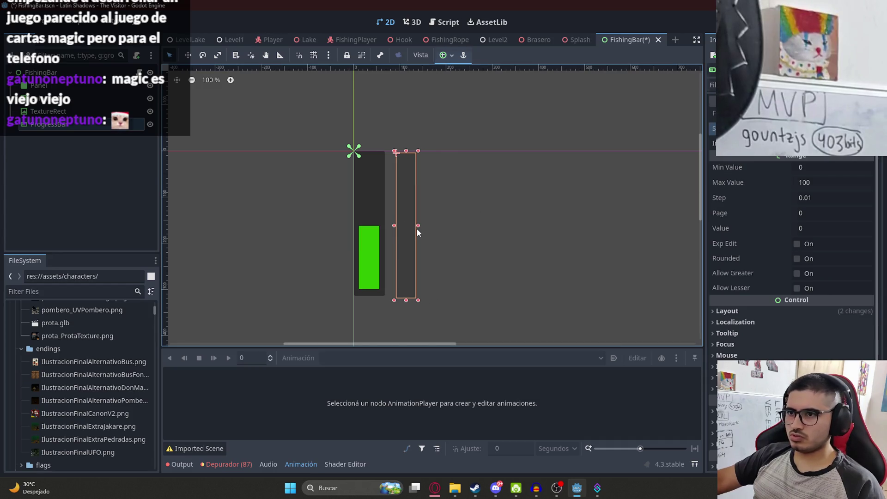
drag(407, 235, 405, 232)
Deselect the nodes, save FishingBar.tscn, and switch to the browser.
click(51, 131)
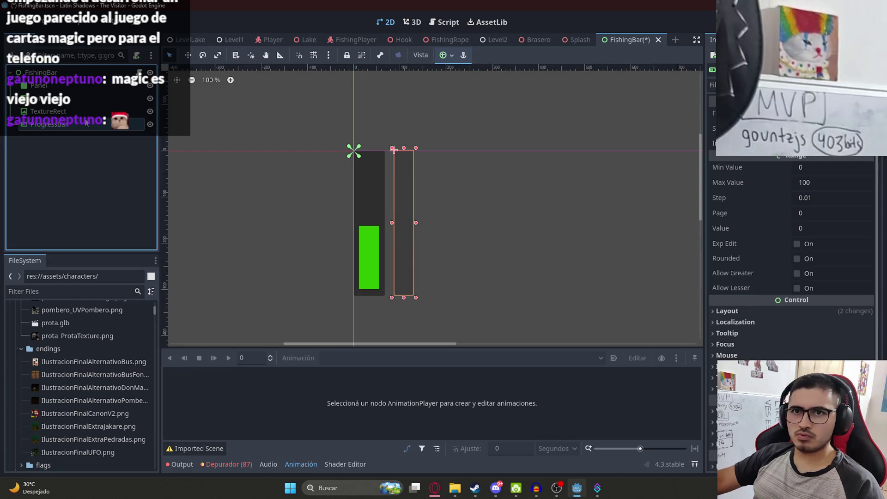
click(80, 162)
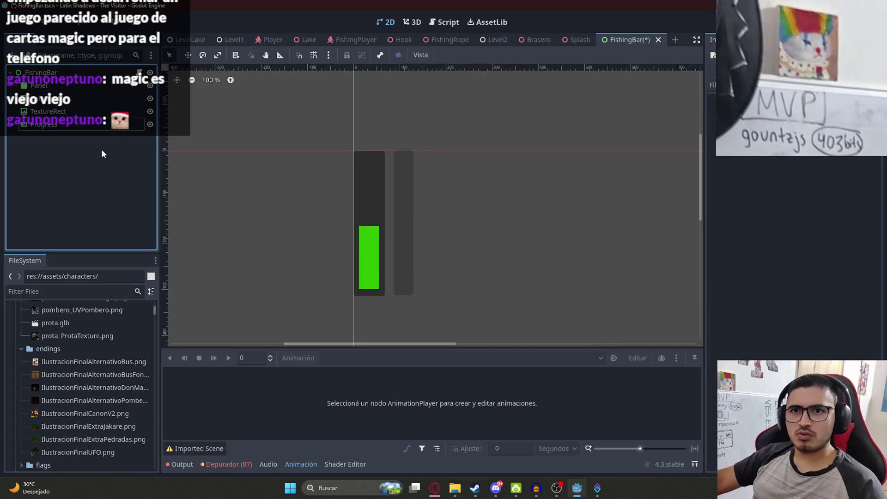
key(ctrl+s)
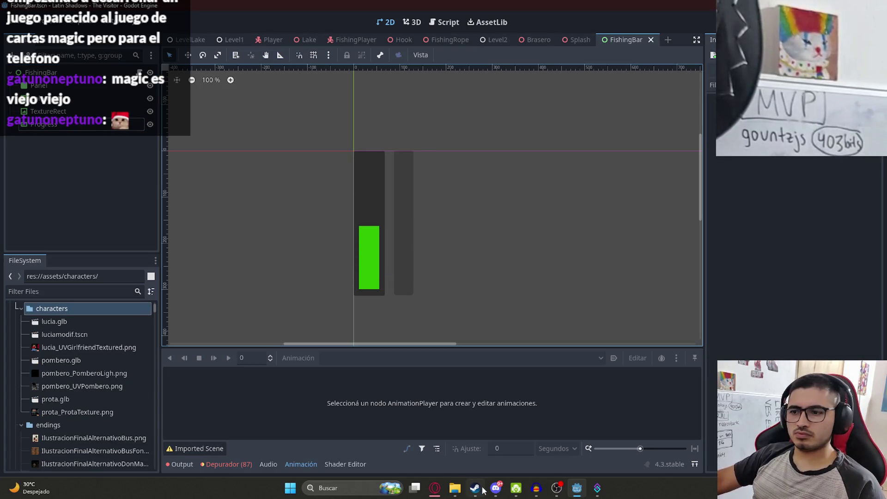
click(435, 488)
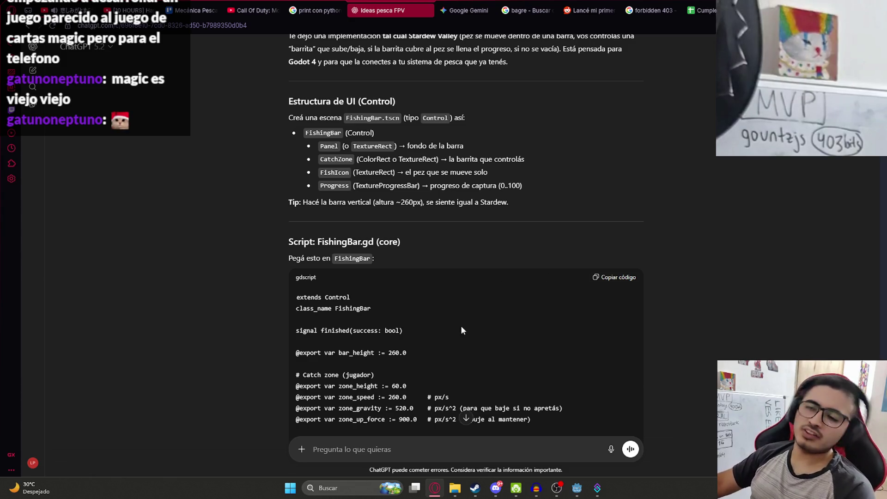
Scroll up to ChatGPT's FishingBar node structure, then cycle to another browser tab.
scroll(462, 330, up, 2)
double_click(368, 239)
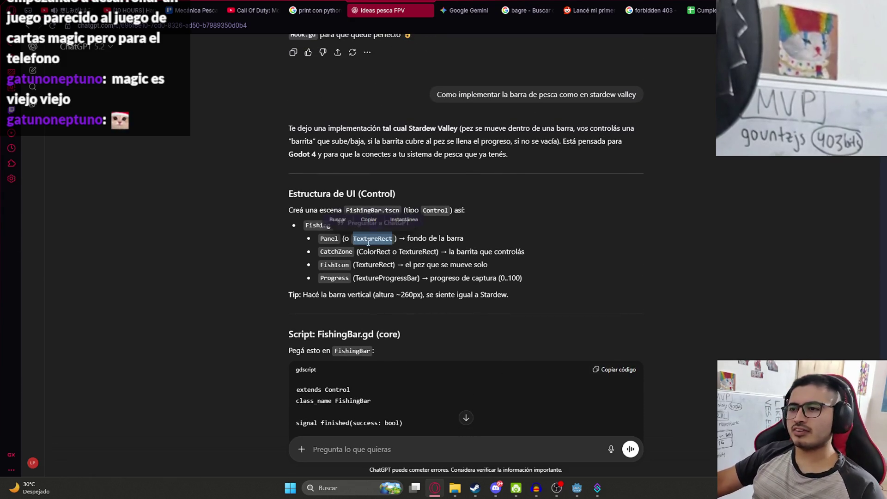
click(346, 183)
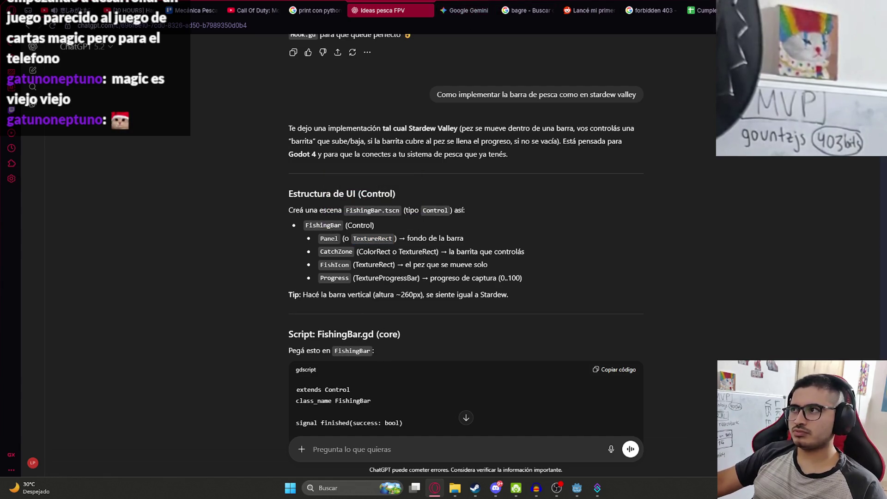
key(ctrl+9)
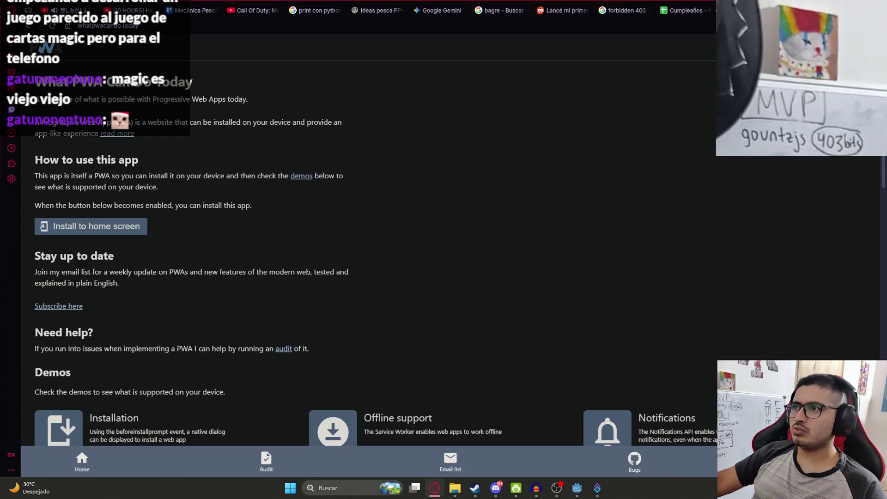
Download Gemini's pixel-art fish image and show it in its folder.
click(442, 10)
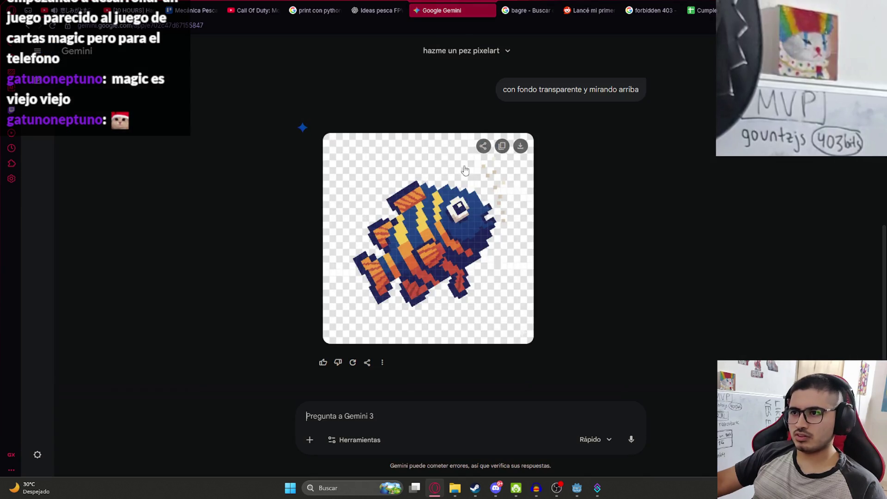
click(520, 146)
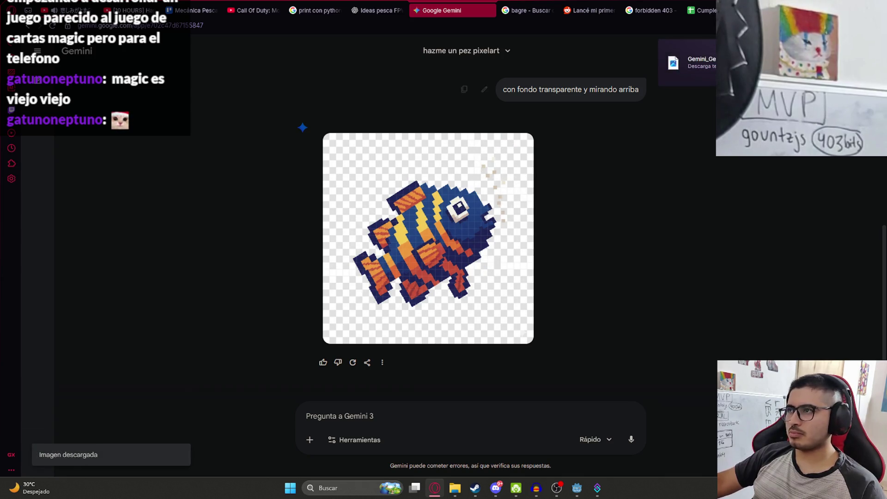
click(693, 62)
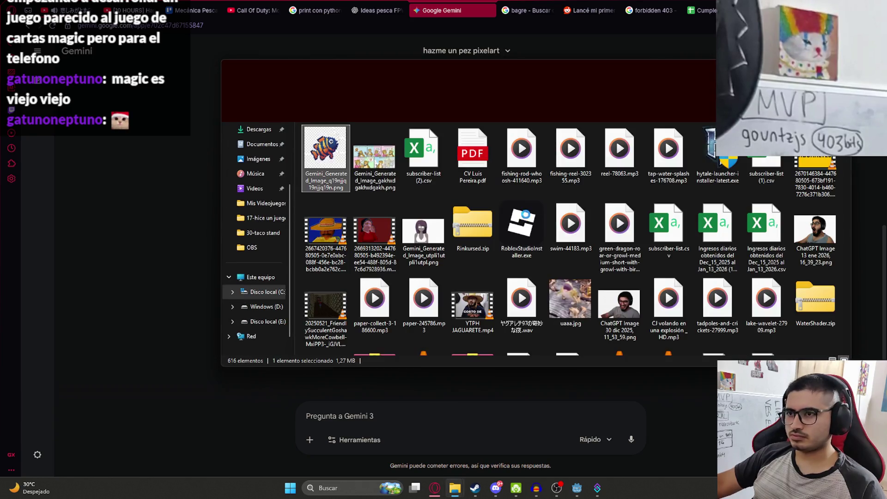
Launch Clip Studio Paint from the 'clip' search and close the extra Explorer window.
key(super)
text(clip)
key(Escape)
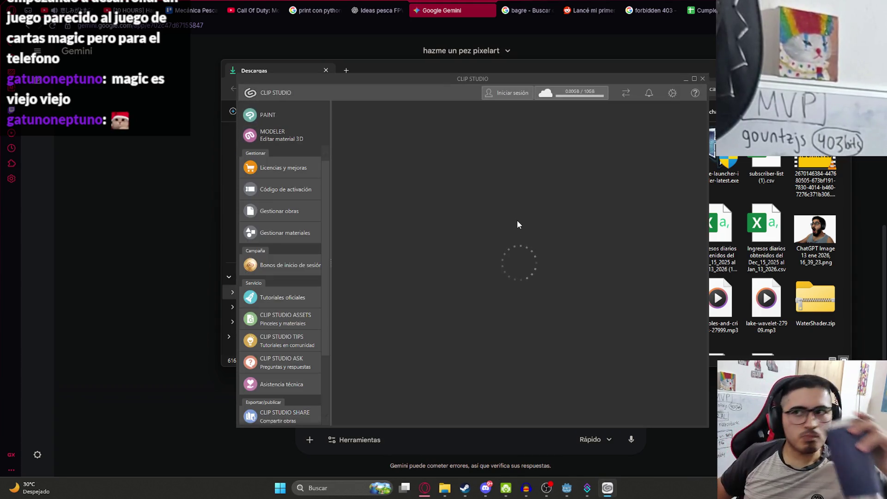
click(308, 116)
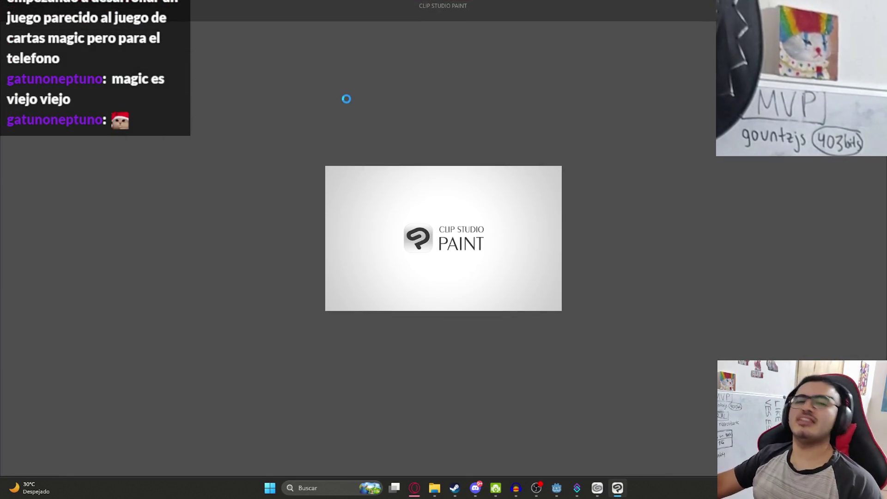
mouse_move(434, 488)
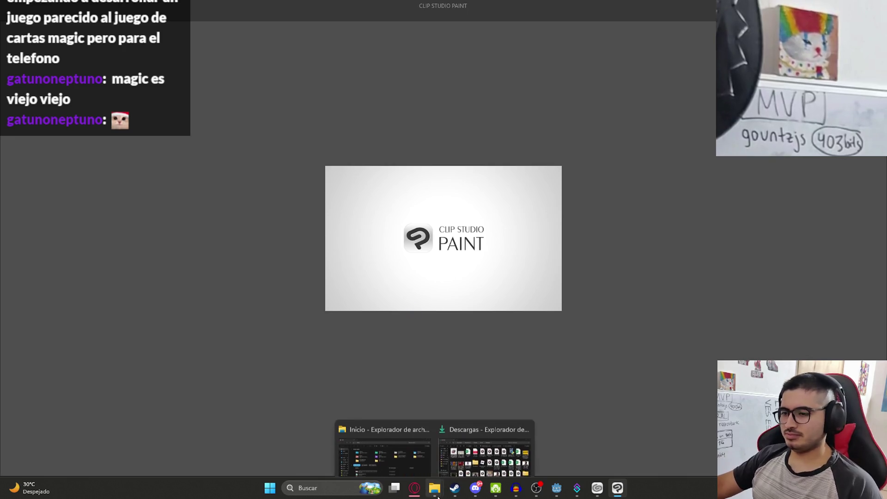
click(426, 413)
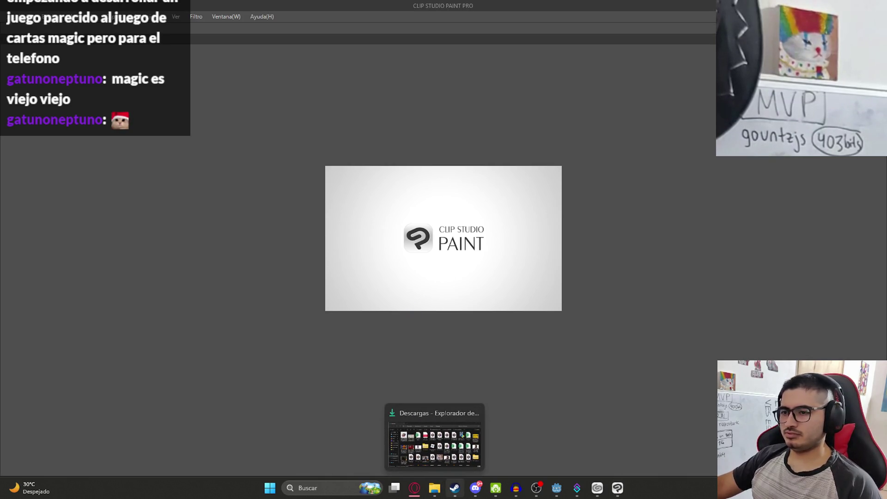
Open the fish PNG in Clip Studio Paint and test auto-selecting its background at tolerance 10.
click(437, 488)
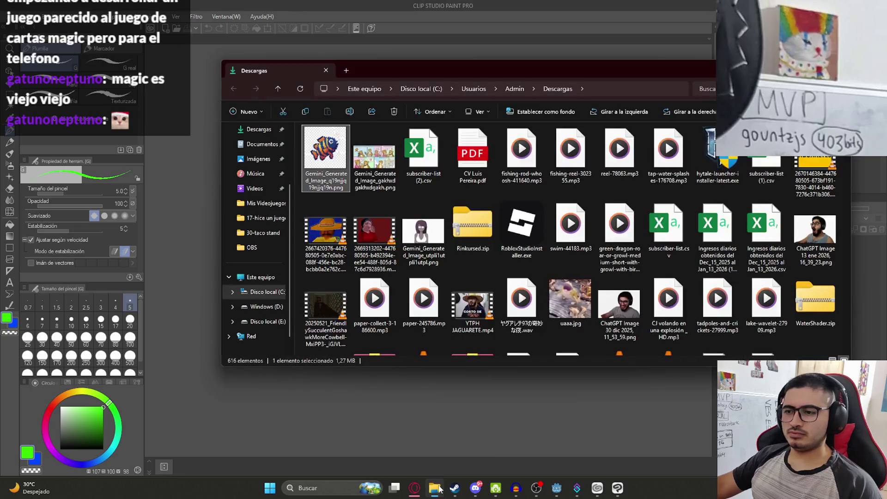
drag(162, 204, 163, 201)
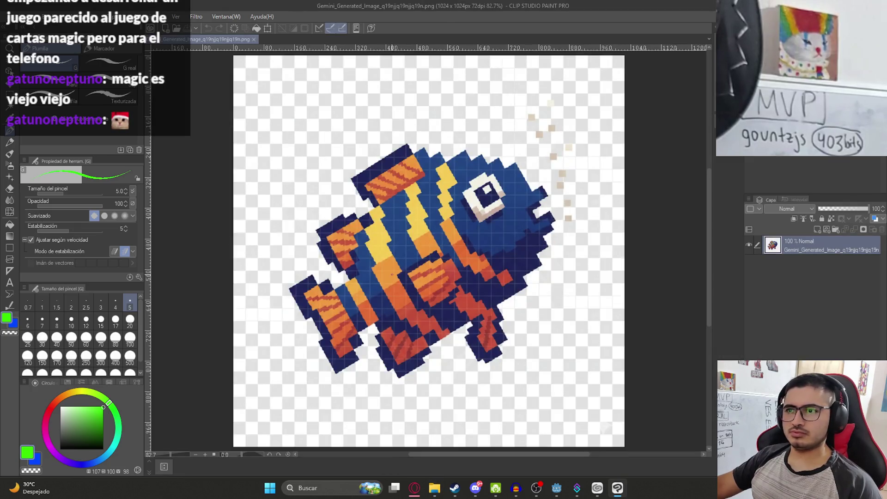
scroll(387, 269, down, 3)
key(w)
scroll(129, 225, up, 3)
click(126, 223)
click(343, 175)
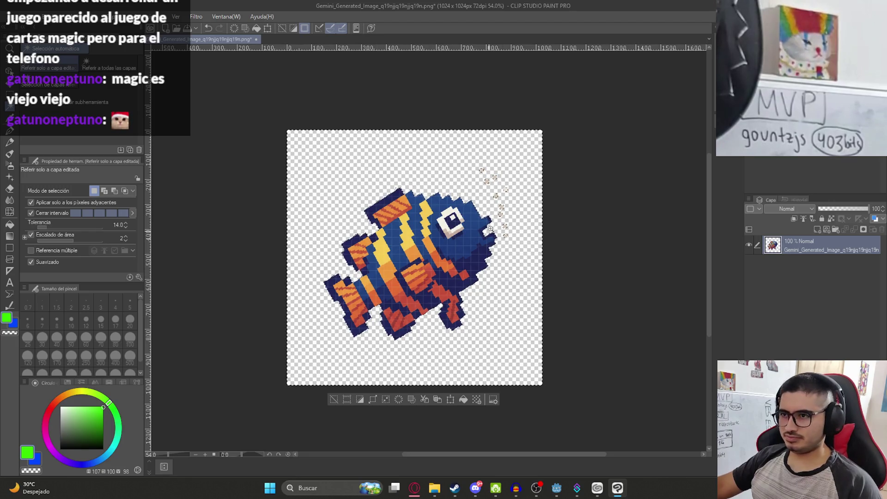
scroll(507, 242, up, 5)
scroll(508, 241, down, 5)
key(ctrl+z)
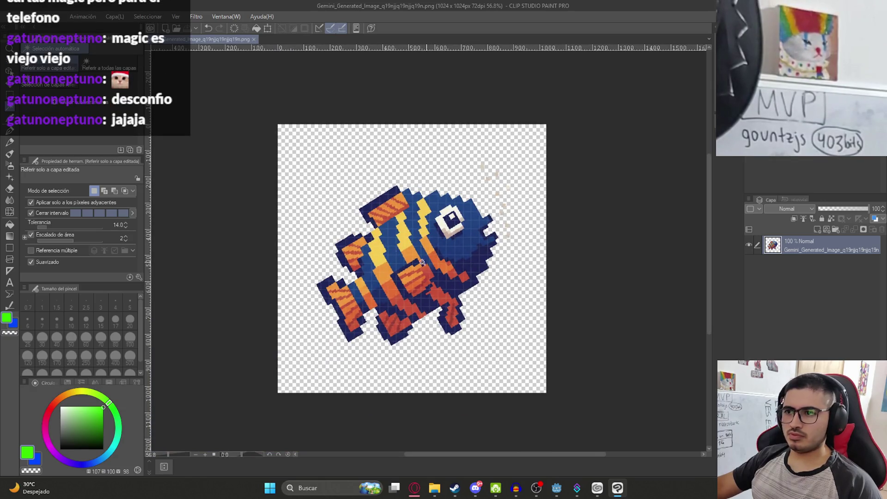
Start a single-layer PNG export, cancel it, and return to Godot.
click(18, 16)
mouse_move(93, 138)
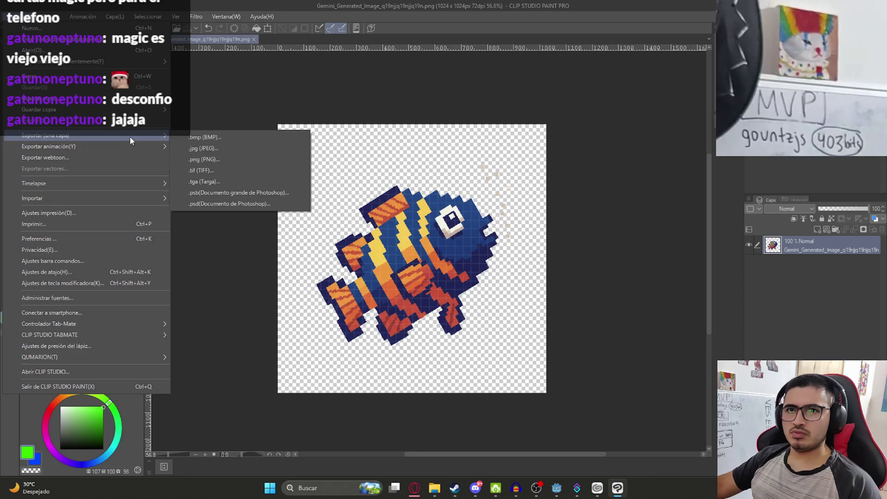
click(237, 156)
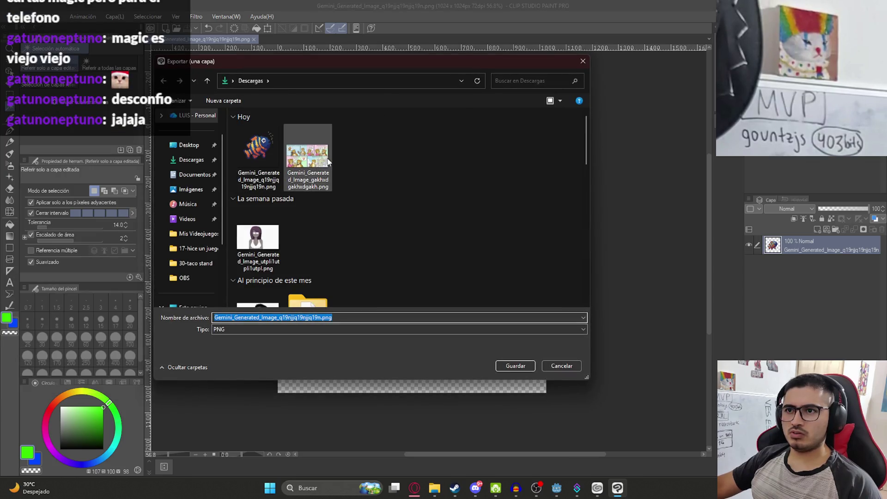
click(258, 155)
click(560, 367)
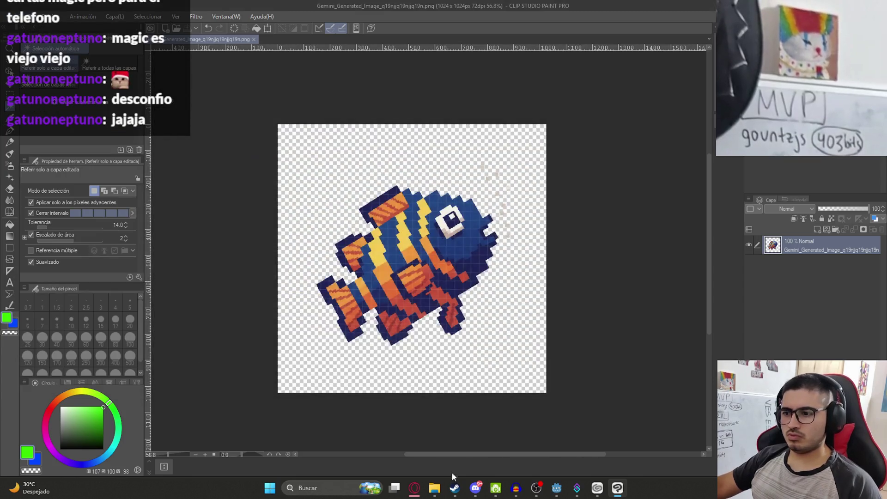
click(557, 487)
Navigate a new Explorer tab to D:\Mis Videojuegos\juegoterror1\assets\UI.
click(434, 487)
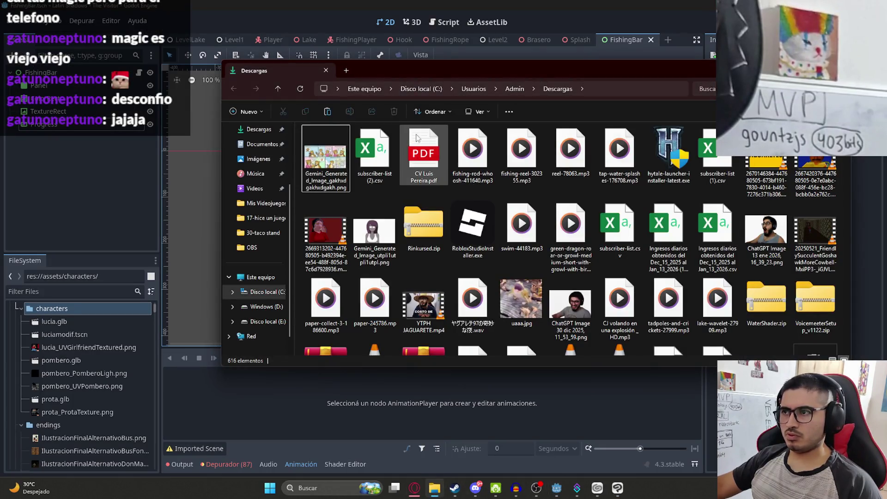
click(346, 71)
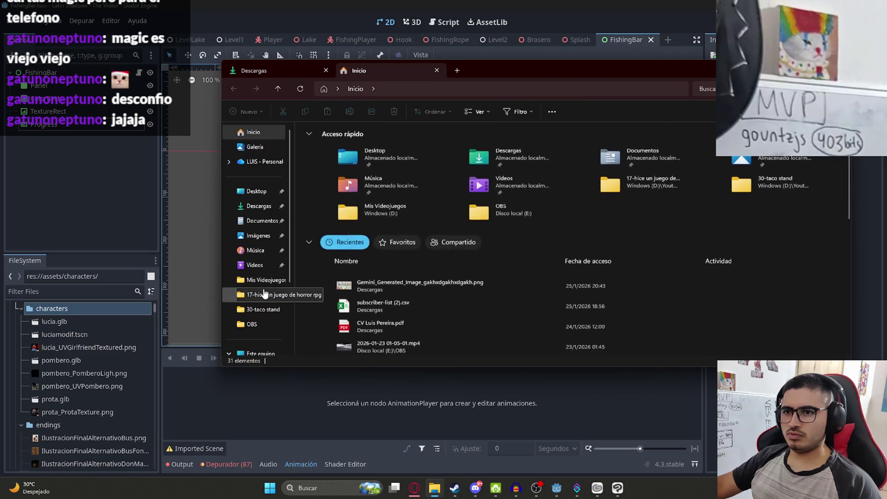
click(266, 280)
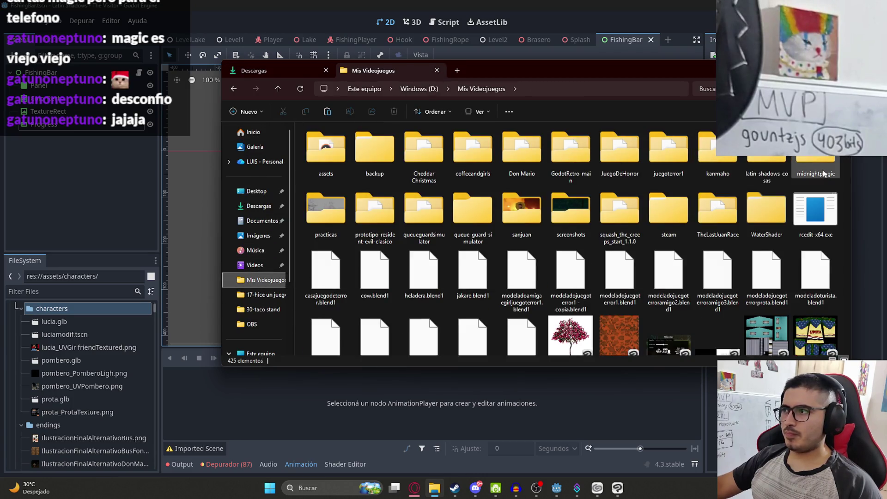
double_click(668, 150)
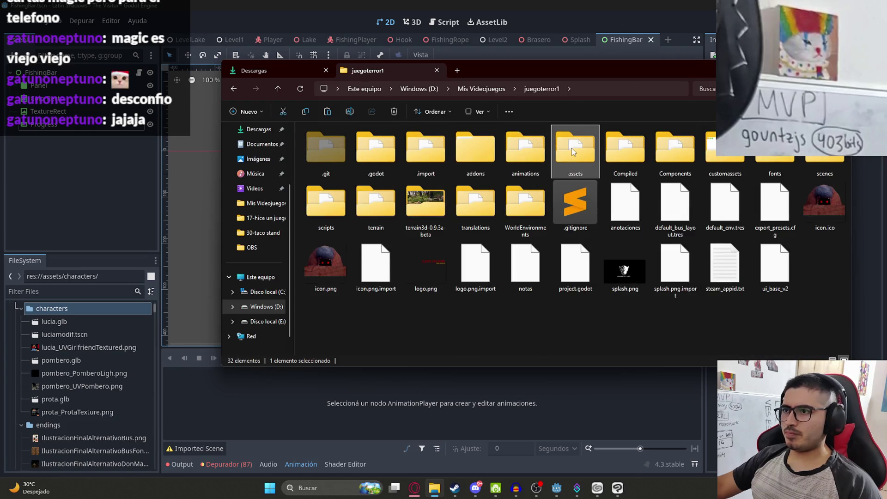
double_click(573, 150)
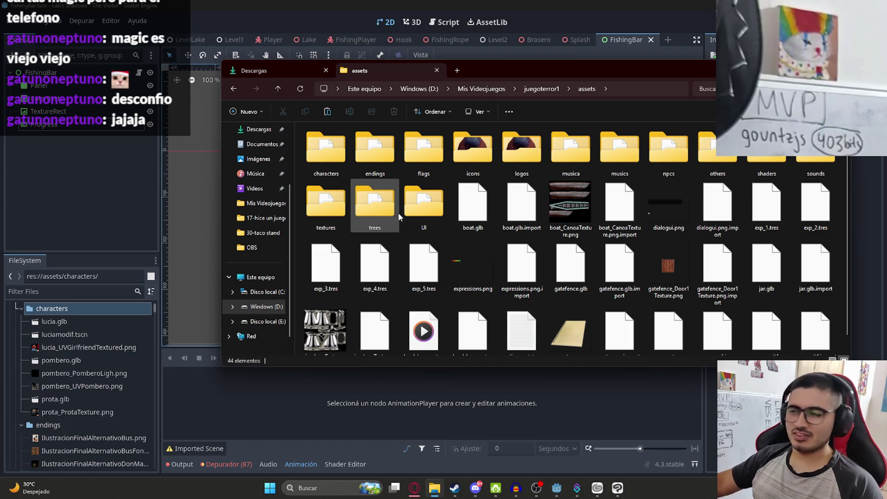
mouse_move(400, 217)
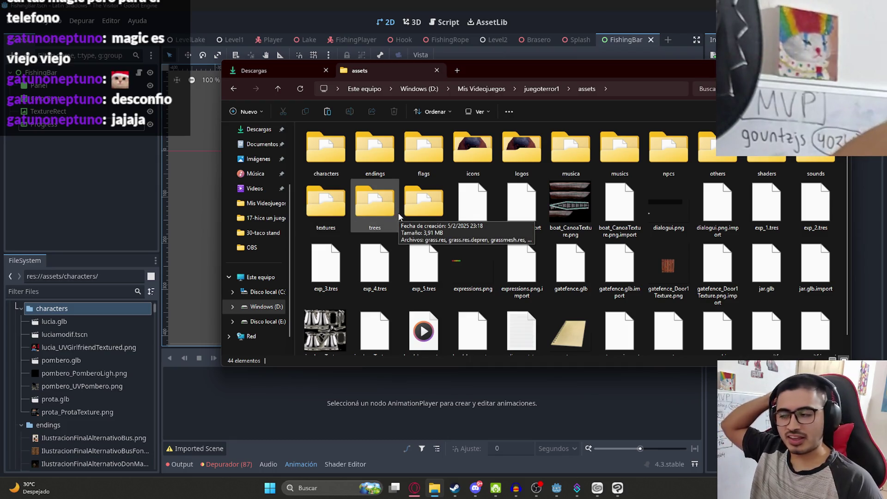
click(417, 207)
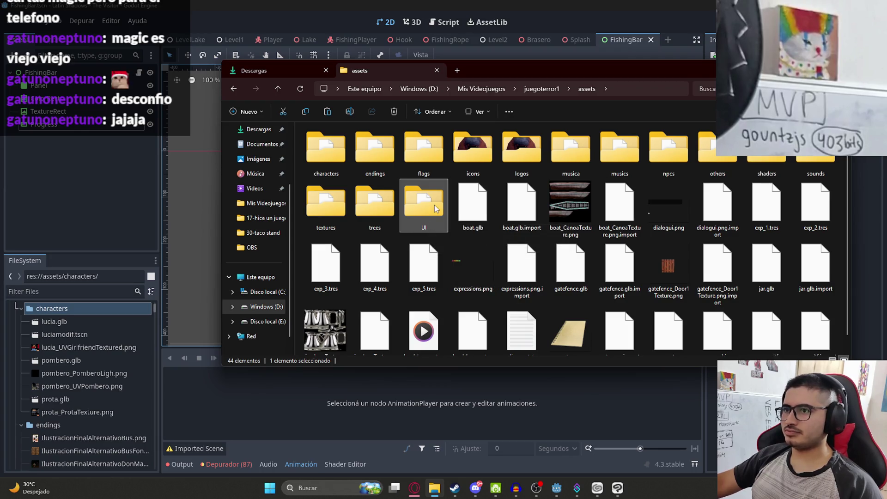
double_click(436, 209)
Paste the fish image there as fish.png, then select TextureRect in Godot.
key(ctrl+v)
key(F2)
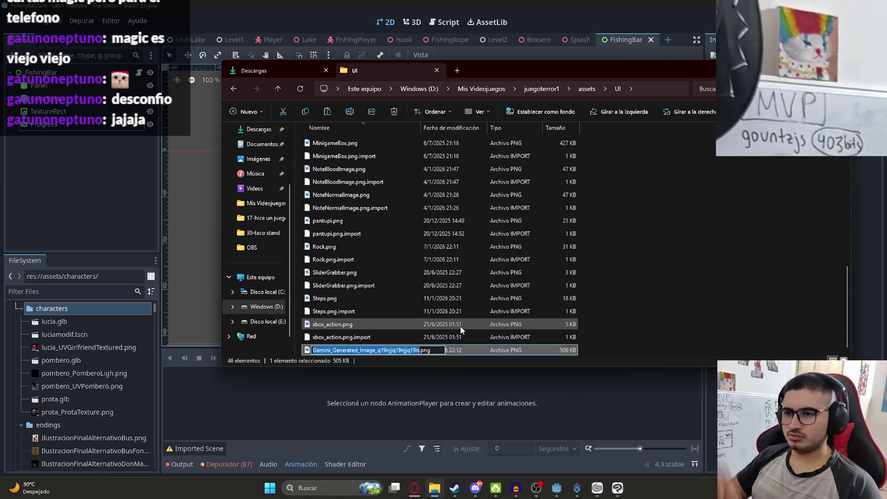
text(fish)
key(Return)
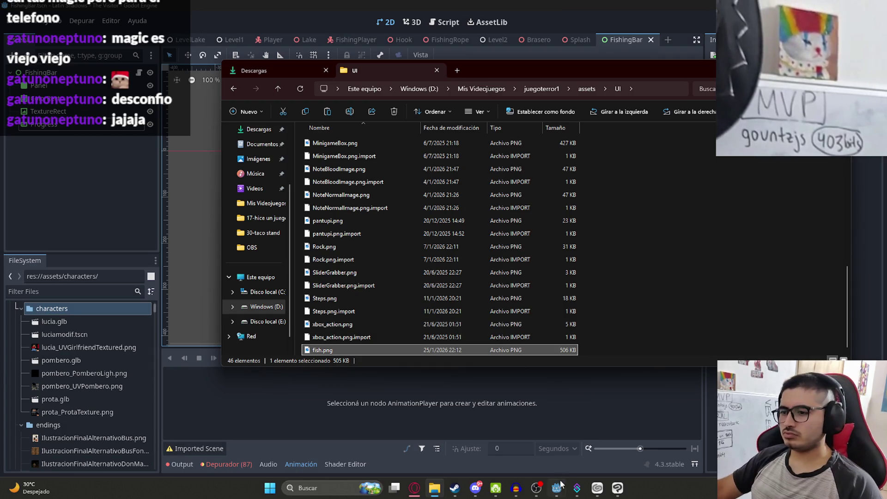
click(559, 485)
click(48, 111)
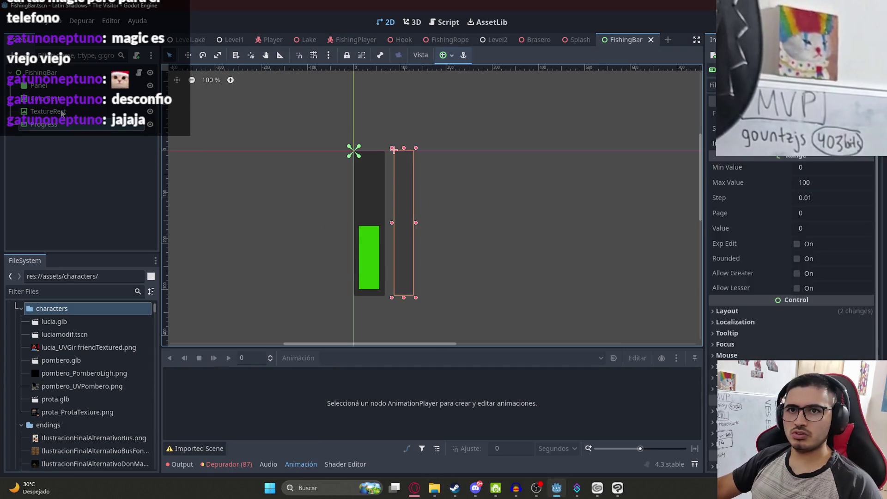
Filter the FileSystem for 'fish' and assign fish.png as the TextureRect's texture.
click(70, 291)
text(f)
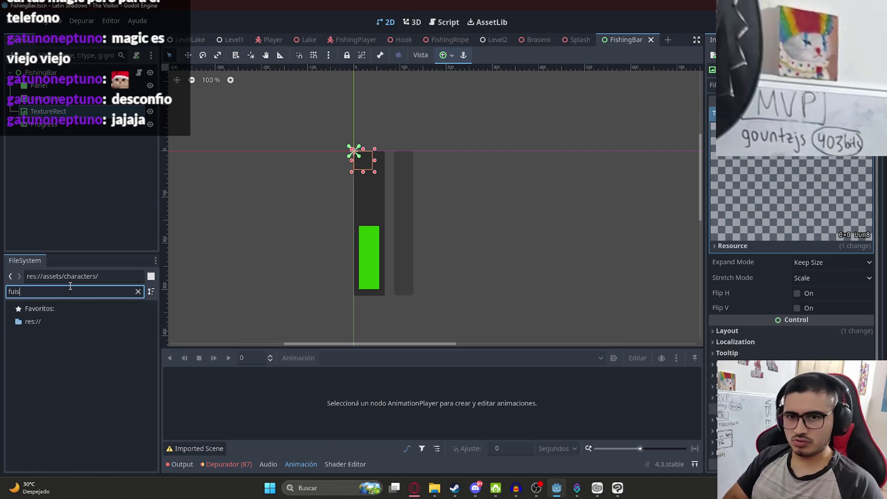
text(ish)
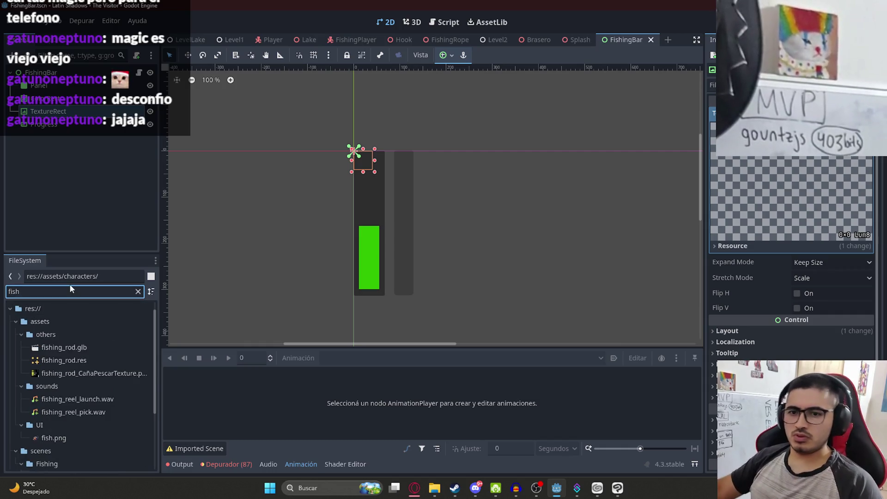
scroll(67, 428, down, 2)
mouse_move(63, 418)
mouse_down()
mouse_move(75, 138)
mouse_move(59, 114)
mouse_up()
scroll(506, 229, down, 5)
scroll(638, 327, down, 2)
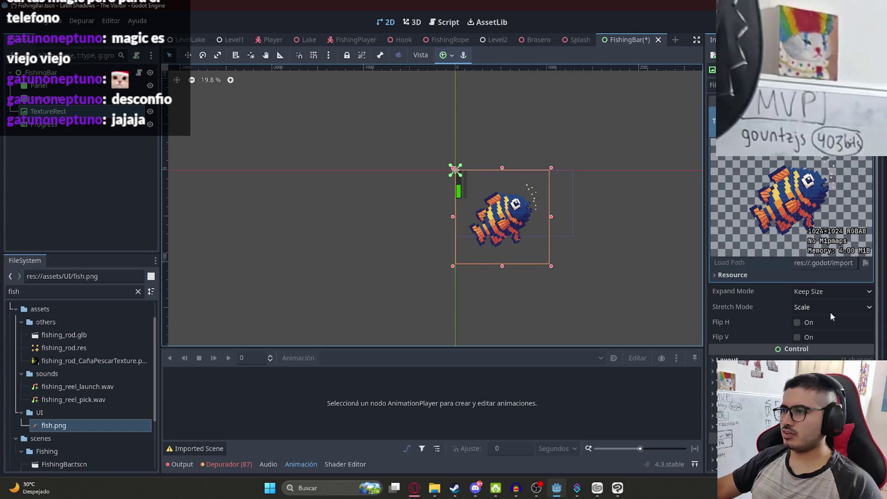
Set Expand Mode to Ignore Size, shrink the fish icon to fit the bar, and save.
click(830, 291)
click(830, 316)
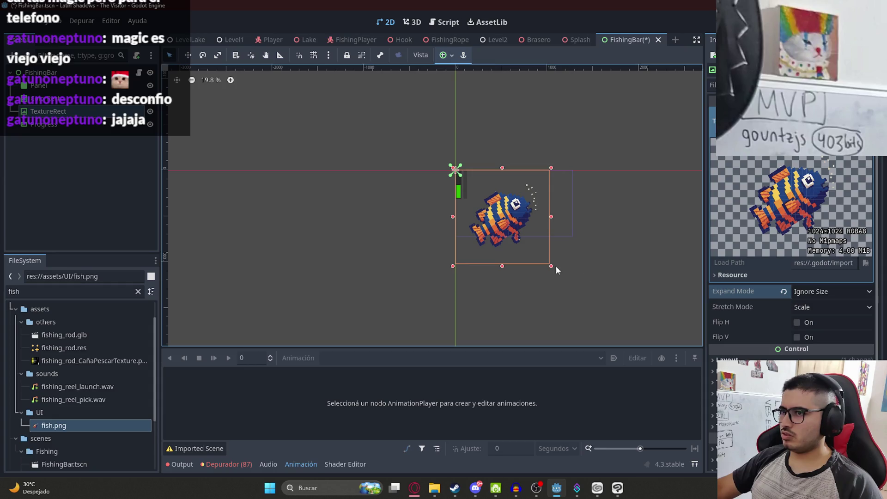
drag(549, 269, 469, 194)
scroll(468, 191, up, 5)
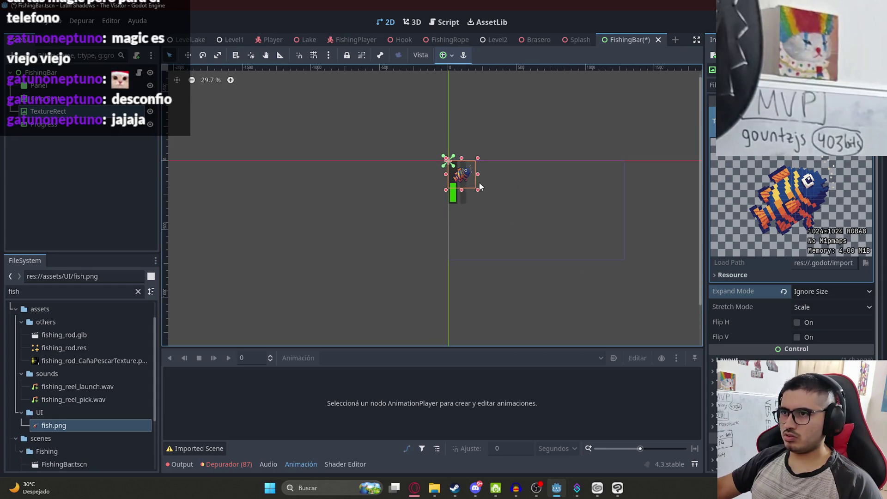
scroll(466, 182, up, 3)
mouse_move(481, 224)
mouse_down()
mouse_move(398, 167)
mouse_move(418, 187)
mouse_move(439, 182)
mouse_move(446, 190)
mouse_up()
scroll(417, 188, up, 5)
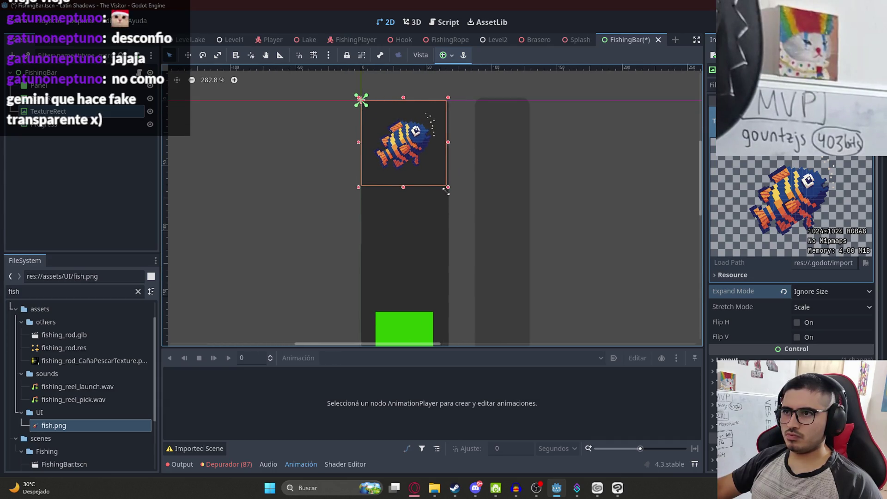
click(456, 189)
scroll(439, 190, down, 4)
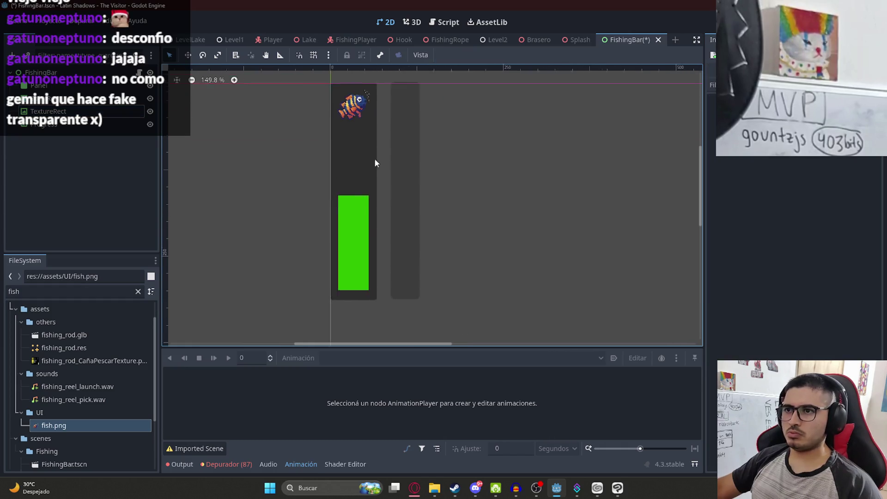
key(ctrl+s)
click(414, 488)
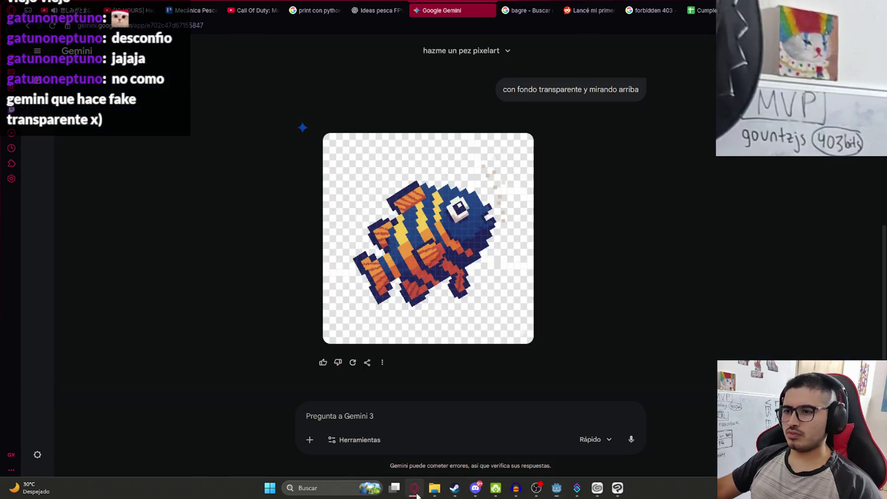
Scroll through ChatGPT's suggested FishingBar.gd code in the Ideas pesca FPV chat and compare it with fishing_bar.gd.
click(390, 10)
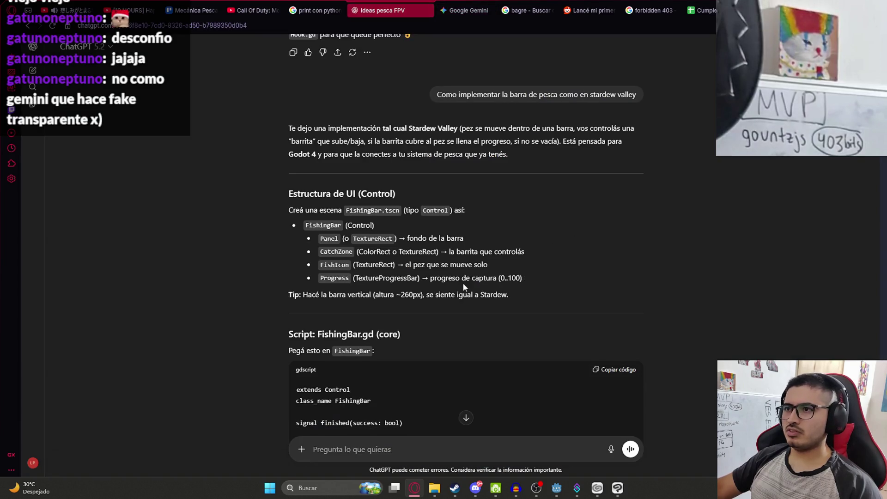
scroll(580, 269, down, 4)
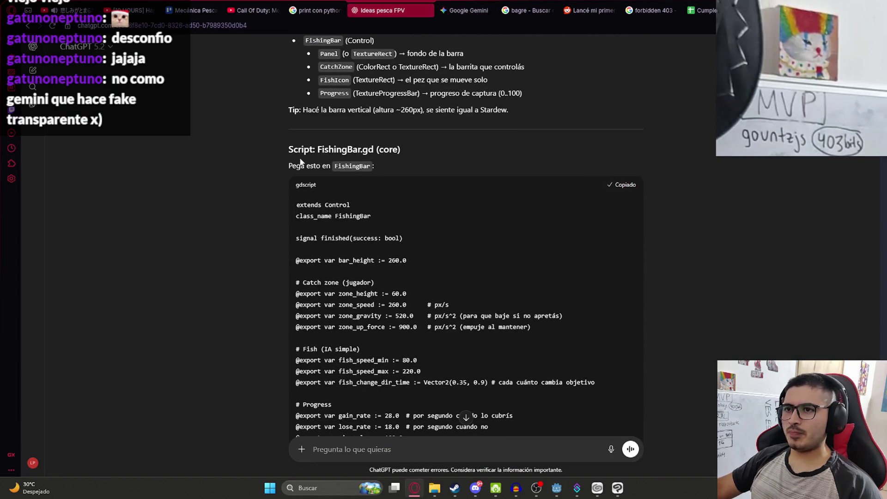
scroll(388, 222, down, 7)
key(alt+Tab)
key(alt+Tab)
key(alt+Tab)
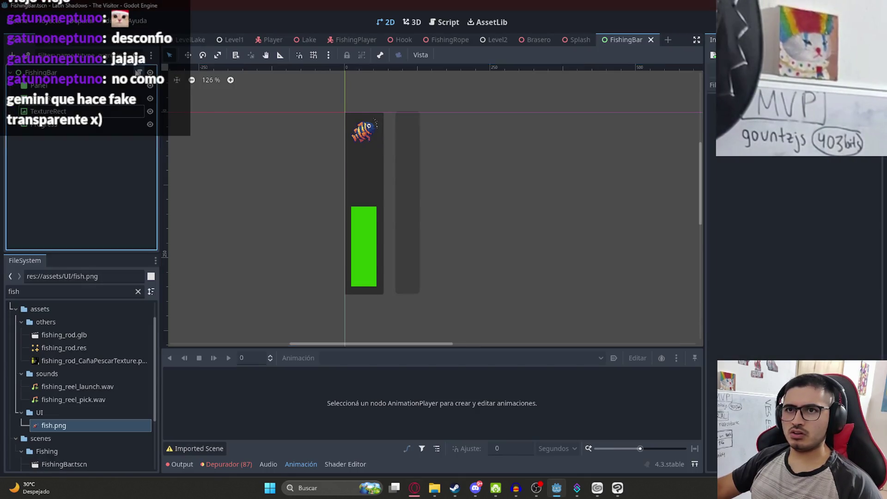
key(ctrl+F3)
click(477, 171)
key(alt+Tab)
Review the recommended Input Map section and its fish_bar_up action, then return to Godot.
scroll(521, 251, up, 15)
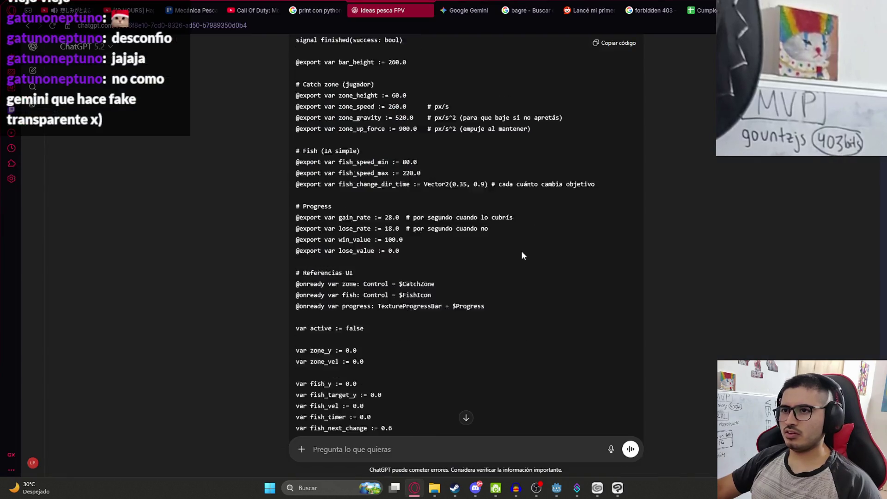
scroll(510, 269, down, 9)
scroll(510, 269, down, 20)
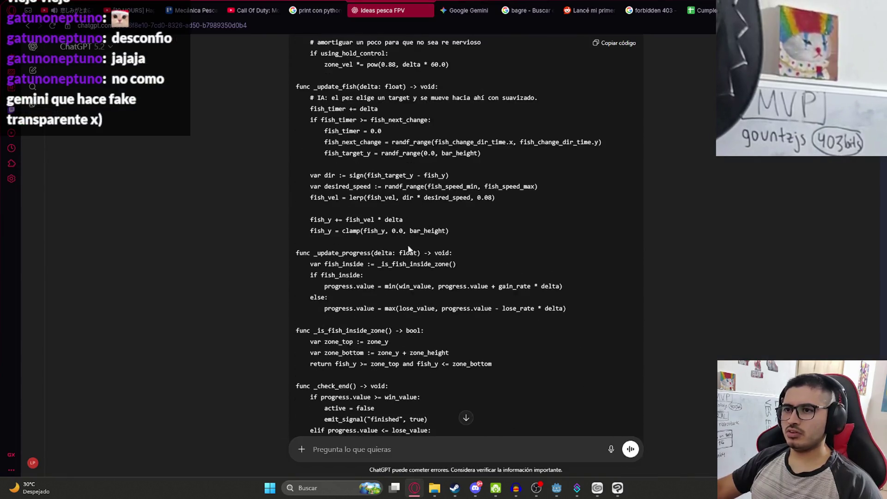
scroll(426, 231, up, 5)
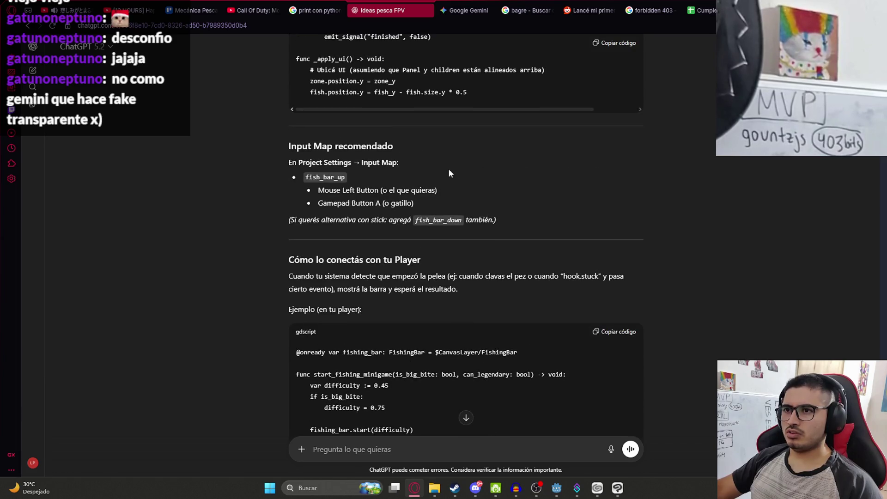
drag(305, 171, 439, 206)
click(372, 186)
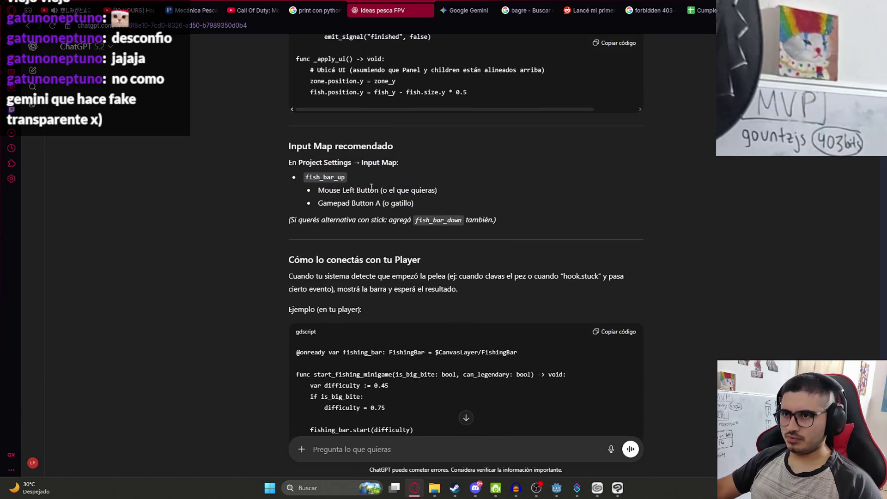
double_click(324, 178)
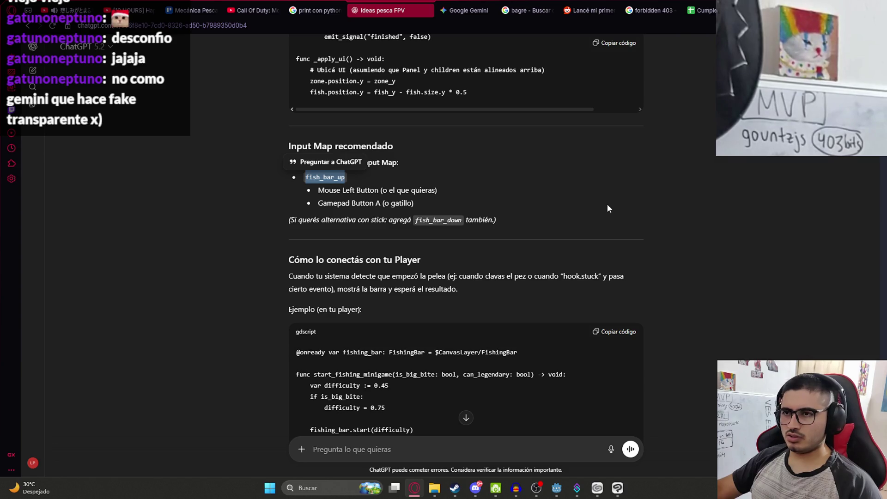
click(495, 193)
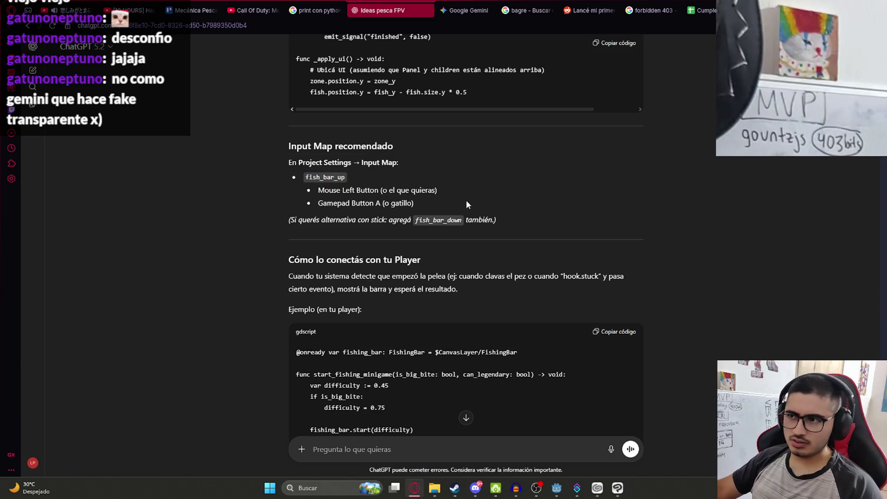
double_click(318, 178)
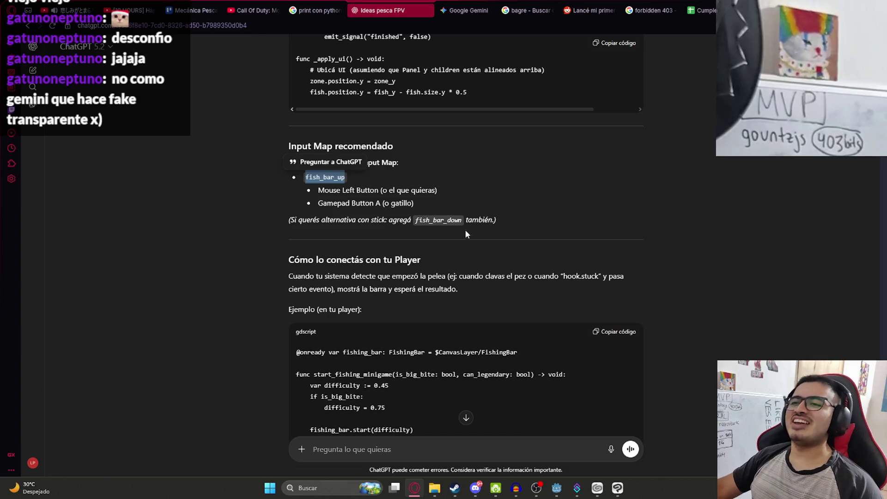
scroll(432, 240, down, 3)
scroll(567, 269, up, 2)
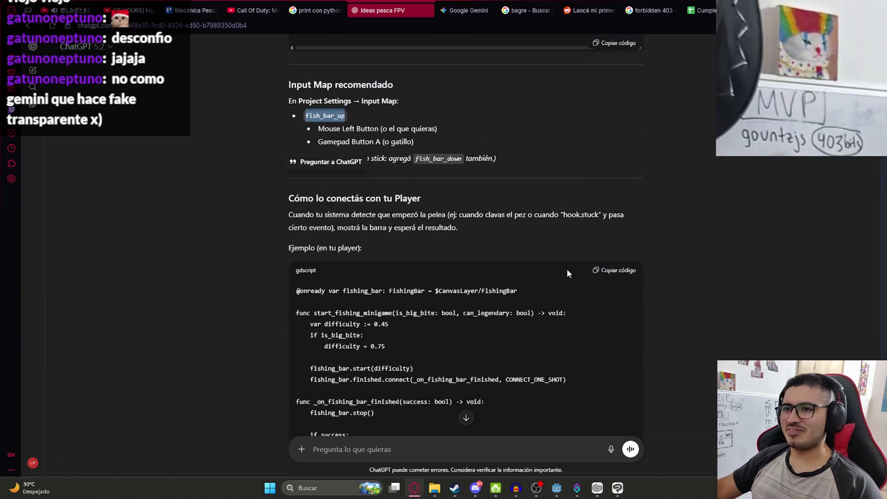
scroll(567, 269, down, 1)
click(583, 234)
scroll(479, 218, down, 5)
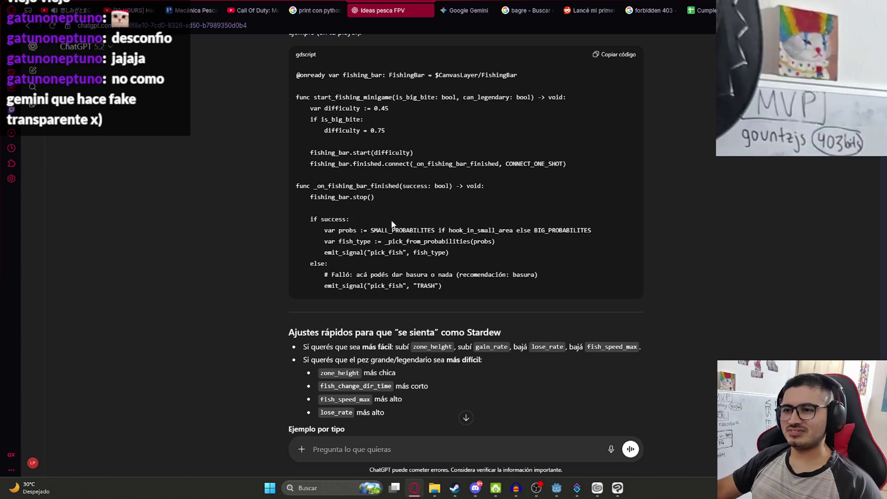
scroll(394, 218, up, 5)
key(alt+Tab)
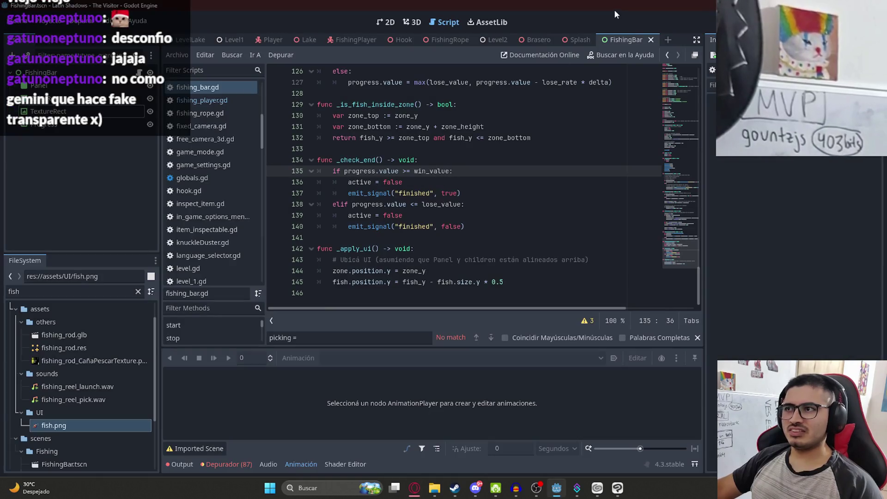
Run the FishingBar scene on its own from the scene tab's context menu.
click(389, 22)
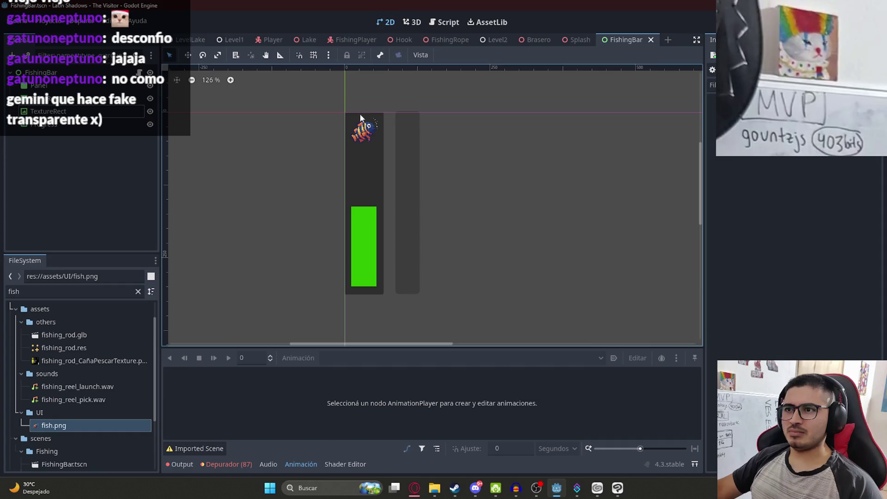
scroll(370, 186, down, 5)
right_click(619, 40)
click(691, 120)
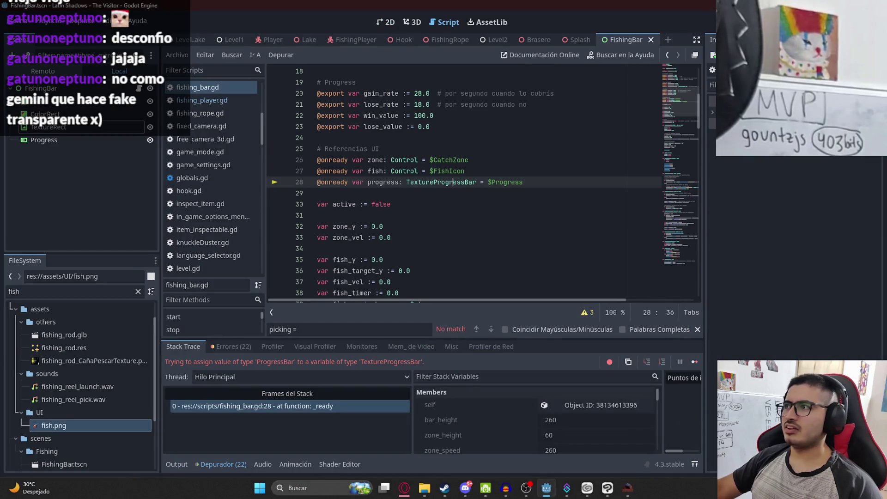
Delete the TextureProgressBar type from the progress variable on line 28.
click(525, 137)
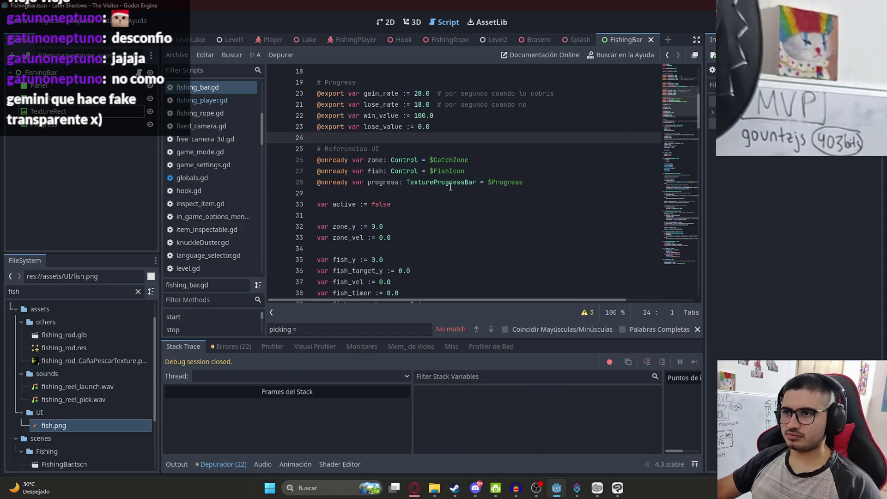
double_click(450, 182)
key(BackSpace)
key(BackSpace)
key(BackSpace)
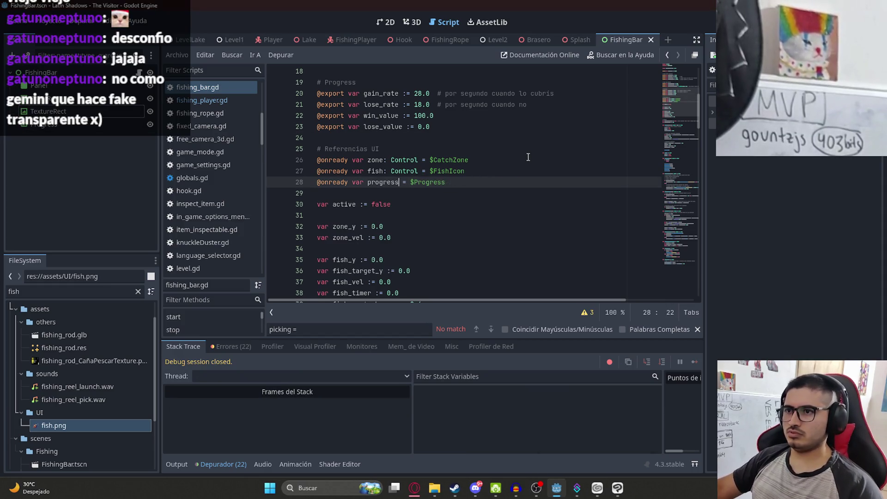
mouse_move(681, 132)
mouse_down()
mouse_move(680, 258)
mouse_move(679, 106)
mouse_move(629, 43)
mouse_up()
Run the FishingBar scene with F5, check the green bar and moving fish, then close the game.
right_click(627, 41)
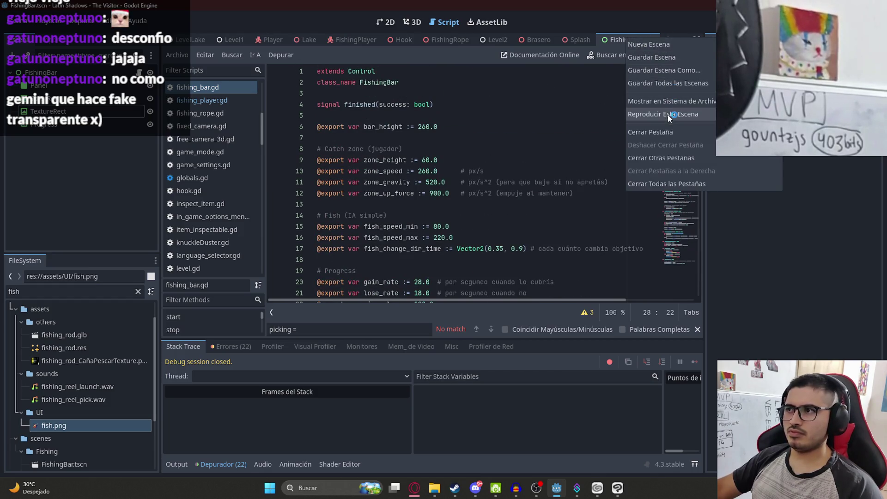
click(585, 158)
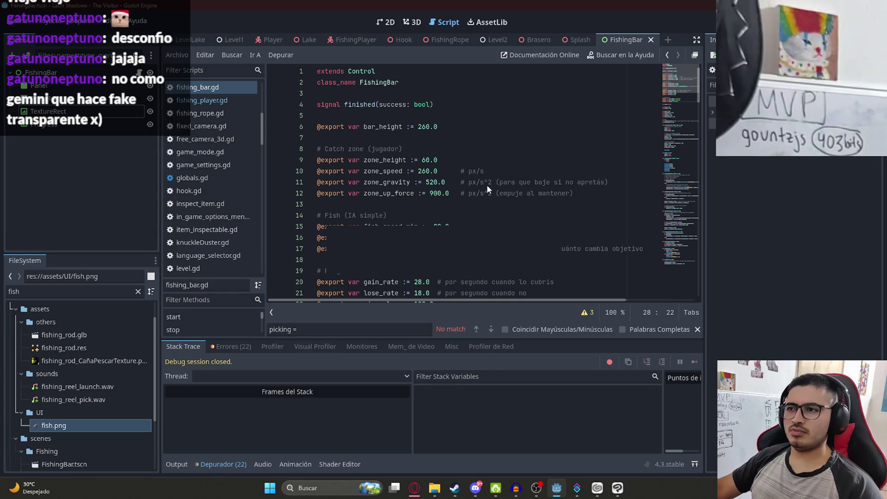
key(F5)
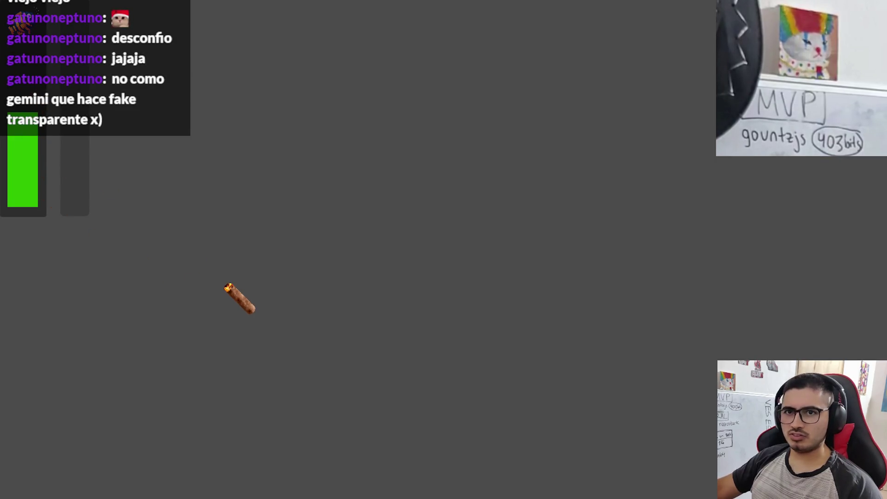
key(alt+F4)
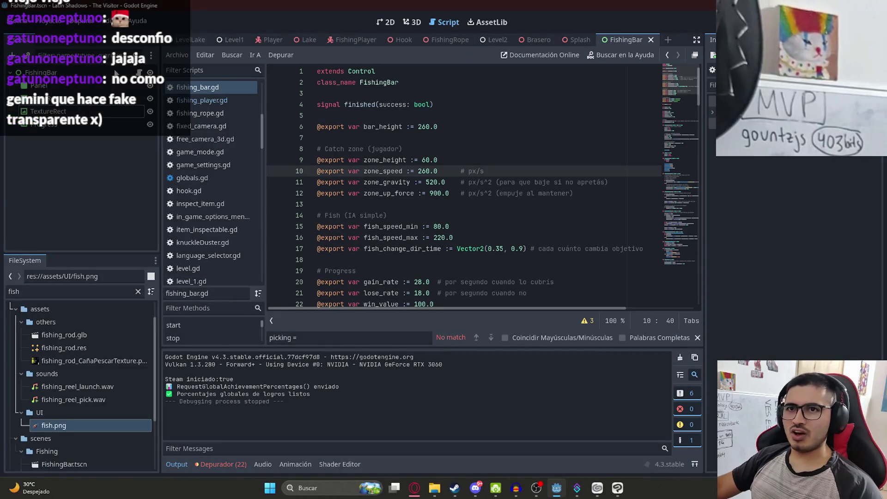
Rename the zone node to CatchZone using the name from ChatGPT's answer, and save the scene.
click(510, 170)
mouse_move(677, 89)
mouse_down()
mouse_move(678, 96)
mouse_move(692, 82)
mouse_up()
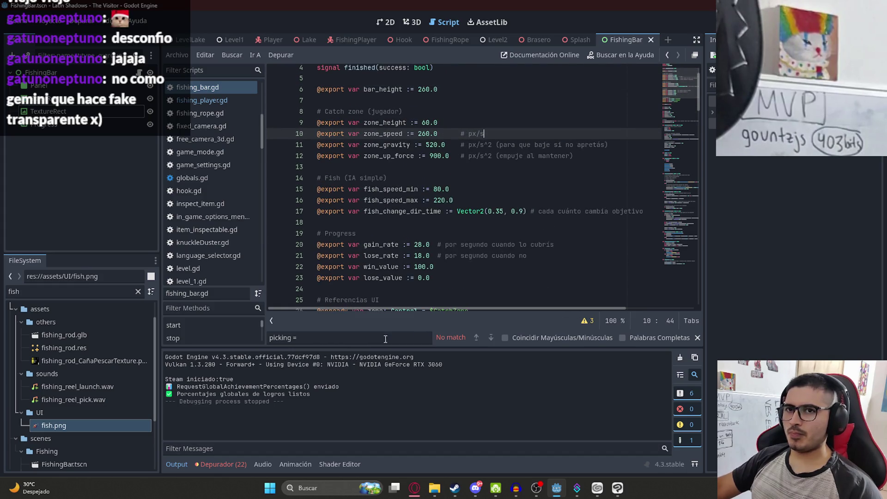
click(416, 487)
scroll(410, 285, up, 20)
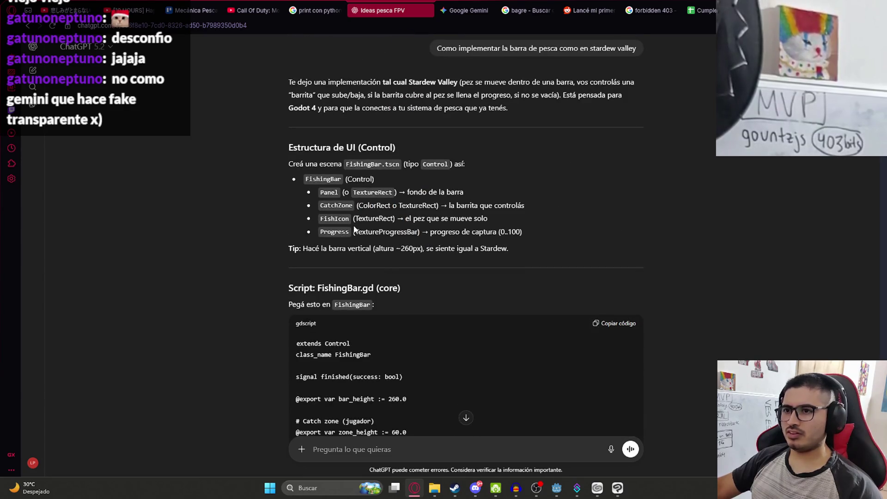
double_click(336, 205)
key(alt+Tab)
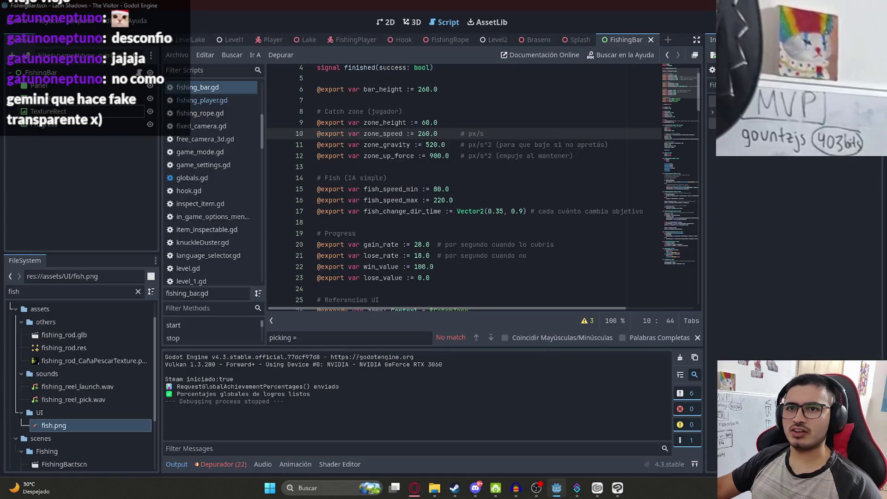
click(63, 98)
shift+click(451, 189)
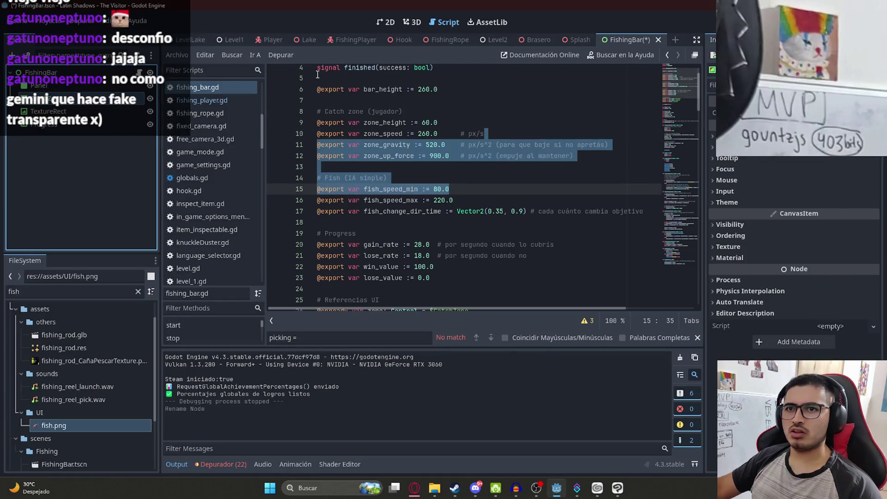
click(387, 22)
key(ctrl+s)
Rename the fish texture node to FishIcon, check the Panel name, and run the scene again.
scroll(409, 276, up, 11)
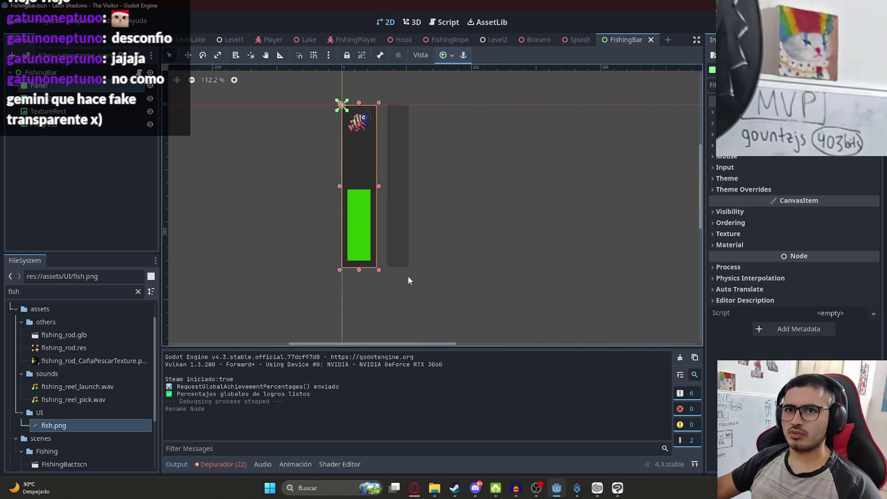
click(49, 111)
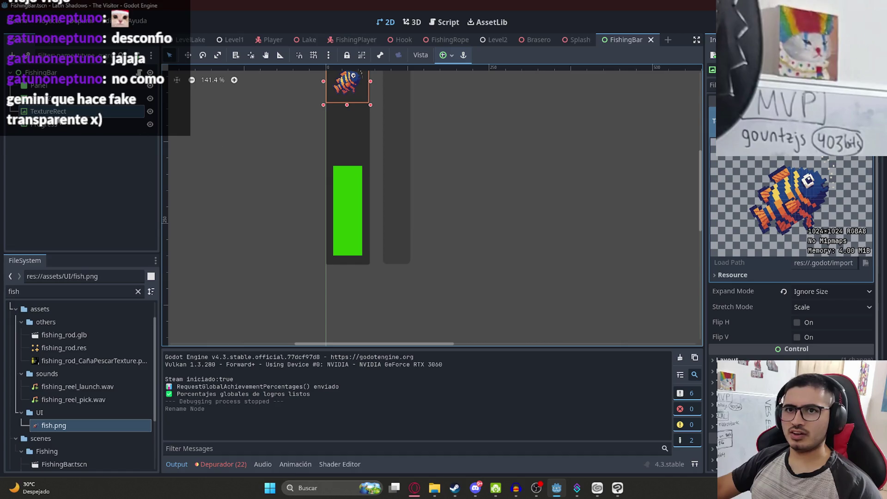
key(alt+Tab)
double_click(334, 218)
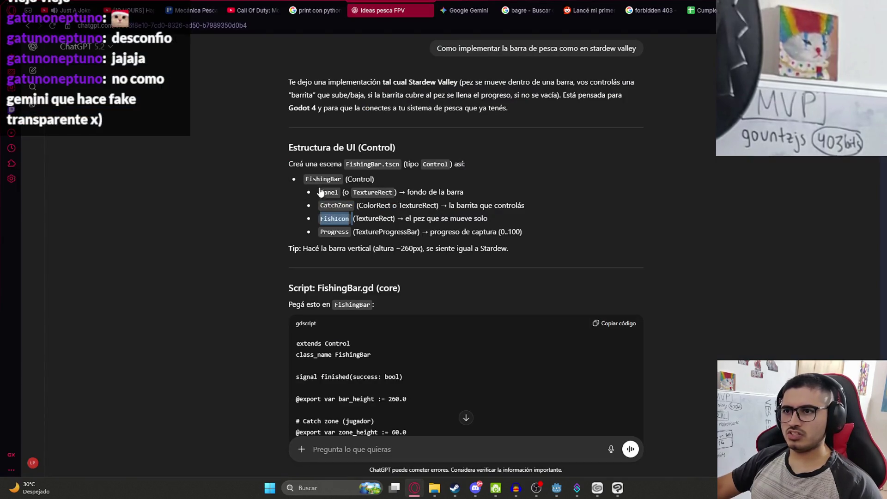
key(alt+Tab)
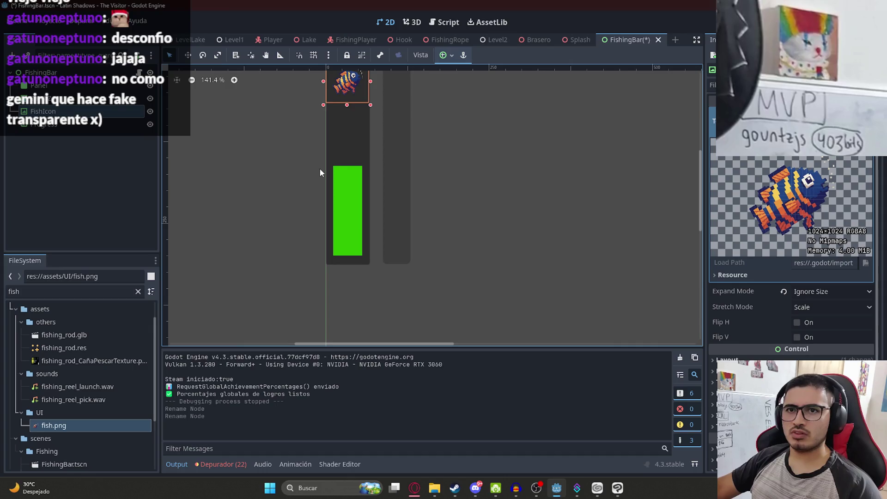
key(alt+Tab)
click(425, 229)
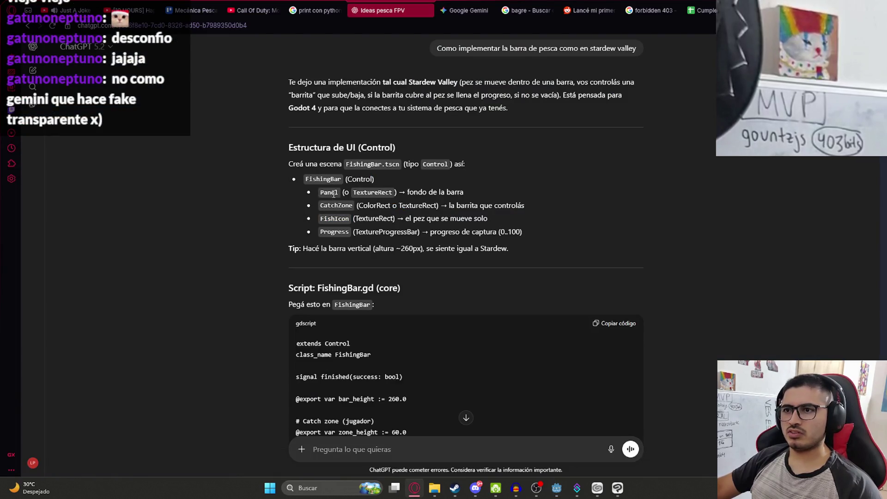
double_click(326, 193)
key(alt+Tab)
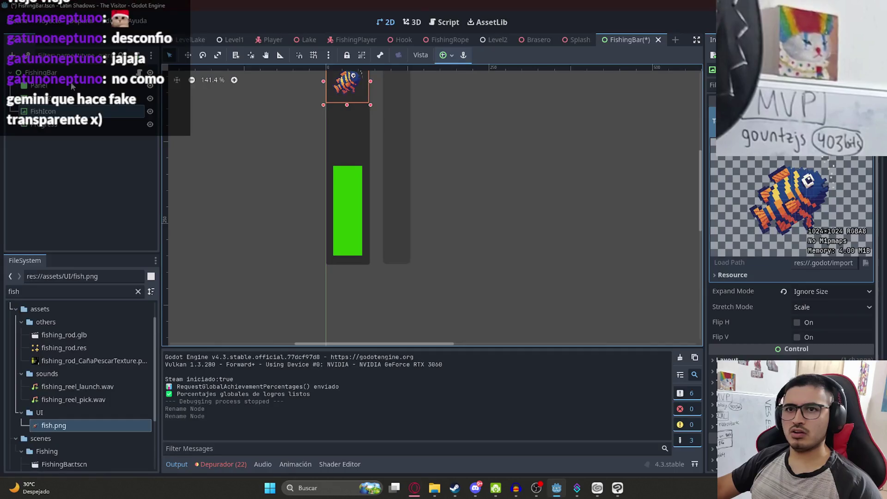
key(alt+Tab)
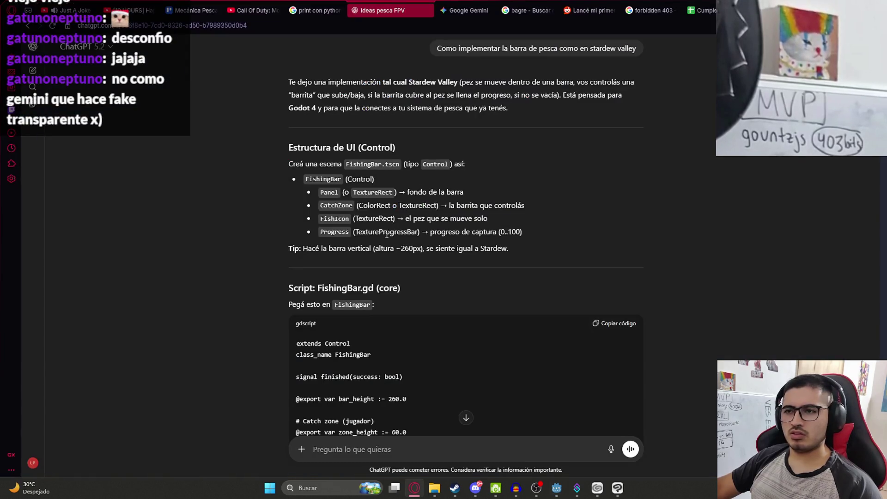
key(alt+Tab)
right_click(625, 41)
click(648, 119)
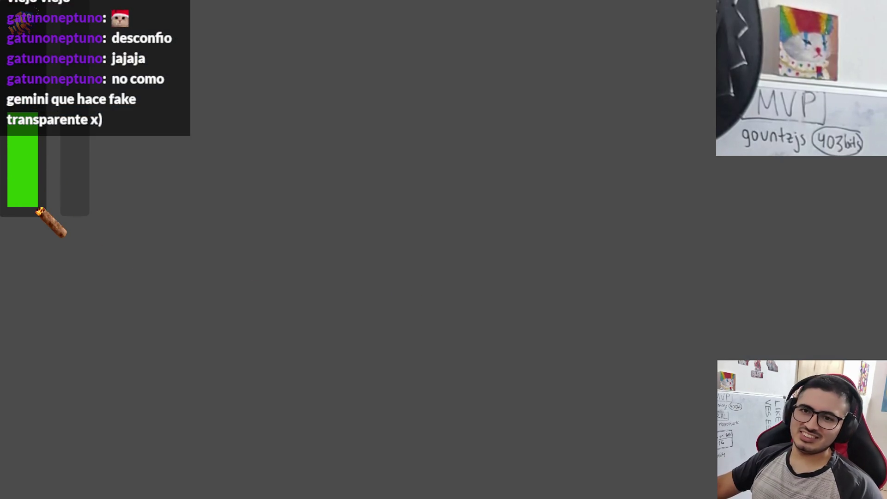
key(alt+F4)
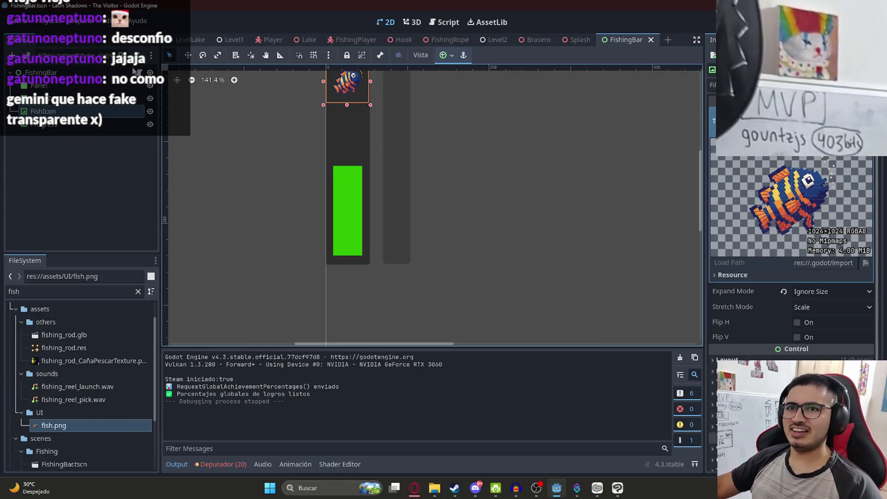
click(137, 72)
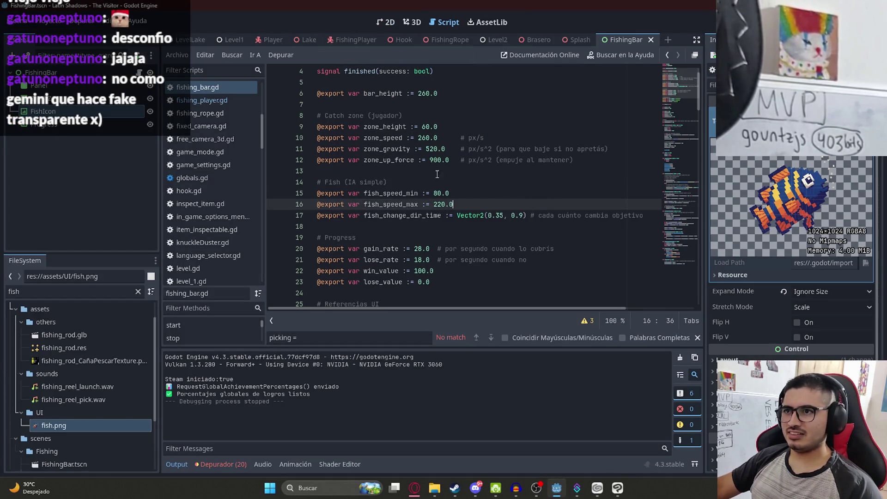
Search the script for zone_up_force, zone_gravity and fish_timer to trace how they're used.
double_click(388, 159)
key(ctrl+f)
double_click(396, 148)
key(ctrl+f)
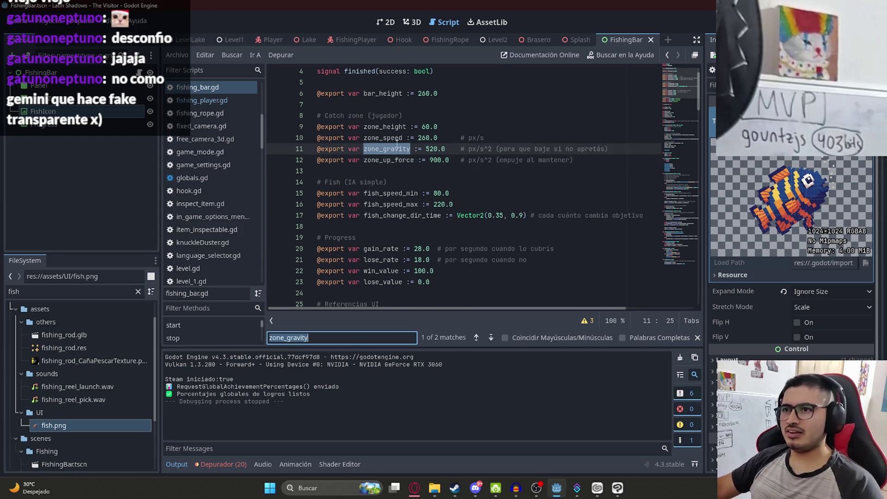
key(Return)
scroll(400, 170, down, 1)
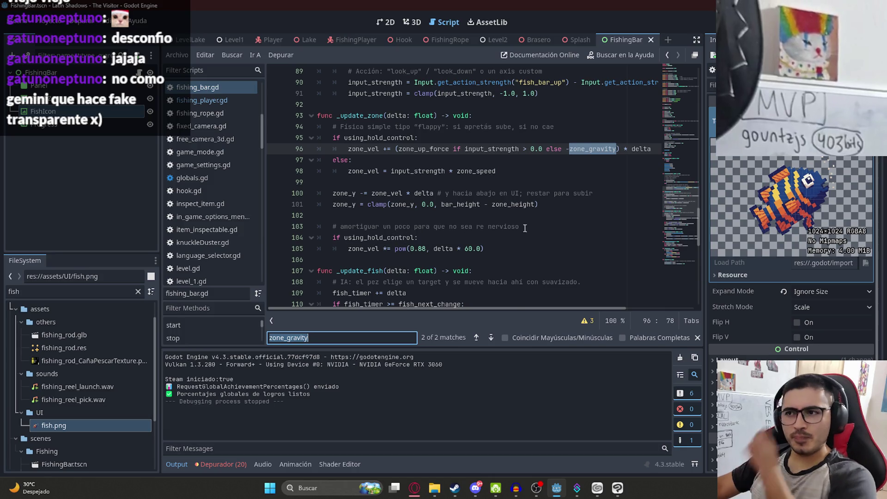
scroll(550, 223, down, 4)
scroll(550, 222, down, 1)
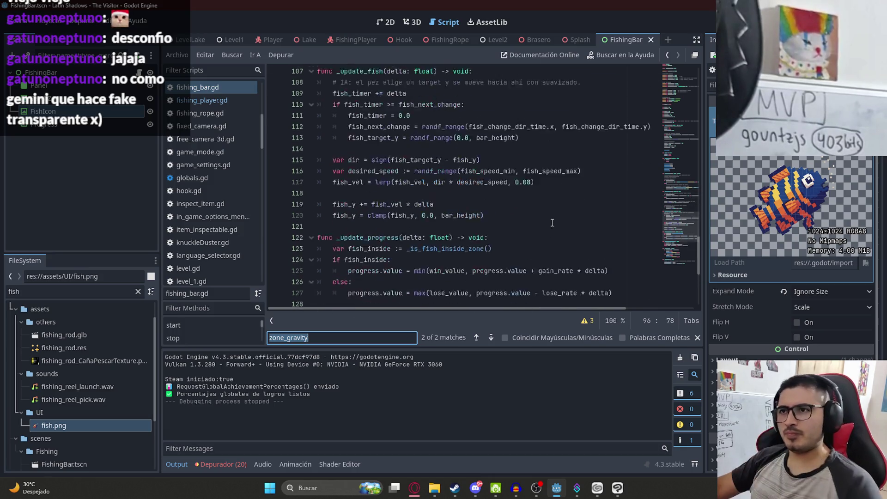
double_click(351, 128)
double_click(429, 171)
click(684, 203)
click(676, 95)
Search for 'catch', step through every zone occurrence, and find the calls to _apply_ui.
click(494, 116)
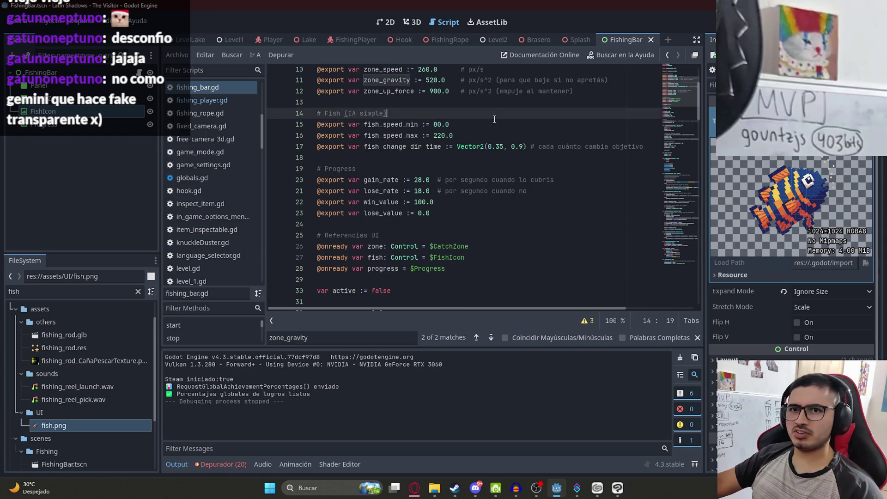
key(ctrl+f)
text(catch)
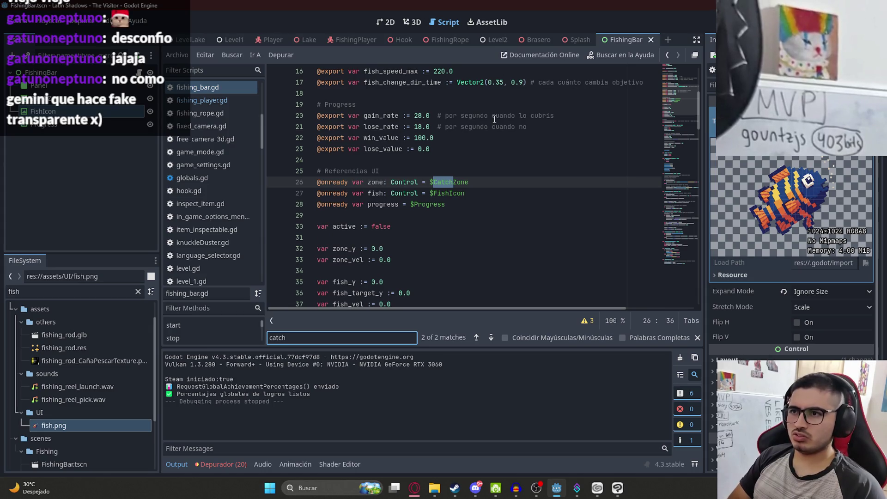
double_click(374, 182)
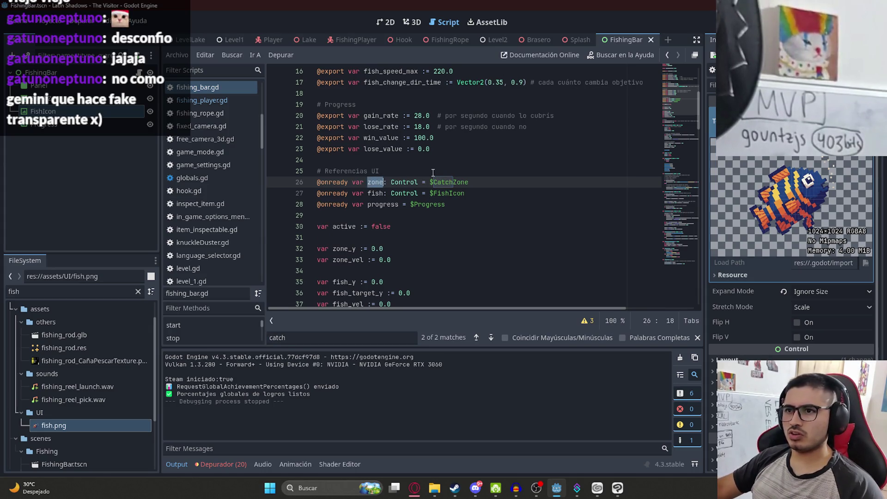
key(ctrl+f)
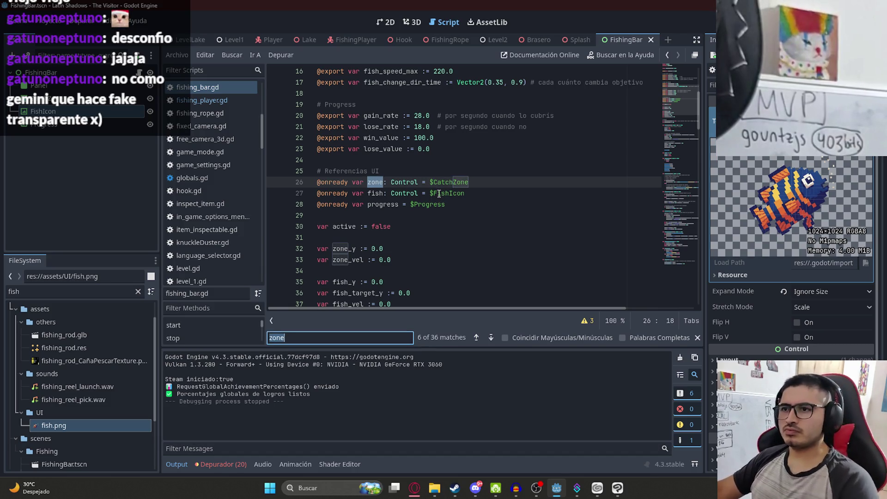
key(Return)
key(Return)
key(Return)
key(Return)
key(Return)
key(Return)
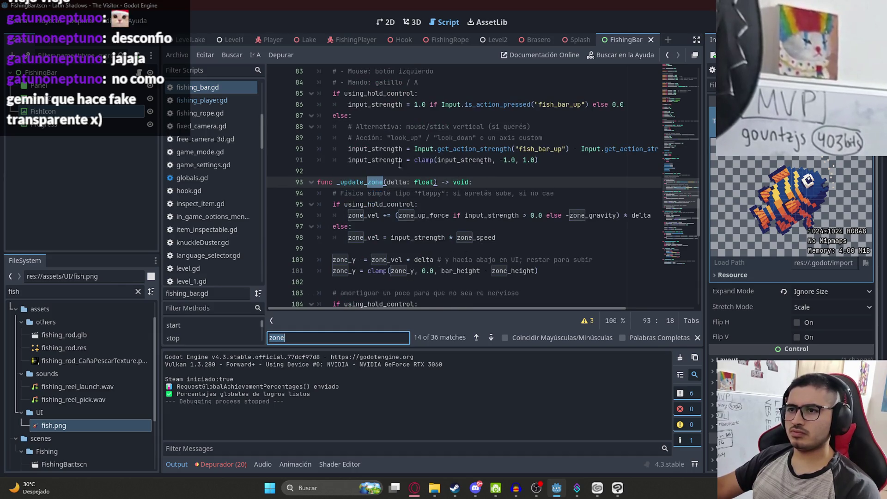
key(Return)
key(Return)
key(Return)
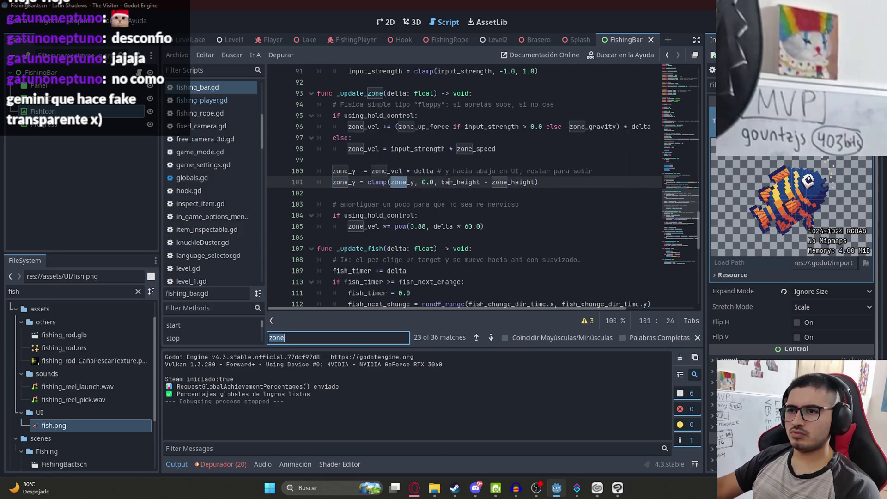
key(Return)
key(Return)
key(Return)
key(Return)
key(Return)
key(Return)
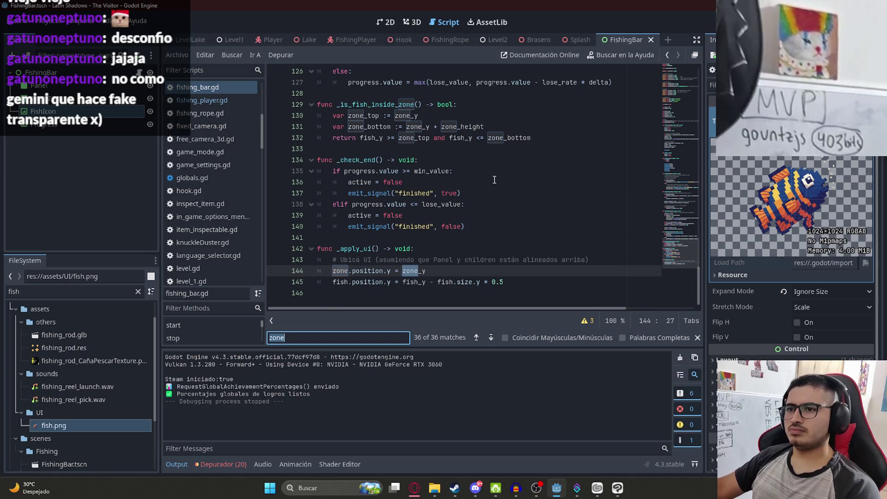
click(363, 272)
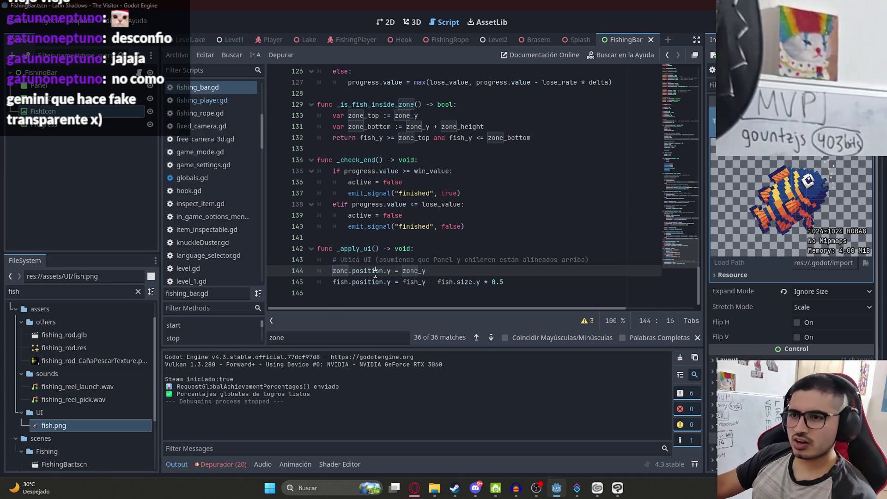
double_click(354, 248)
key(ctrl+f)
key(Return)
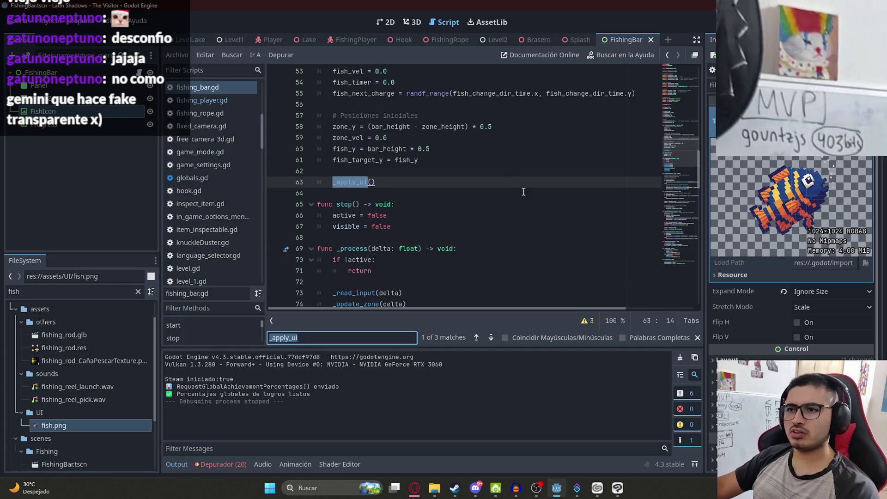
Delete the class_name FishingBar declaration on line 2.
scroll(434, 242, up, 7)
scroll(370, 213, up, 10)
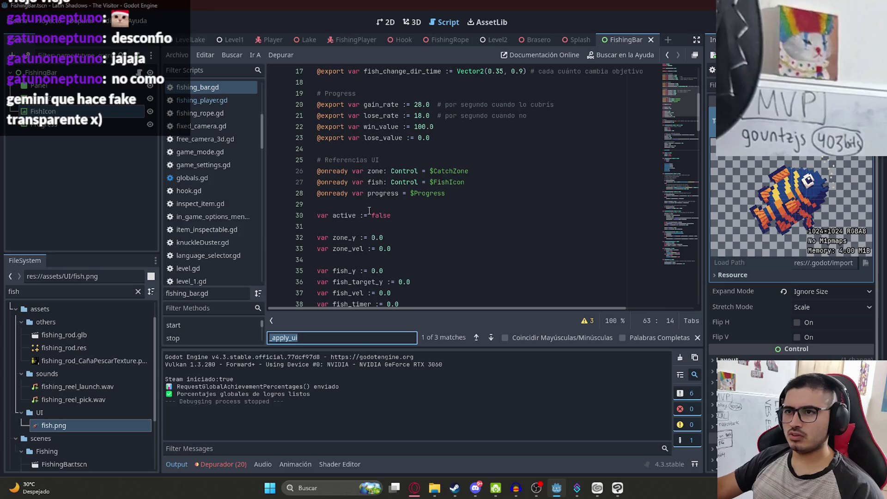
drag(400, 83, 265, 88)
key(BackSpace)
key(BackSpace)
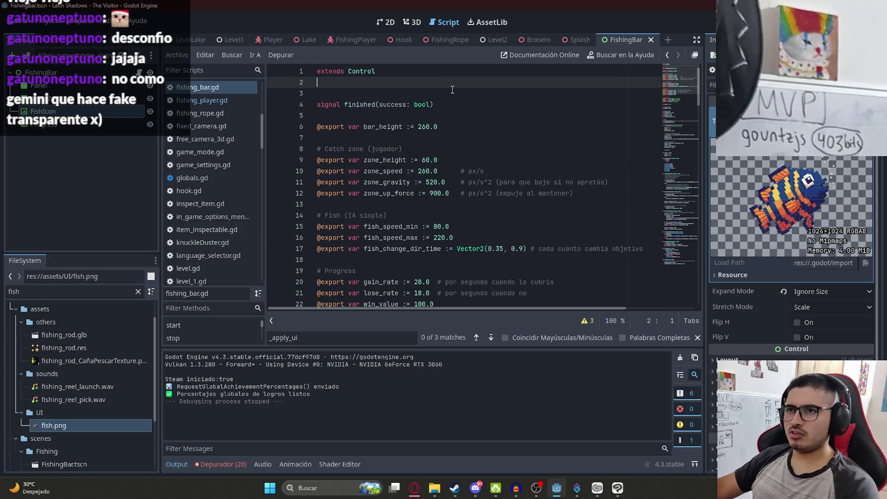
Find the start function in fishing_bar.gd and place the caret at the func start line.
click(396, 100)
scroll(379, 115, down, 12)
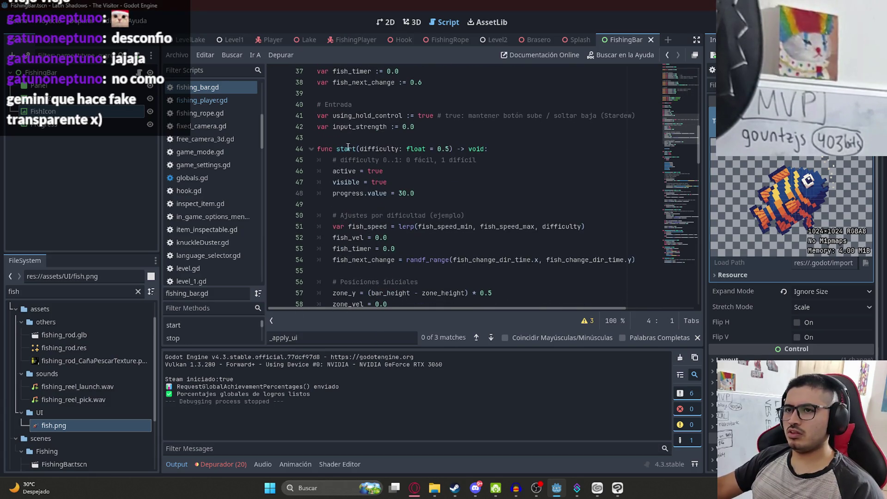
double_click(348, 148)
scroll(415, 133, down, 20)
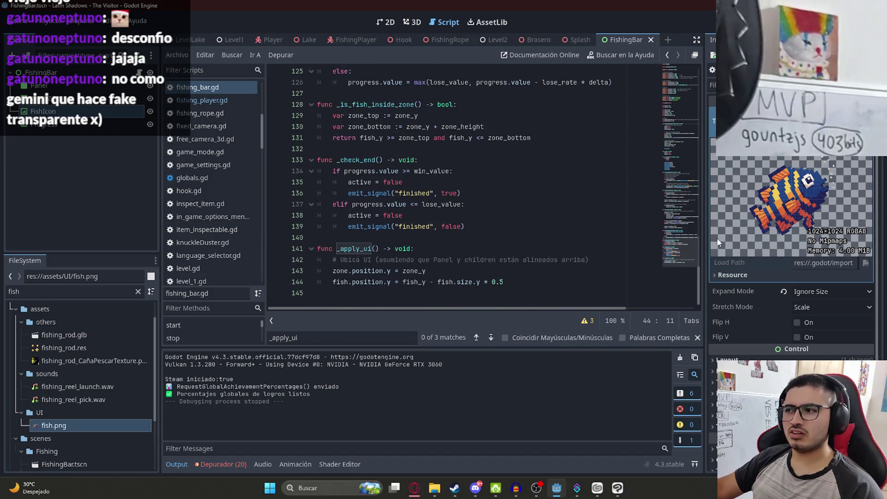
key(ctrl+f)
click(377, 172)
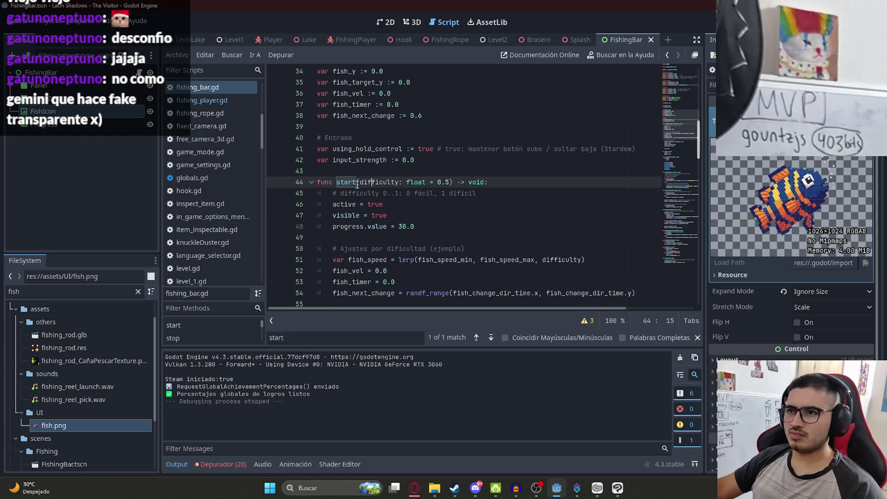
click(400, 182)
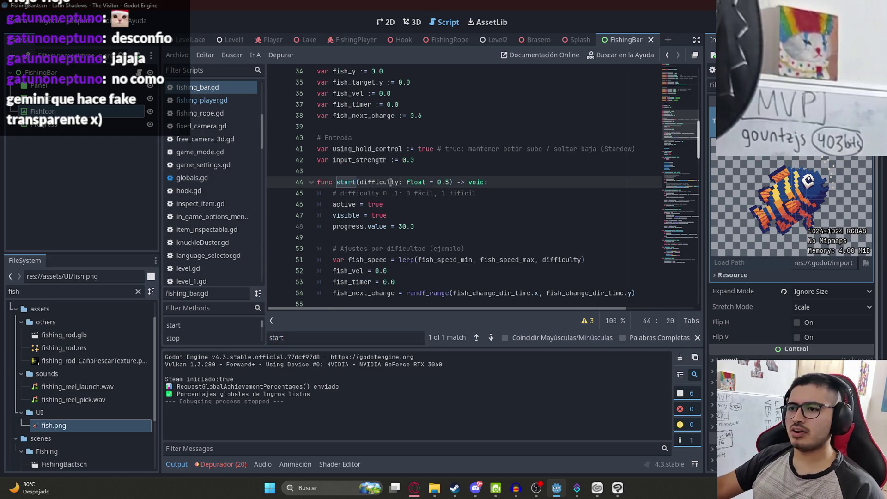
click(349, 172)
Insert a func _ready() -> void: function above start whose body calls start().
key(Return)
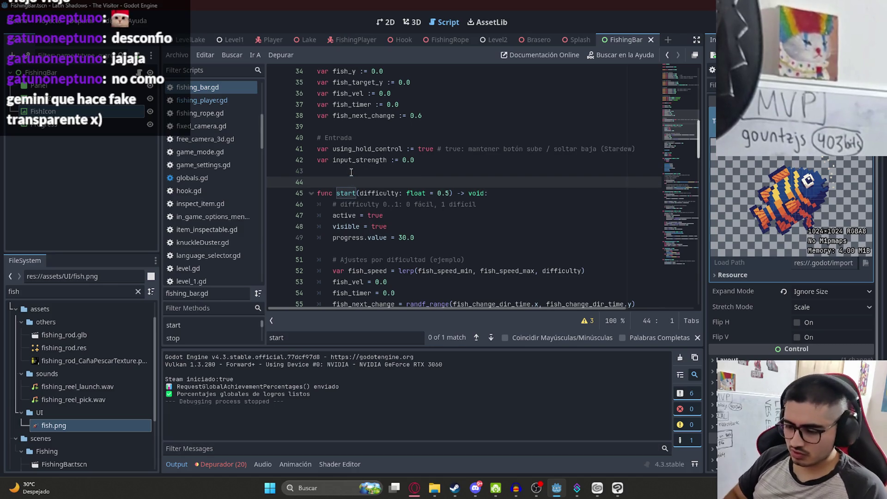
text(func _)
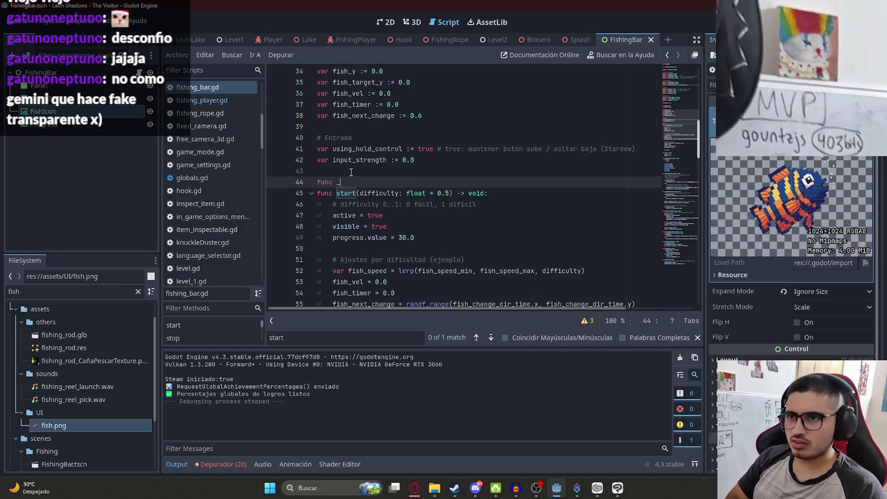
text(rea)
key(Return)
key(Return)
text(start()
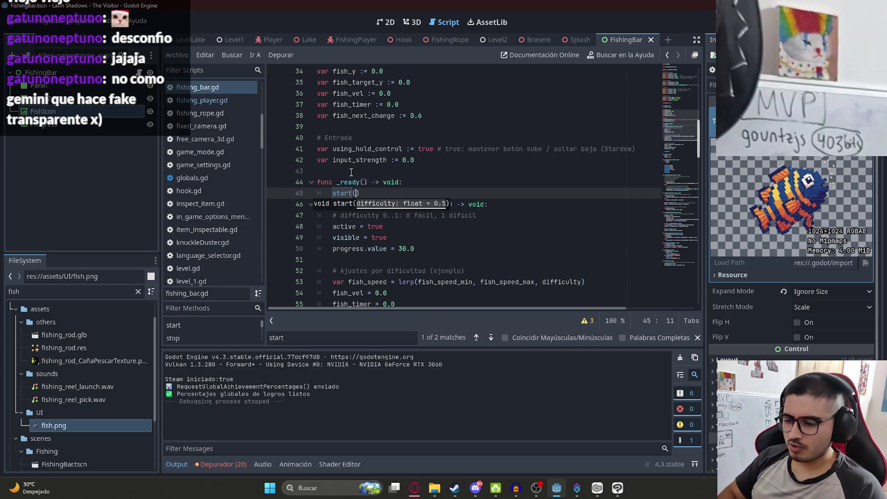
click(377, 171)
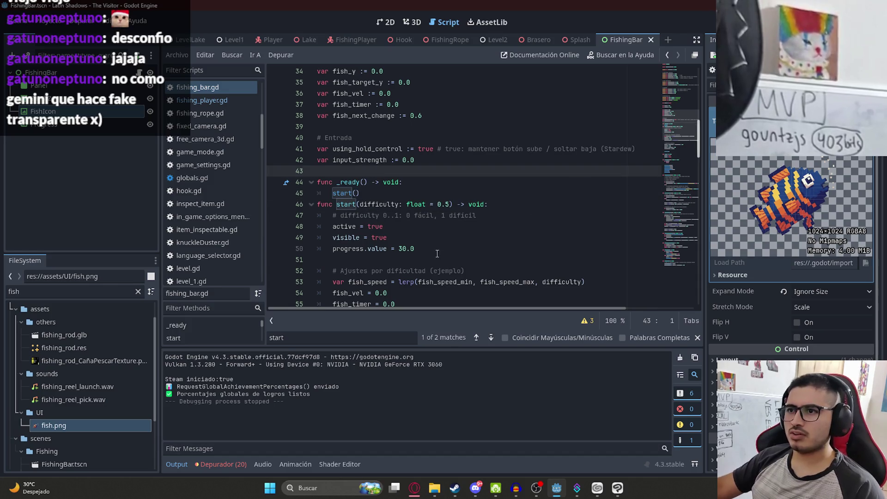
drag(384, 216, 450, 216)
click(571, 219)
Play the FishingBar scene, watch the fish move, close the game and return to the 2D view.
right_click(618, 41)
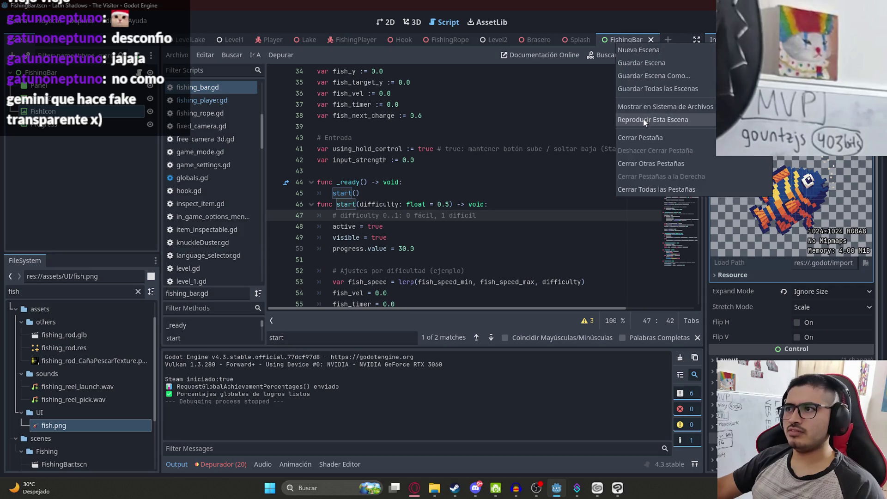
click(610, 211)
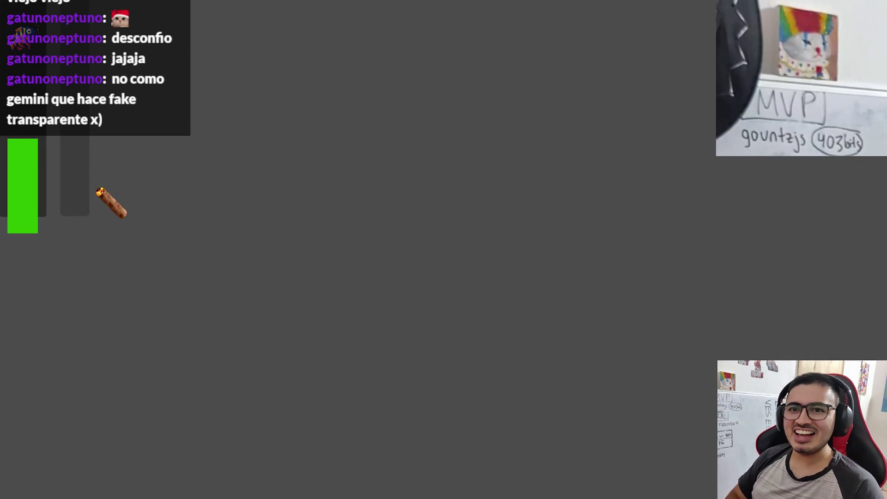
key(alt+F4)
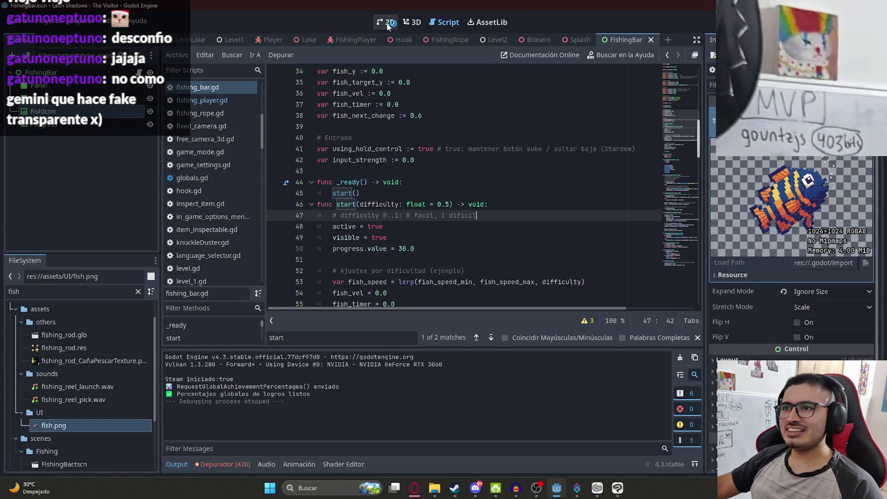
click(385, 22)
click(344, 247)
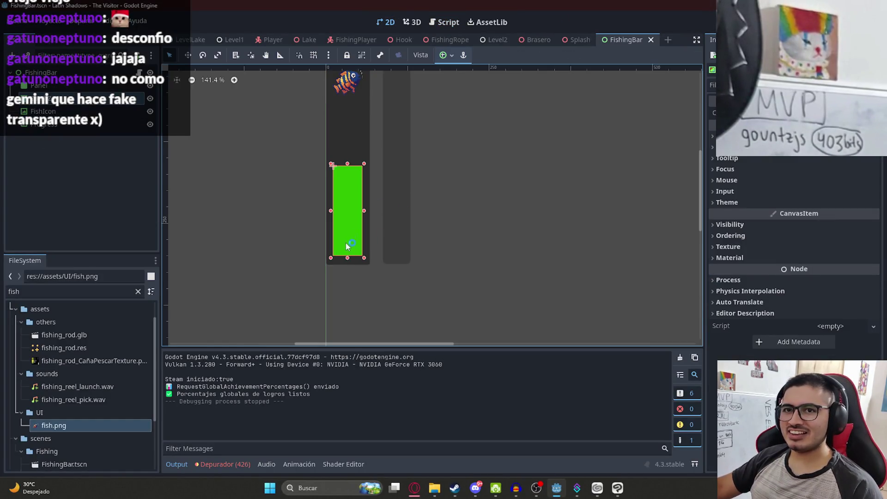
Lengthen the dark bar Panel by dragging its bottom edge downward.
click(347, 153)
click(375, 308)
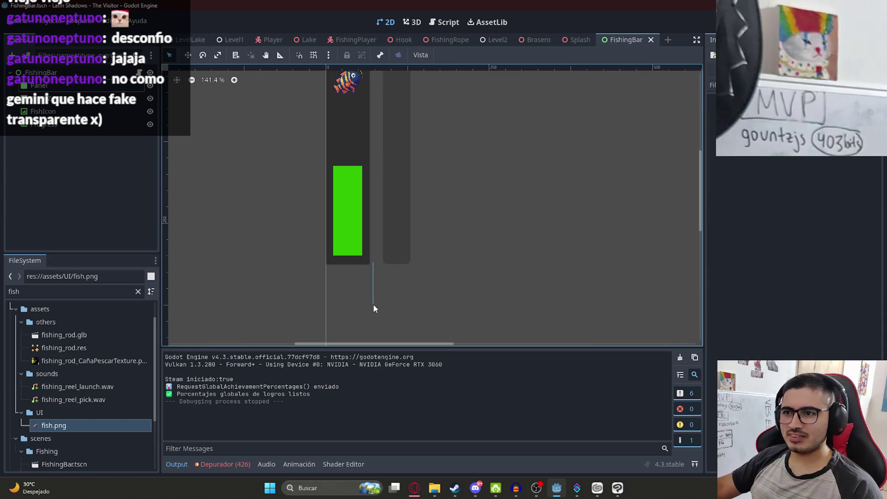
click(363, 265)
scroll(363, 265, down, 2)
mouse_move(371, 267)
mouse_down()
mouse_move(369, 311)
mouse_move(378, 301)
mouse_up()
drag(378, 331, 377, 301)
key(ctrl+z)
drag(356, 267, 353, 296)
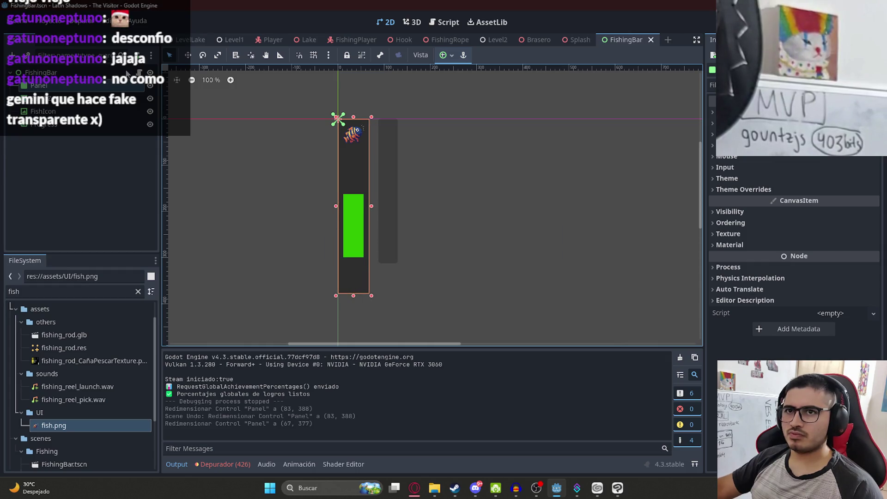
Stretch the Progress bar's bottom edge down to match the panel's height.
click(113, 73)
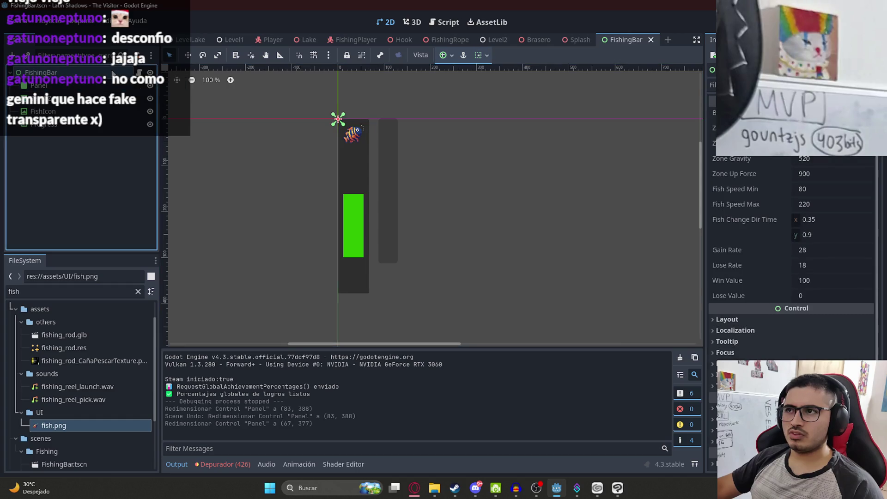
click(363, 251)
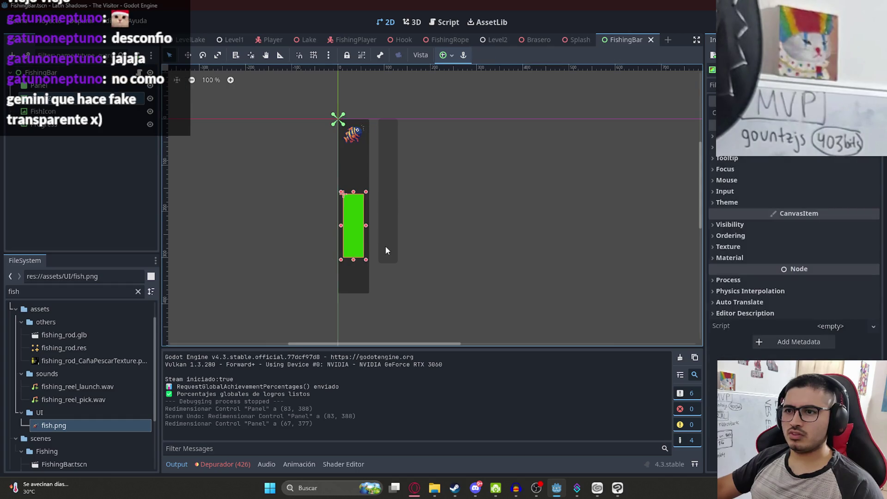
click(390, 245)
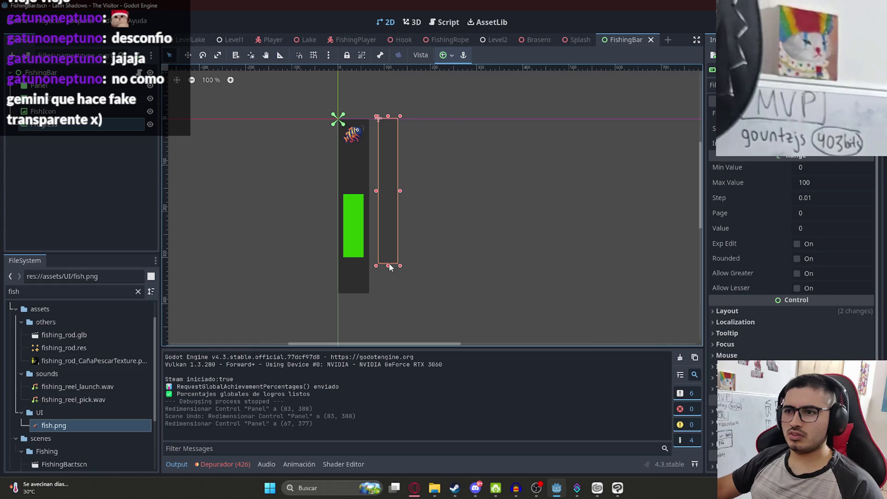
drag(390, 265, 379, 294)
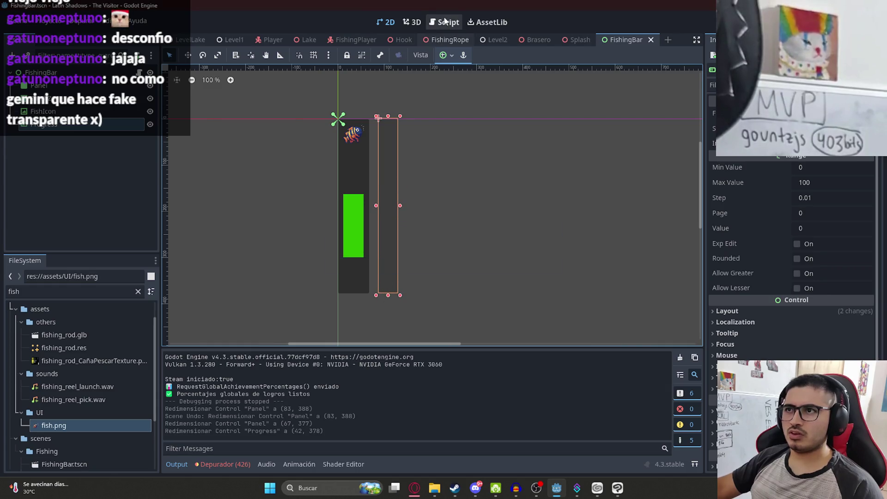
Open Proyecto > Configuración de Proyecto on the Mapa de Entradas input map page.
click(443, 23)
click(110, 73)
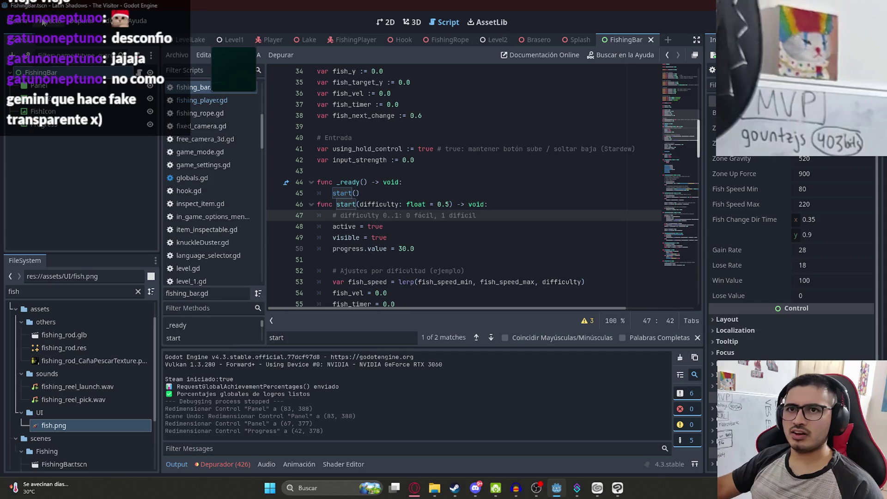
click(44, 20)
click(65, 36)
click(285, 90)
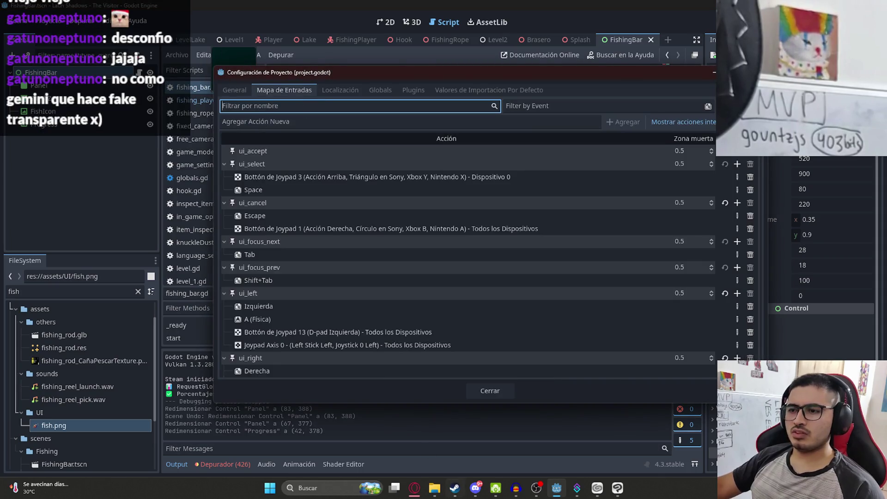
Copy the fish_bar_up action name from ChatGPT's answer and return to Godot.
click(411, 493)
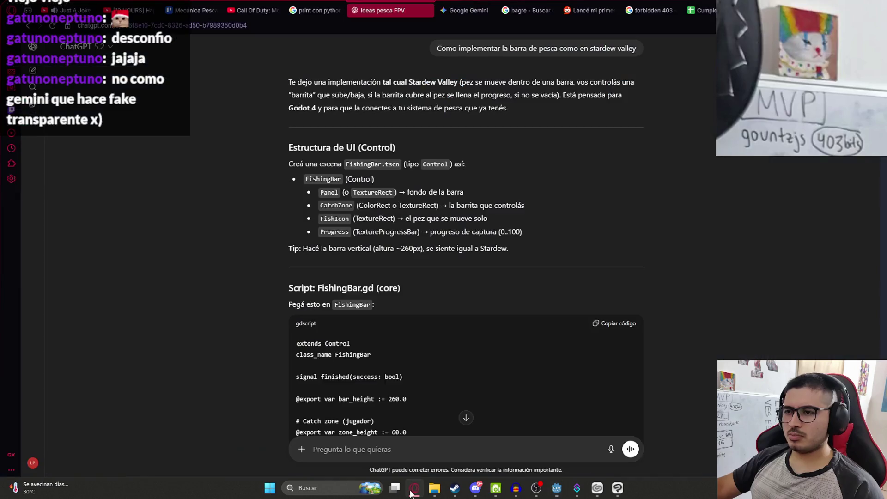
scroll(393, 295, down, 15)
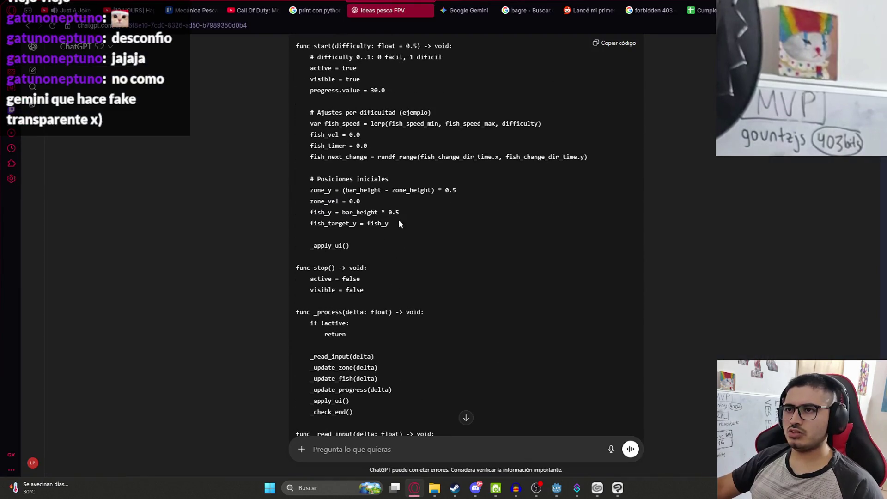
scroll(372, 122, down, 15)
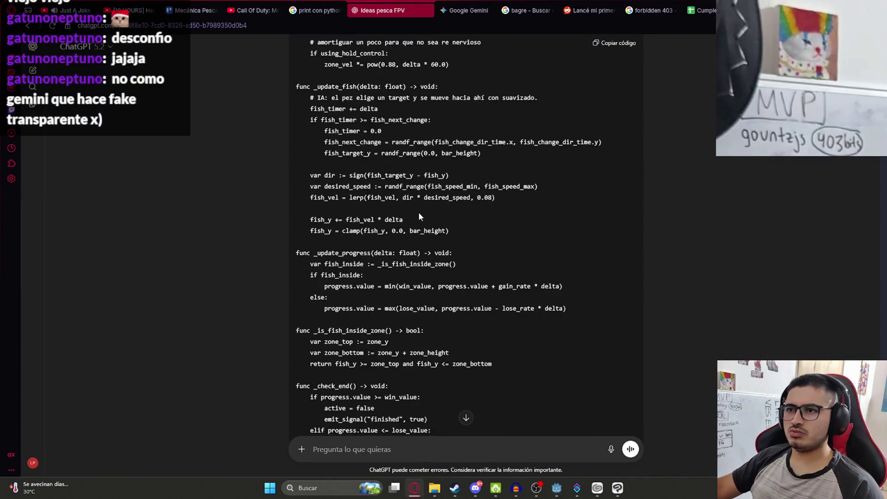
double_click(329, 176)
key(ctrl+c)
key(alt+Tab)
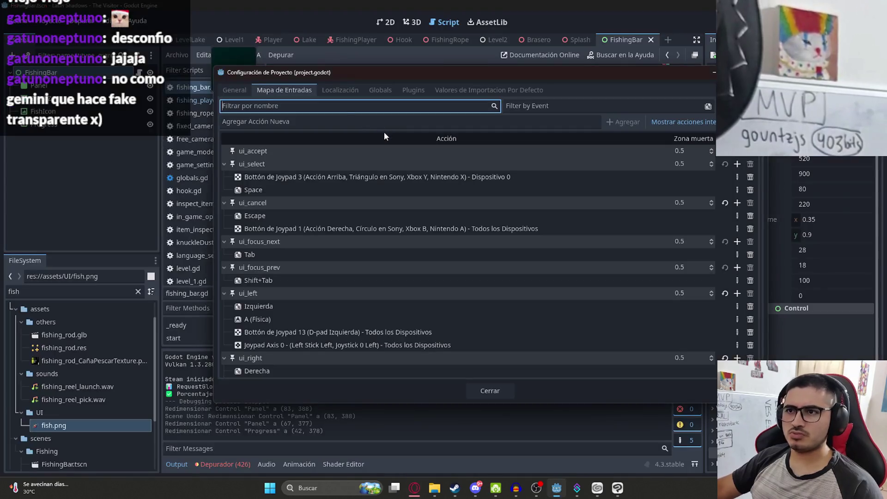
Add a fish_bar_up input action and bind it to the left mouse button.
key(ctrl+v)
click(508, 122)
key(ctrl+v)
click(623, 122)
click(742, 153)
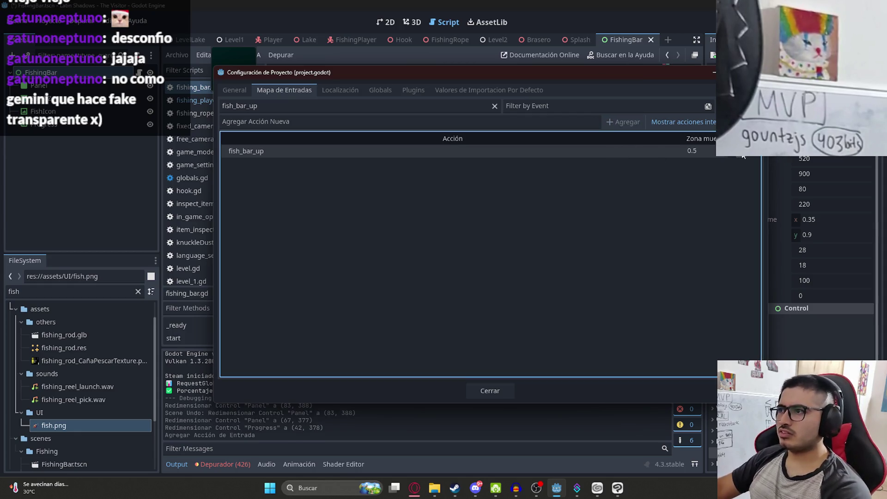
click(373, 184)
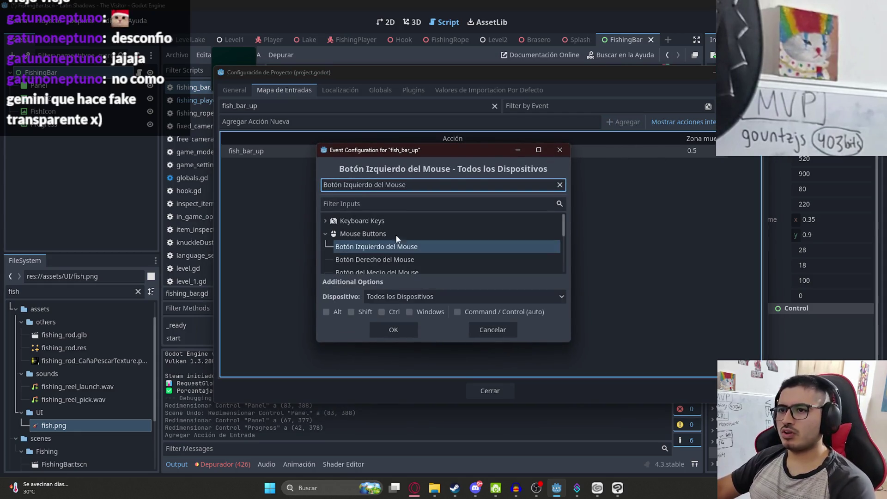
click(388, 328)
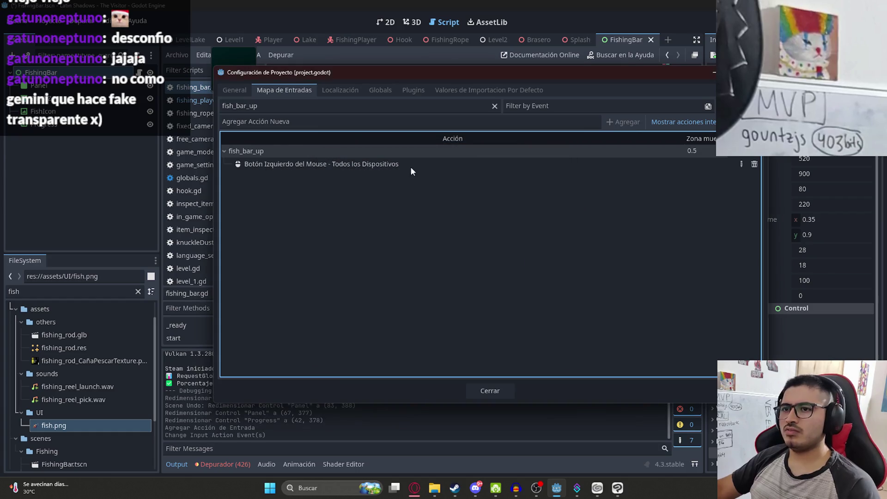
Try an X key and then a joypad button as extra fish_bar_up events, cancelling both.
click(740, 152)
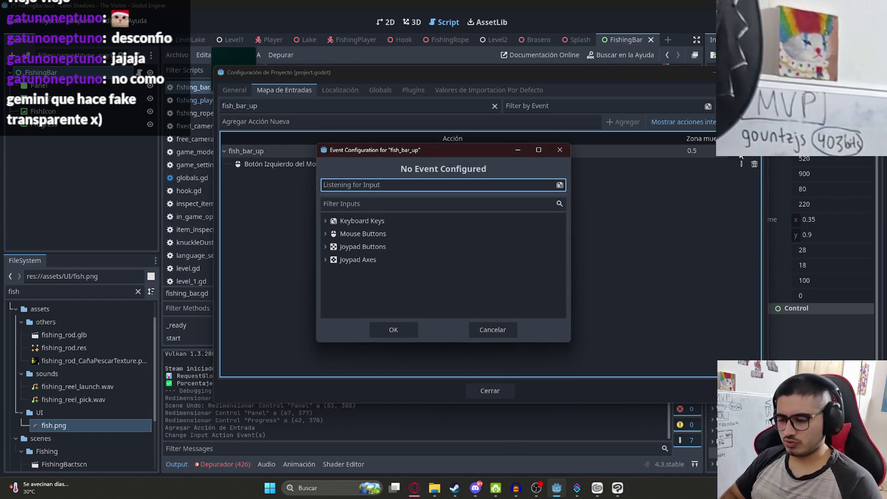
key(a)
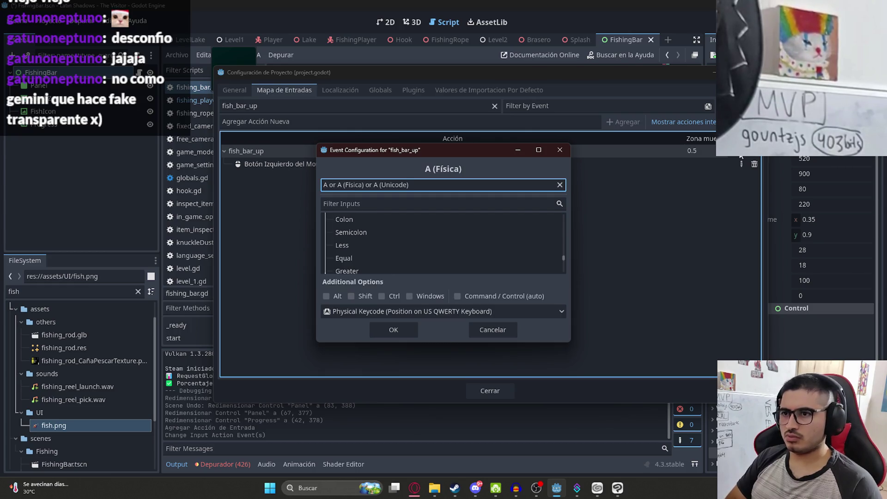
key(x)
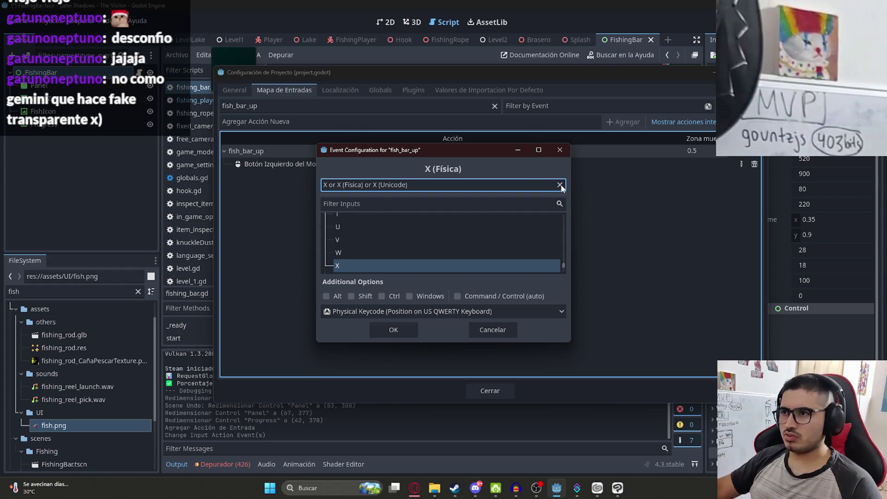
scroll(443, 249, down, 2)
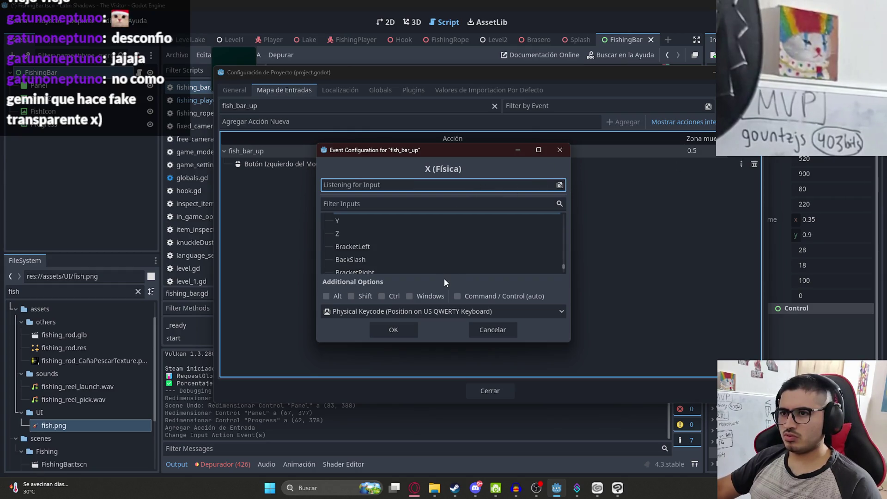
click(492, 329)
click(738, 152)
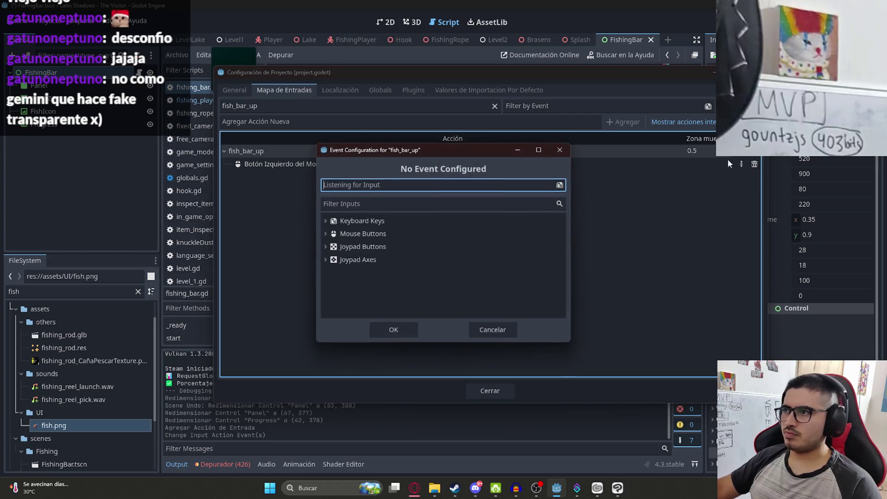
click(325, 247)
scroll(418, 261, up, 10)
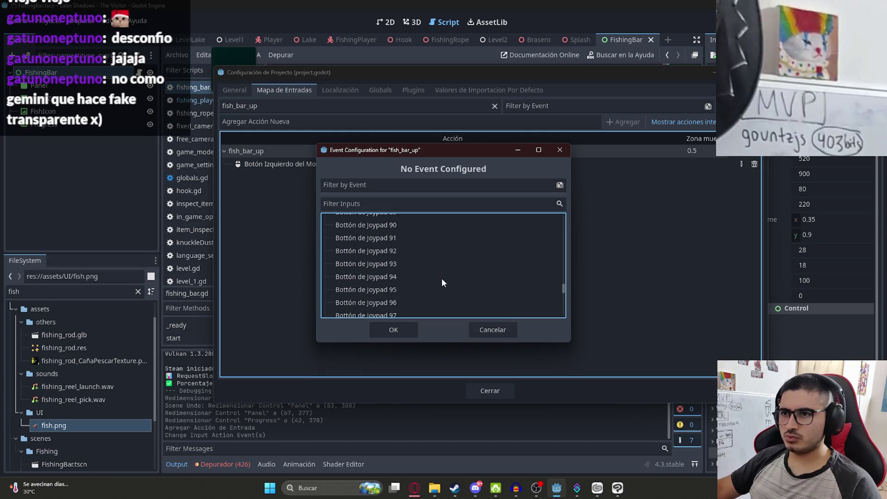
scroll(442, 278, up, 18)
scroll(413, 274, up, 12)
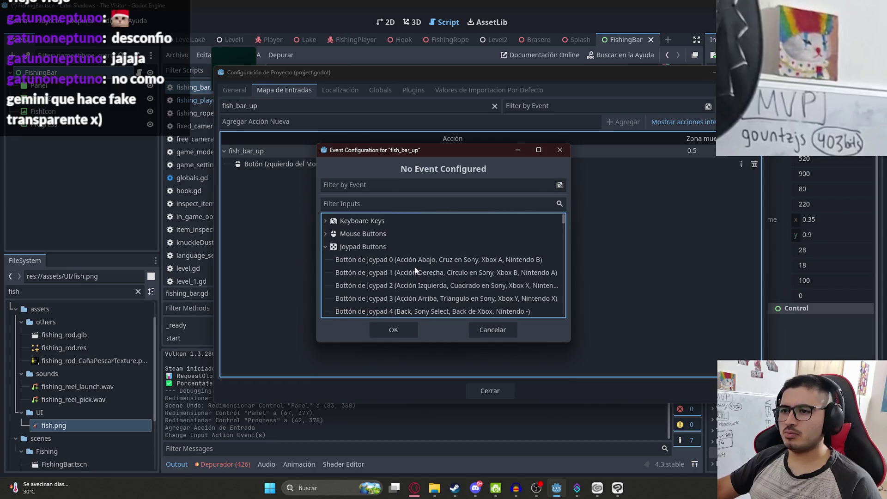
scroll(411, 269, down, 1)
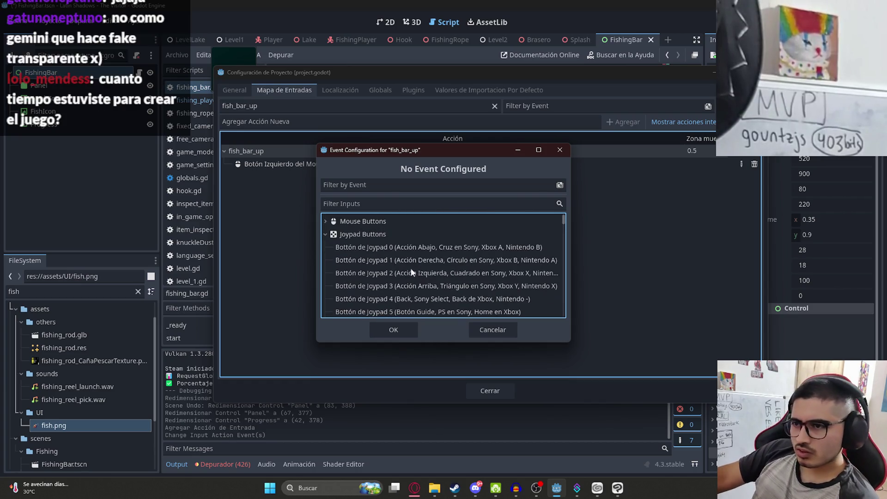
click(486, 331)
Filter the Input Map by ui_action, then by fish, to compare bindings, and close Project Settings.
drag(258, 106, 207, 93)
text(ui_action)
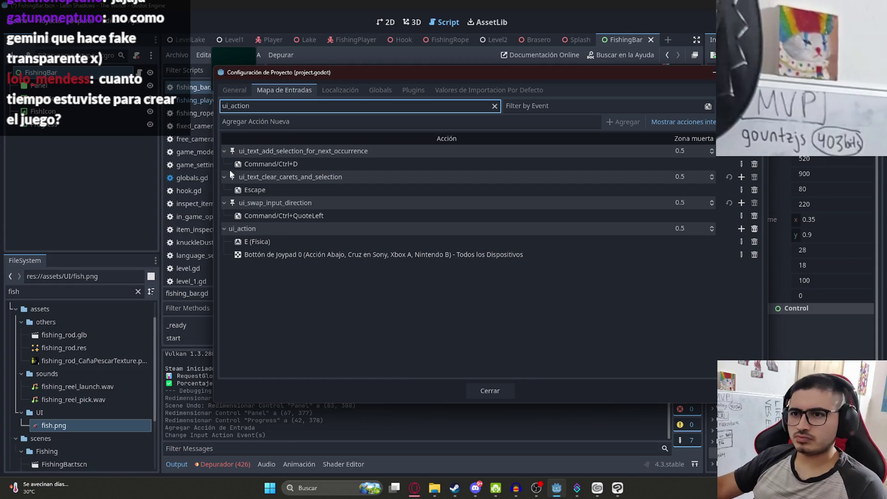
click(266, 254)
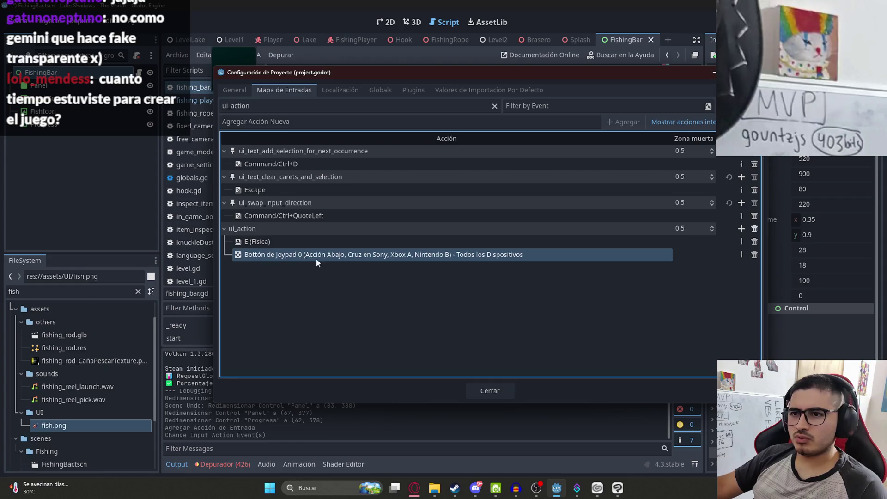
triple_click(283, 110)
text(fish)
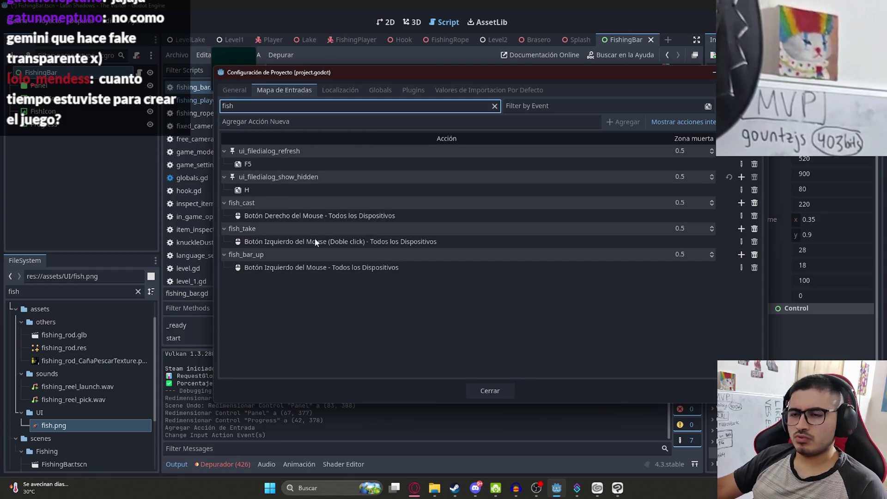
click(490, 390)
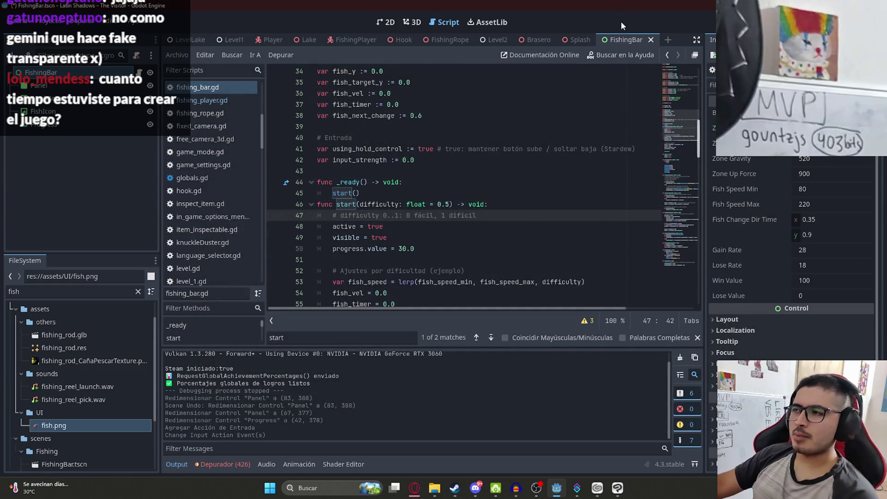
right_click(624, 47)
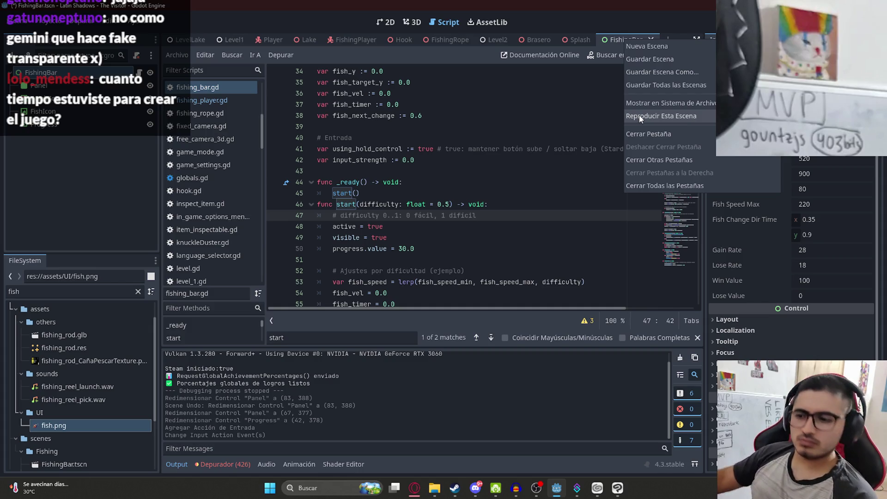
key(alt+Tab)
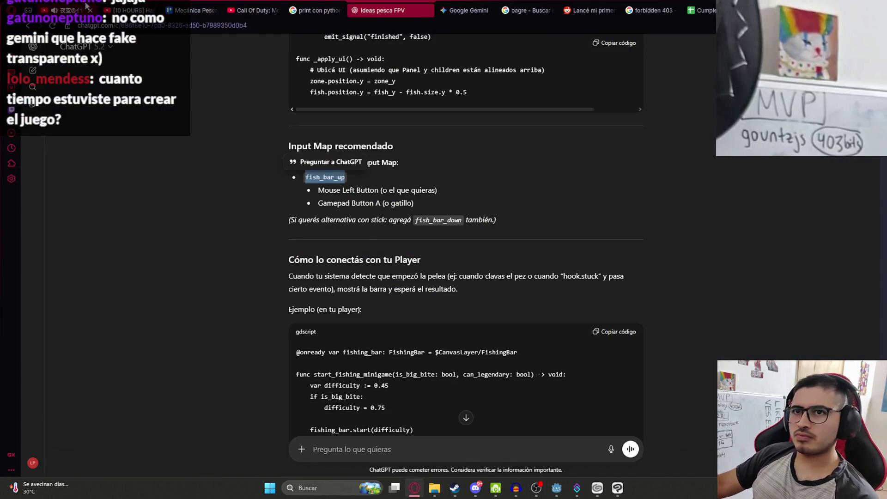
key(ctrl+Tab)
key(ctrl+Tab)
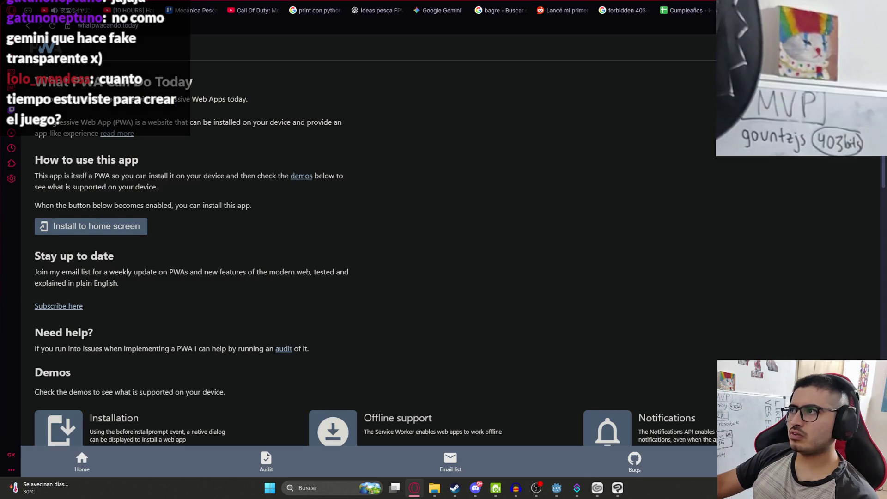
key(alt+Tab)
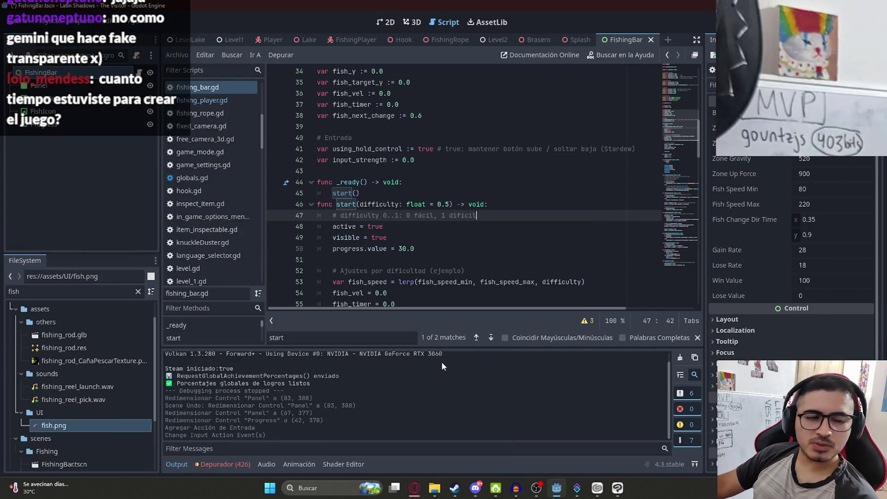
Place the caret around lines 46–48, then run only the FishingBar scene from its tab menu.
click(451, 249)
click(465, 227)
click(485, 215)
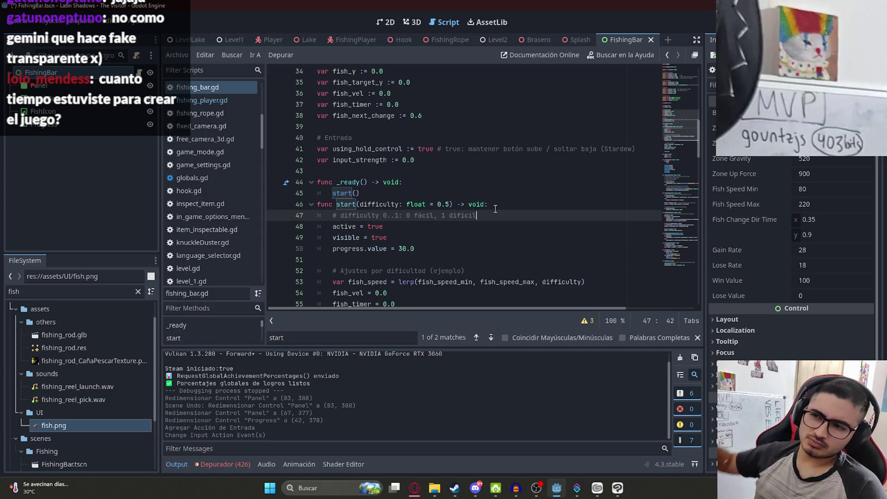
click(492, 206)
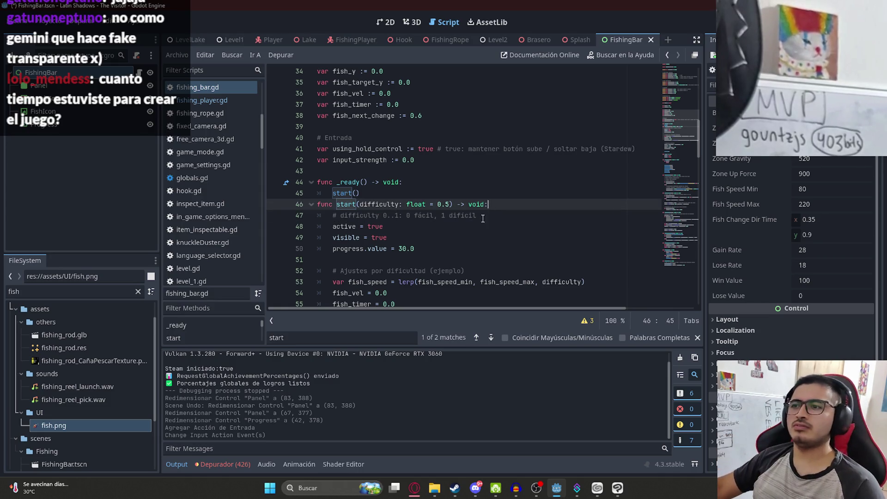
click(439, 228)
right_click(610, 38)
click(656, 102)
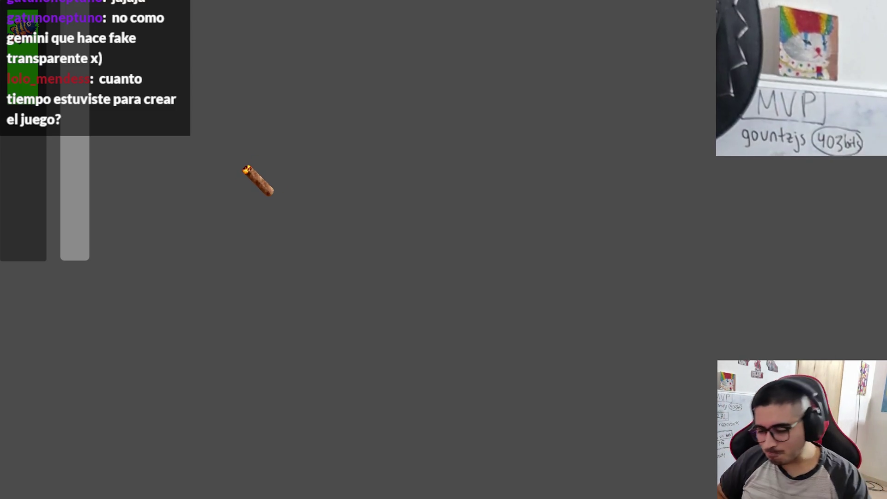
Stop the playtest with F8 and return to the 2D view of the FishingBar layout.
key(F8)
click(384, 22)
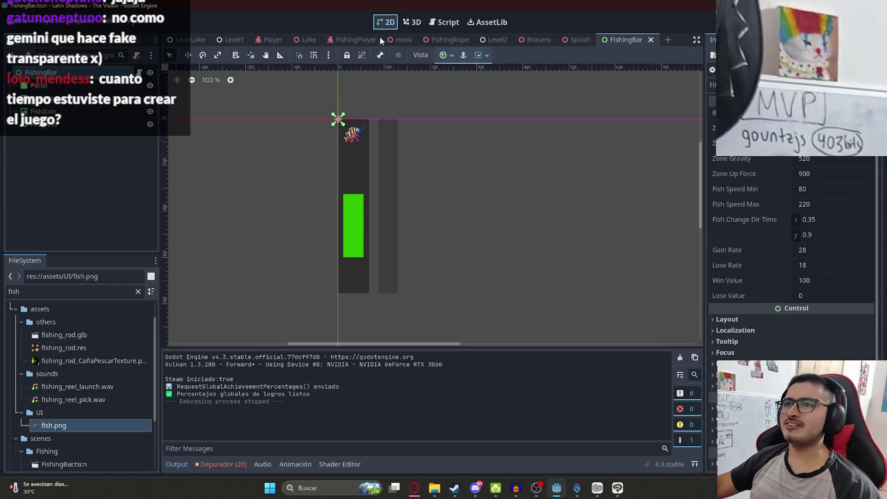
Select the Panel and FishIcon, then run the FishingBar scene on its own.
click(353, 160)
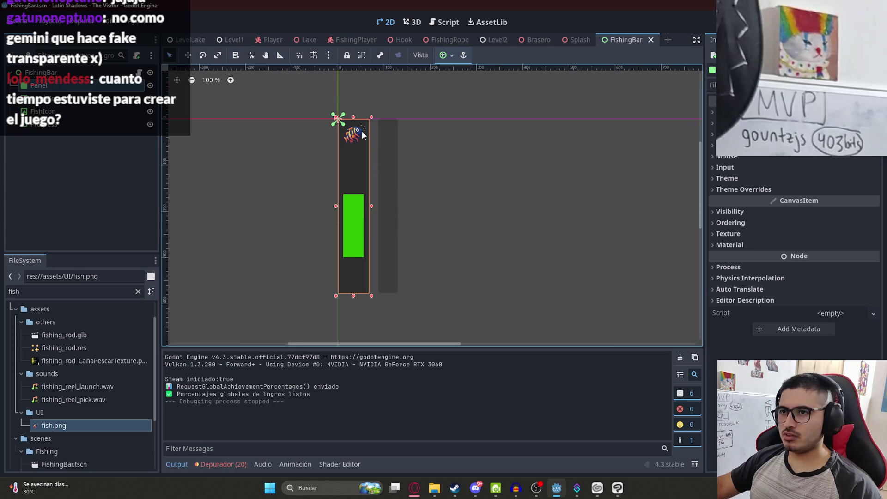
click(362, 131)
scroll(354, 132, up, 6)
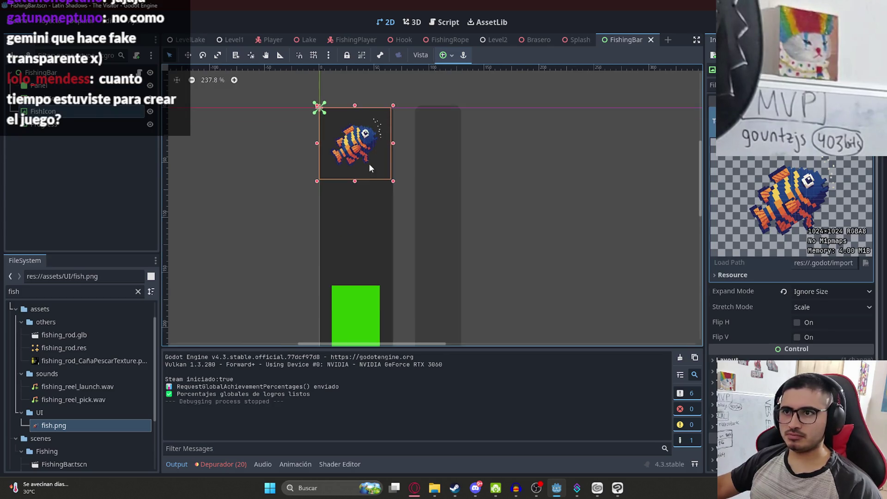
right_click(608, 40)
click(630, 121)
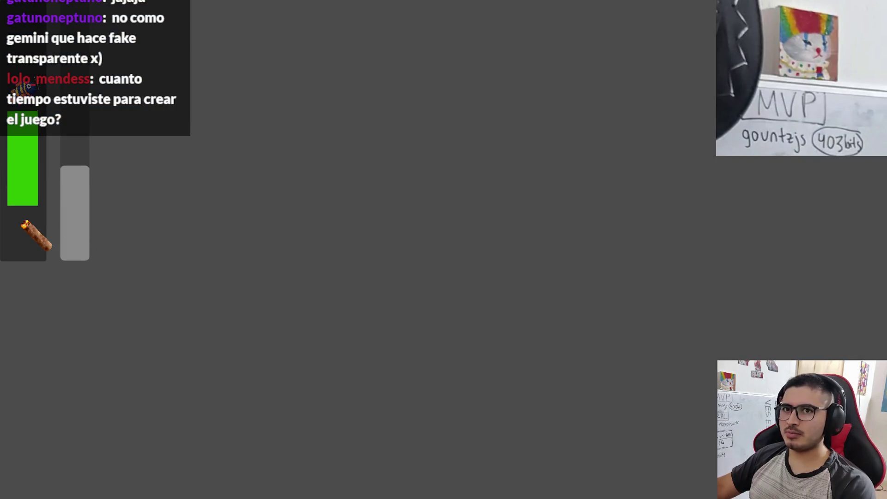
Hold the catch zone up, restart the FishingBar scene and save.
drag(23, 221, 17, 224)
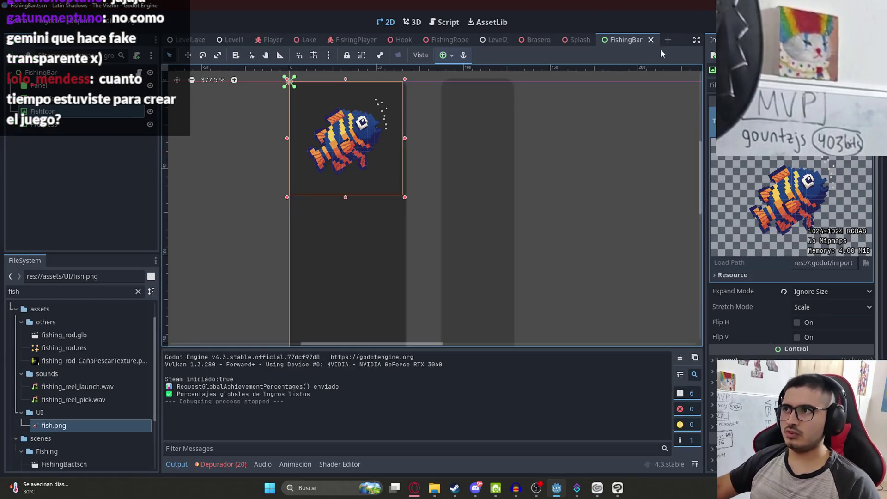
right_click(632, 40)
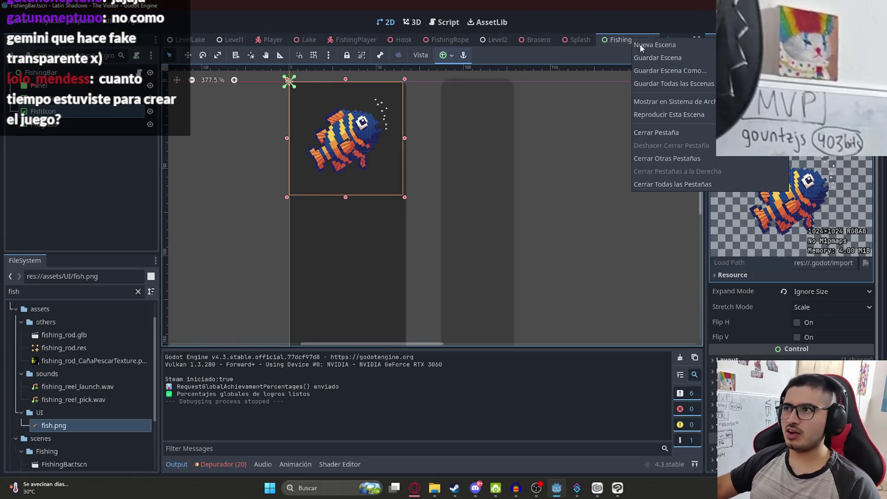
click(682, 119)
key(ctrl+s)
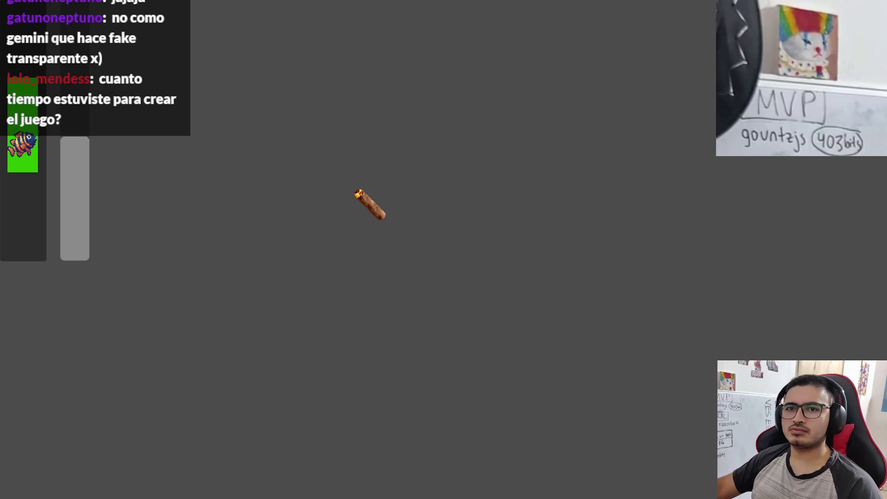
Keep lifting the green catch zone to chase the fish, then quit the game.
click(354, 196)
click(351, 197)
click(334, 215)
click(334, 215)
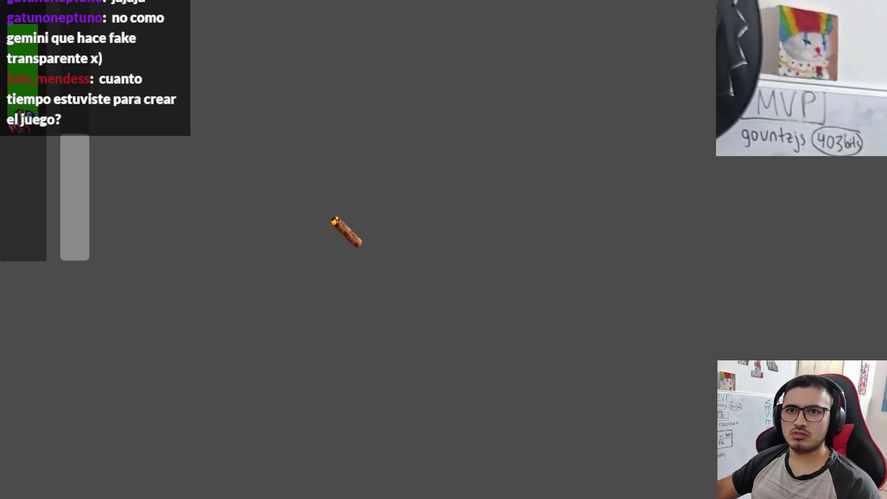
click(323, 251)
click(318, 252)
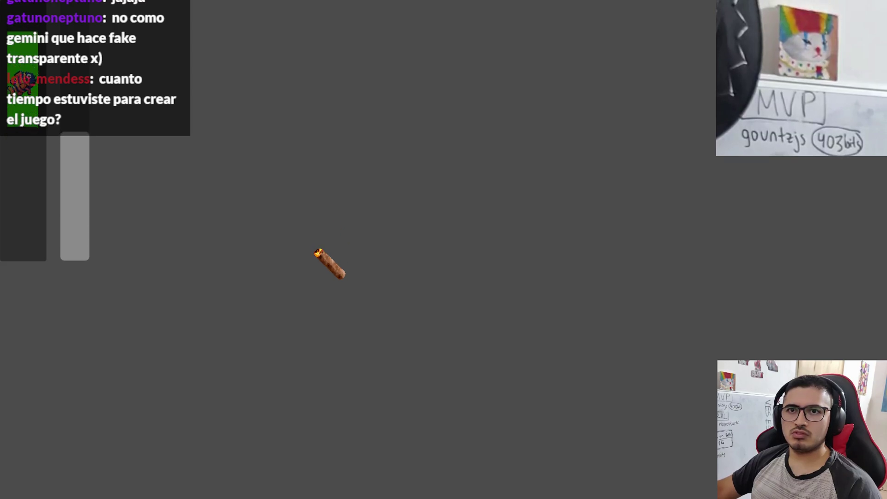
click(317, 254)
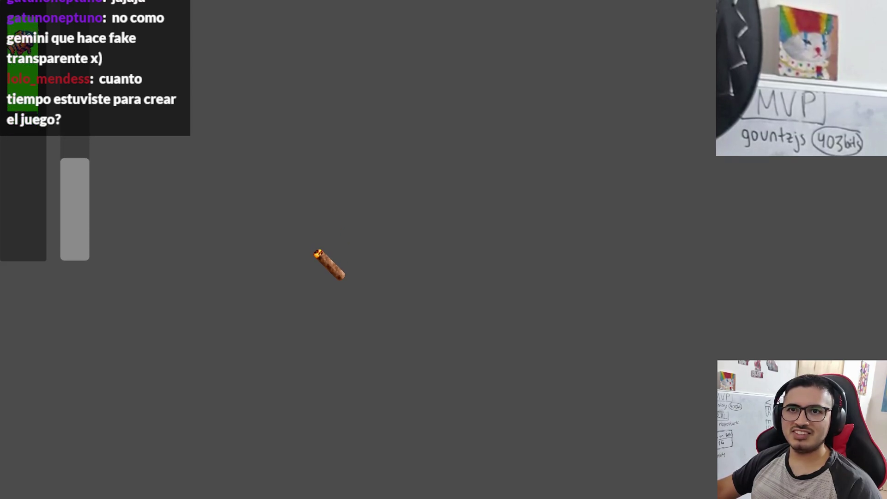
click(314, 257)
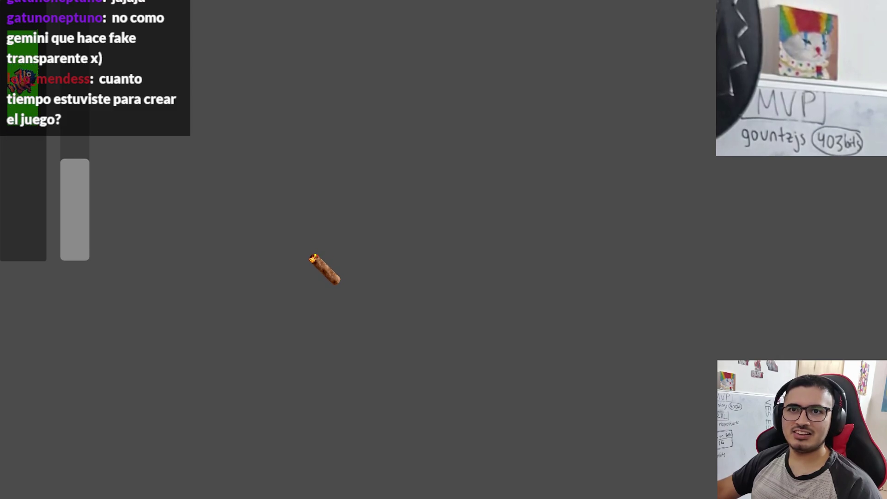
click(313, 257)
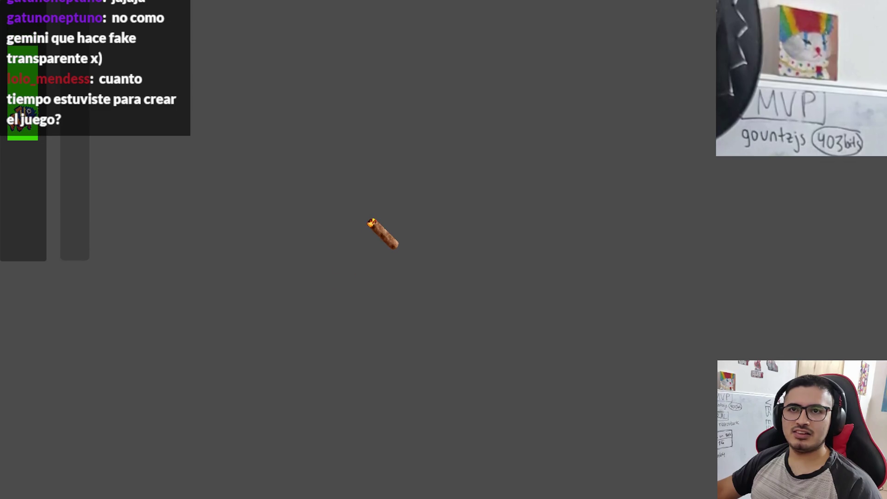
key(alt+F4)
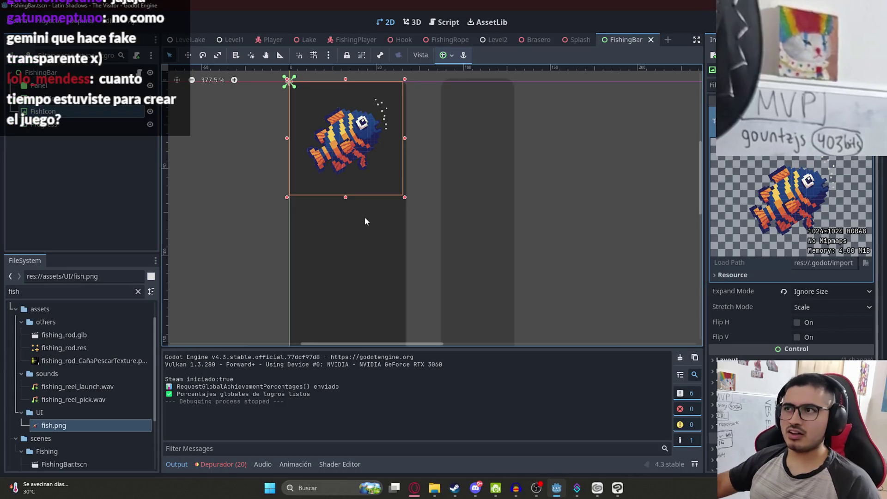
Select the panel, fish icon and green zone and shift them down.
scroll(383, 203, down, 6)
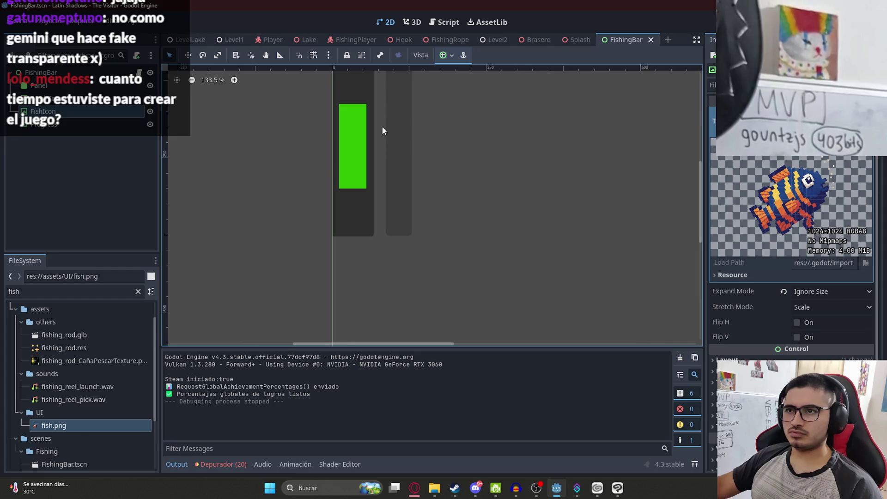
scroll(382, 126, down, 1)
drag(552, 309, 220, 69)
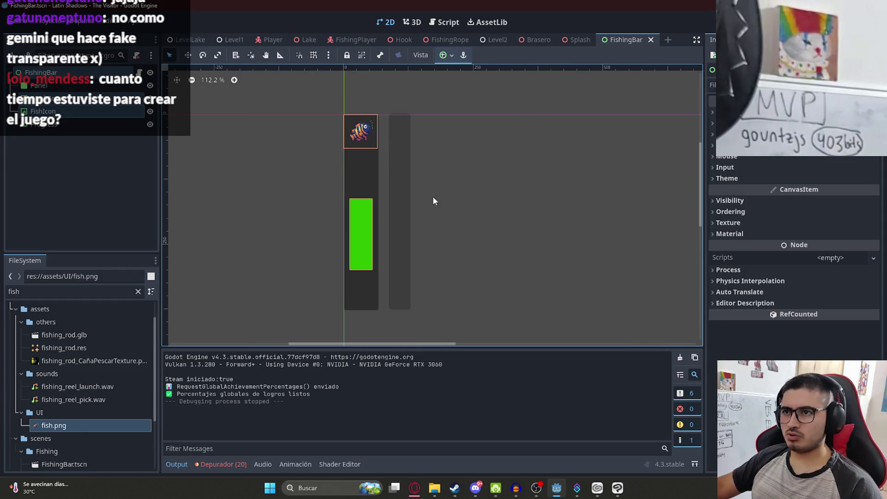
click(365, 176)
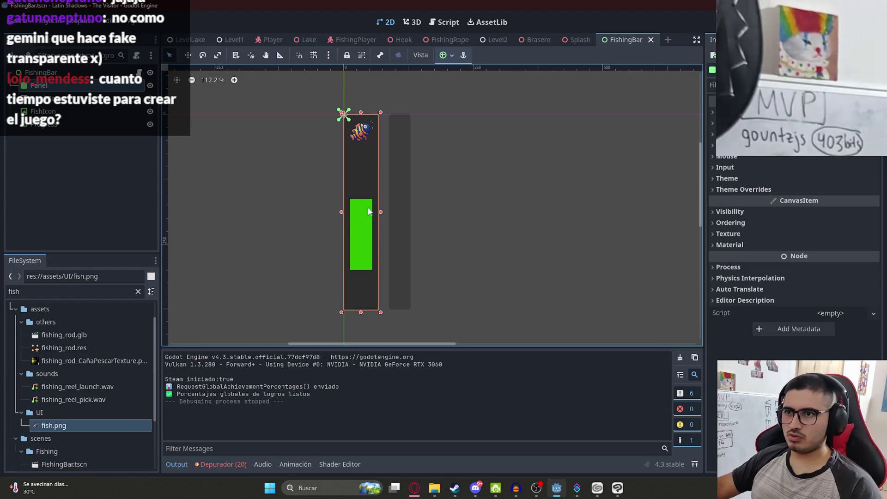
click(368, 134)
key(Down)
key(Down)
key(Down)
click(449, 168)
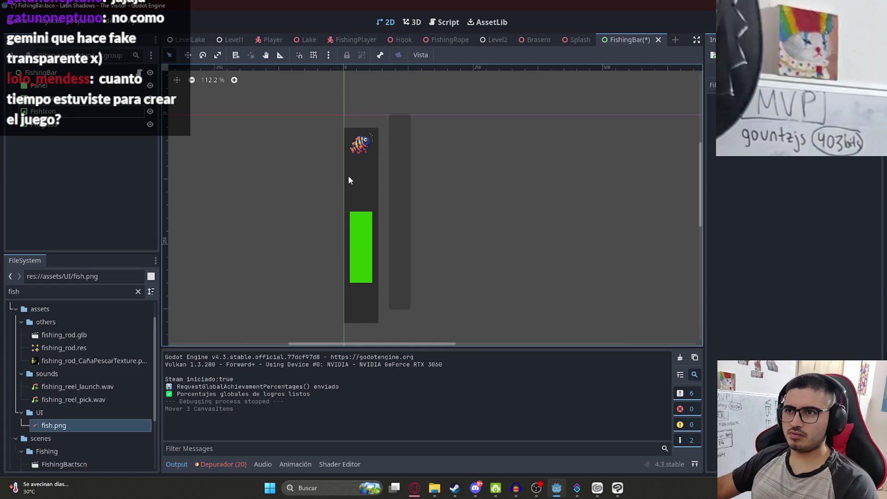
Stretch the panel's top edge upward to 67 × 401 and save the FishingBar scene.
click(349, 180)
drag(360, 128, 359, 113)
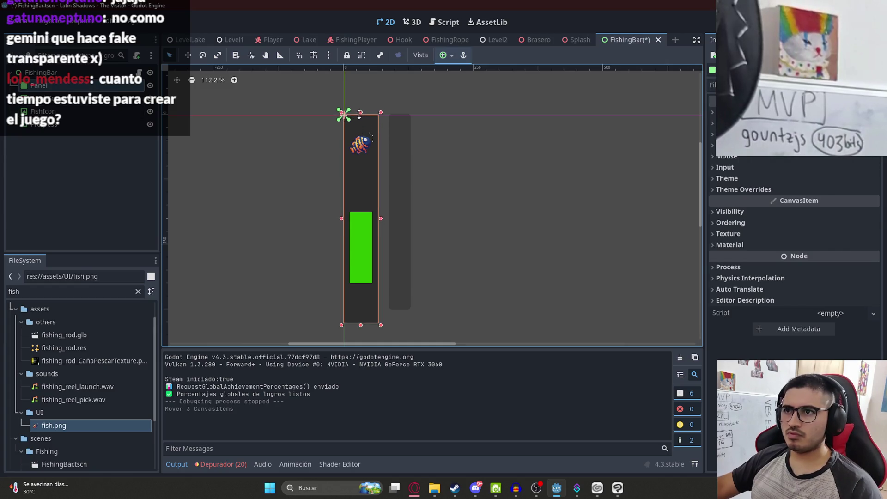
click(359, 144)
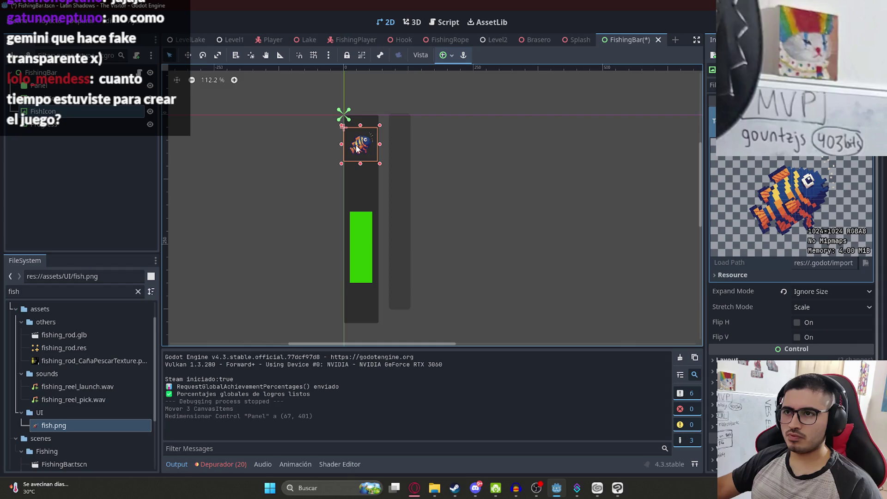
right_click(624, 40)
click(652, 115)
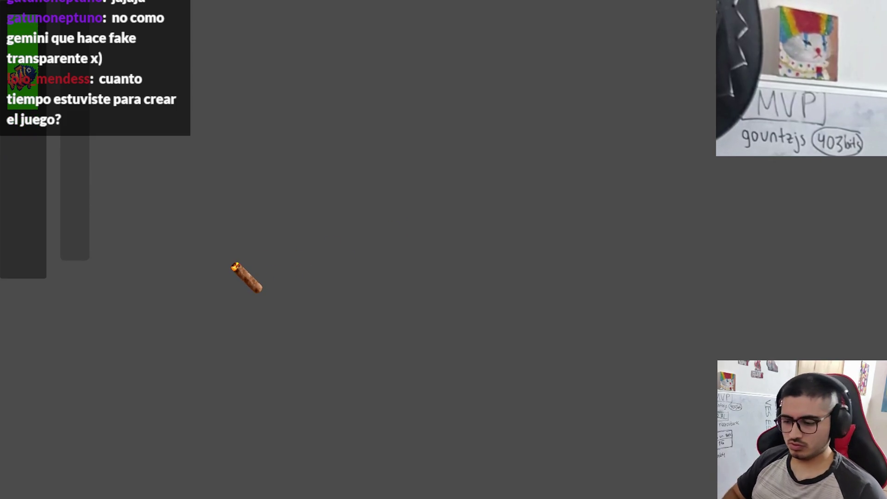
Stop the playtest, undo the panel resize and move, save, and select the Progress bar.
key(F8)
key(ctrl+z)
key(ctrl+z)
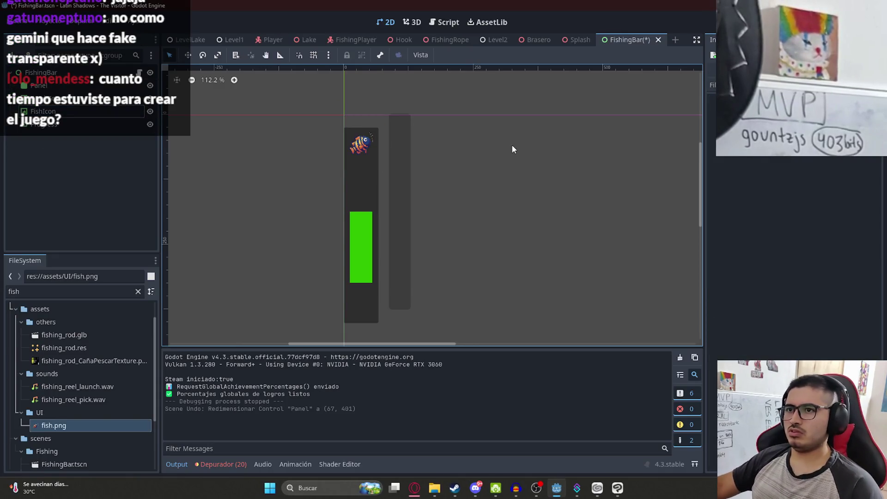
key(ctrl+s)
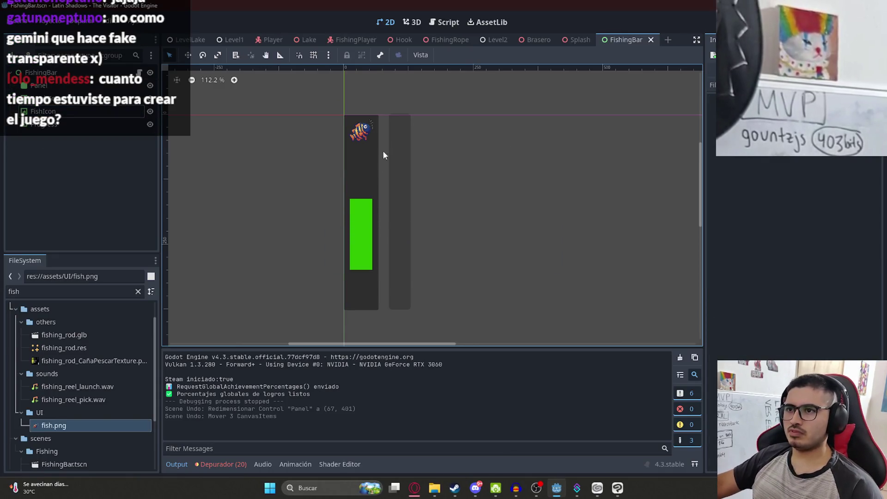
click(403, 146)
click(713, 85)
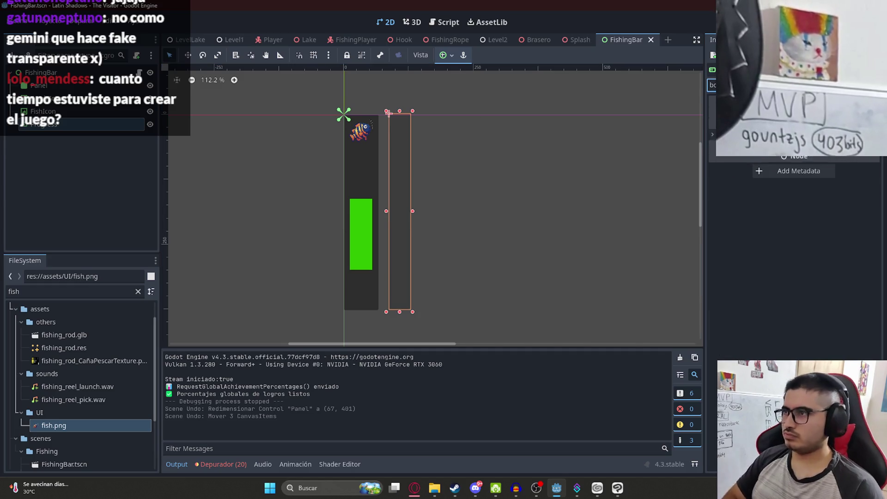
Clear the property search and expand the Progress bar's theme override sections.
text(bo)
key(BackSpace)
key(BackSpace)
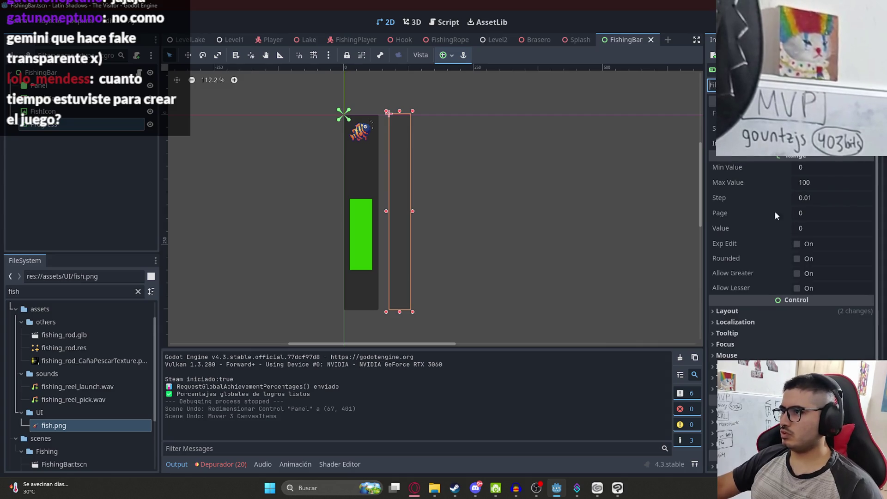
scroll(767, 240, down, 3)
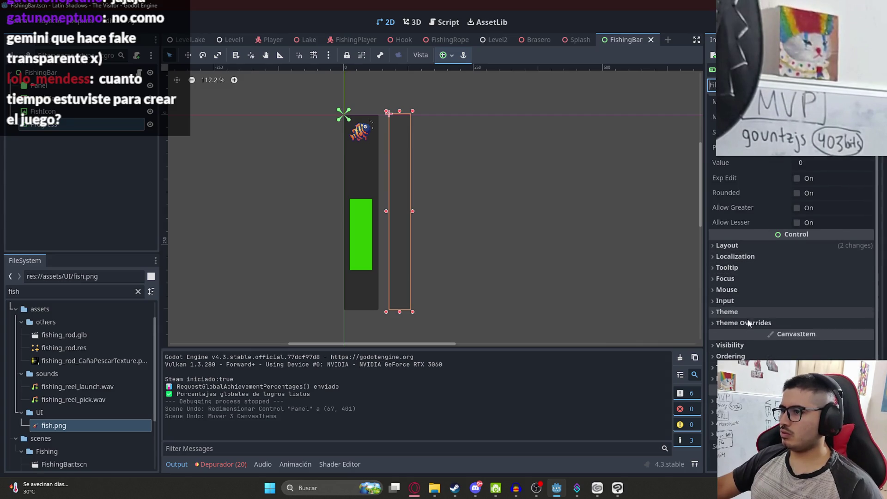
click(762, 321)
click(760, 271)
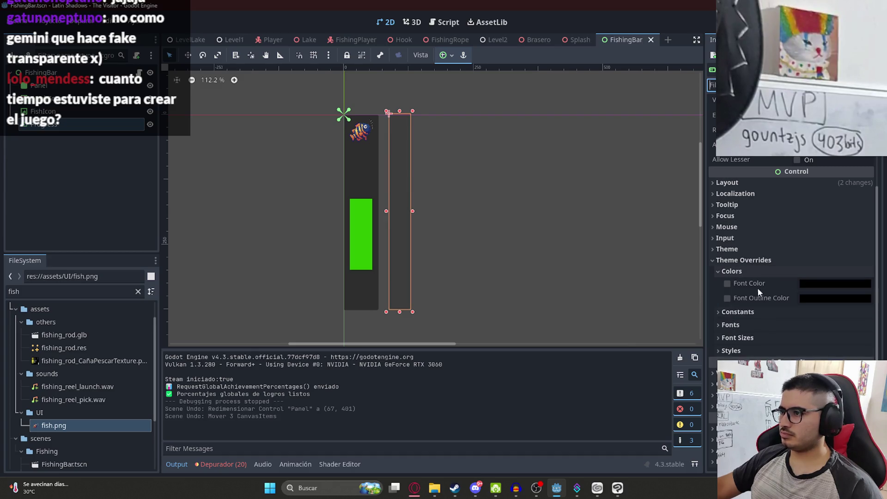
click(727, 312)
click(751, 339)
scroll(785, 333, down, 2)
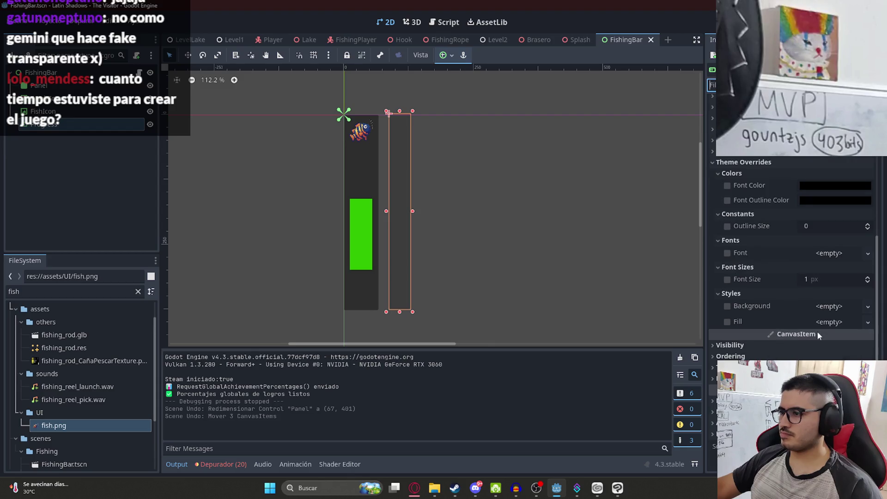
Try an empty style for the background override, then remove it.
click(824, 306)
click(829, 321)
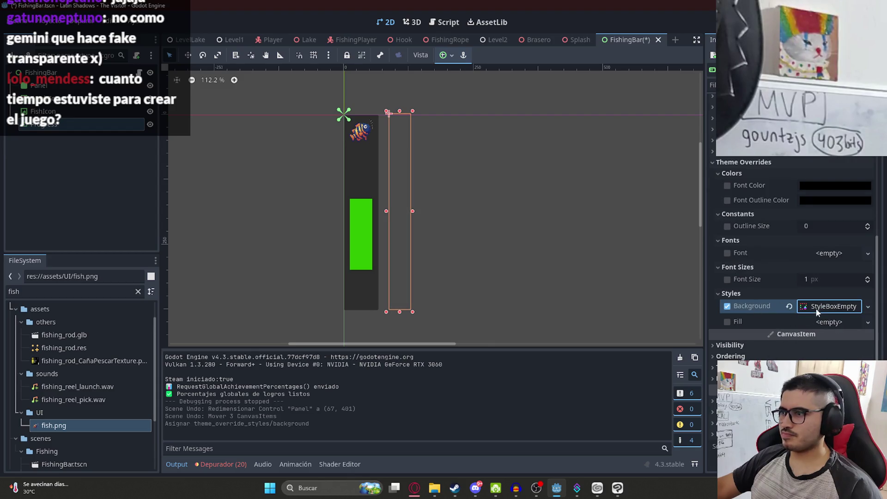
click(818, 312)
click(755, 293)
scroll(757, 323, down, 2)
click(790, 211)
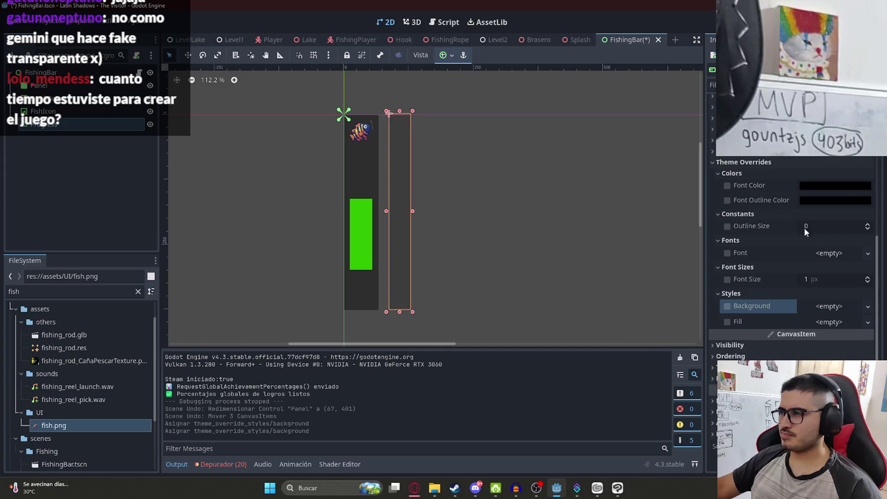
Give the Progress bar background a dark grey StyleBoxFlat.
click(829, 306)
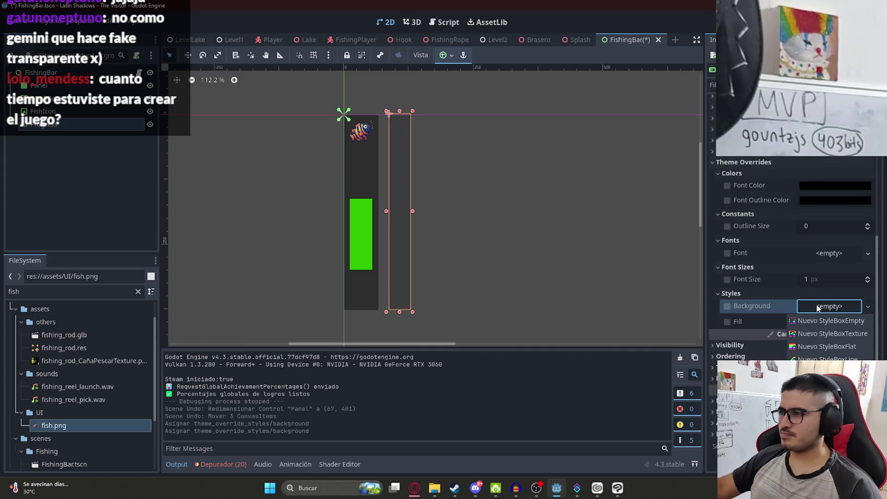
click(848, 347)
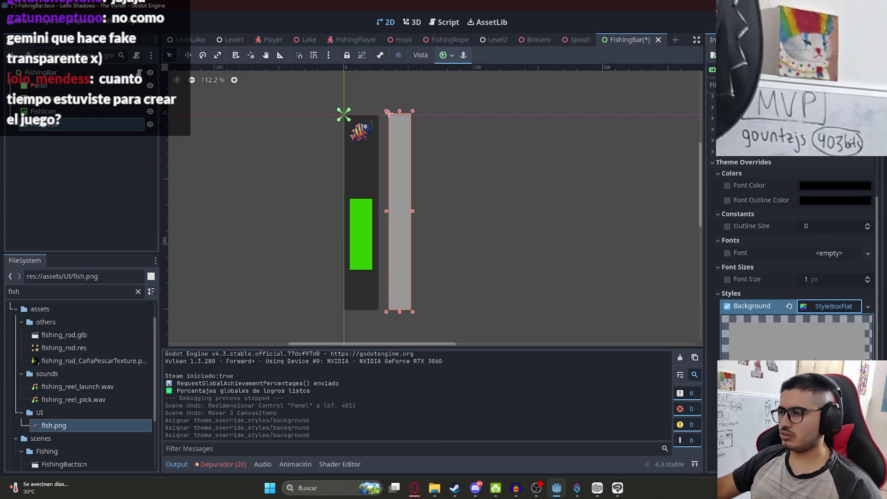
click(830, 306)
scroll(794, 277, down, 2)
click(834, 343)
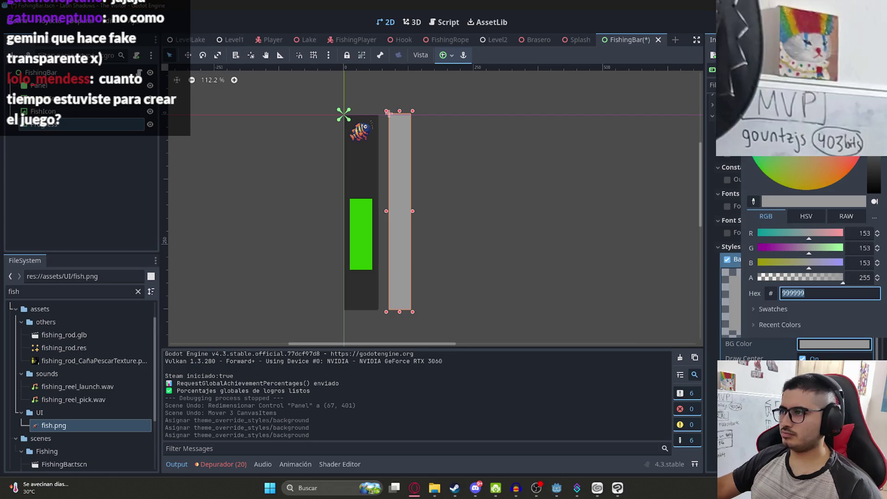
drag(873, 159, 872, 167)
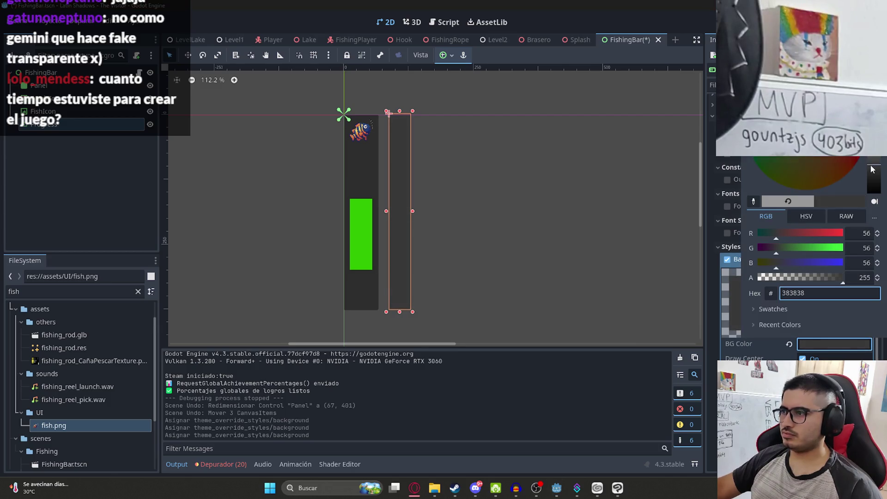
click(516, 286)
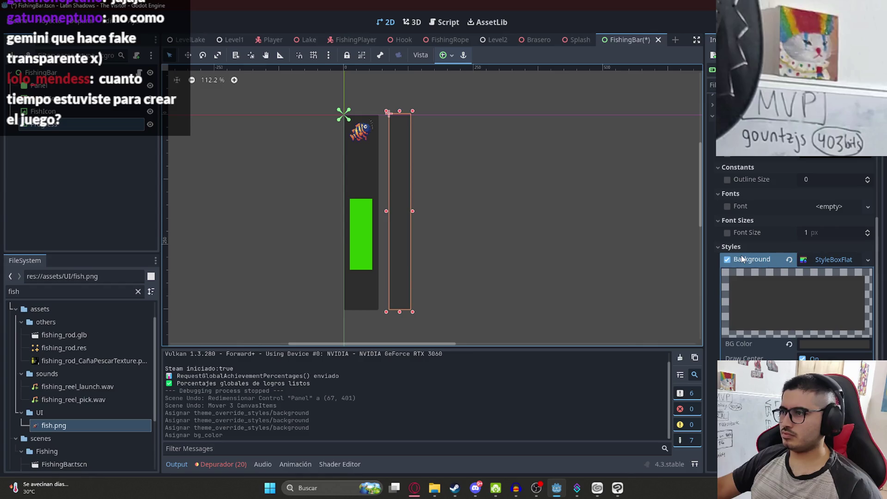
Give the Progress bar fill a light grey StyleBoxFlat.
scroll(765, 296, down, 6)
click(729, 321)
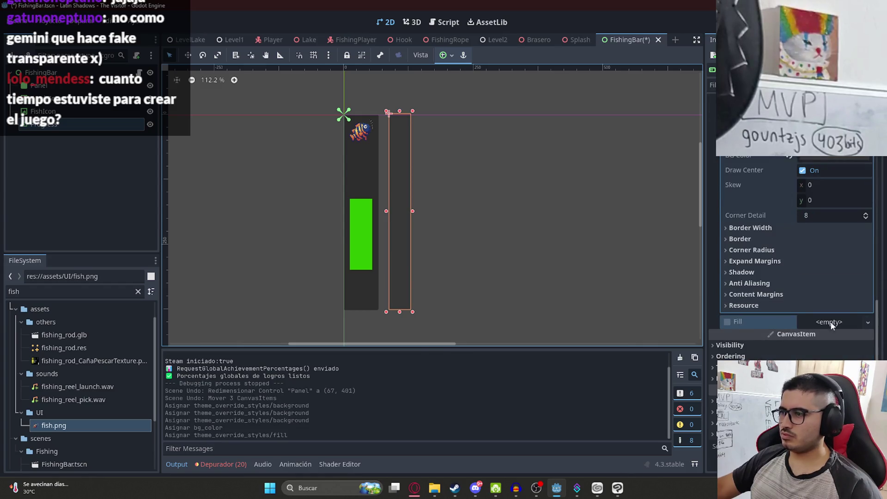
click(828, 322)
click(831, 362)
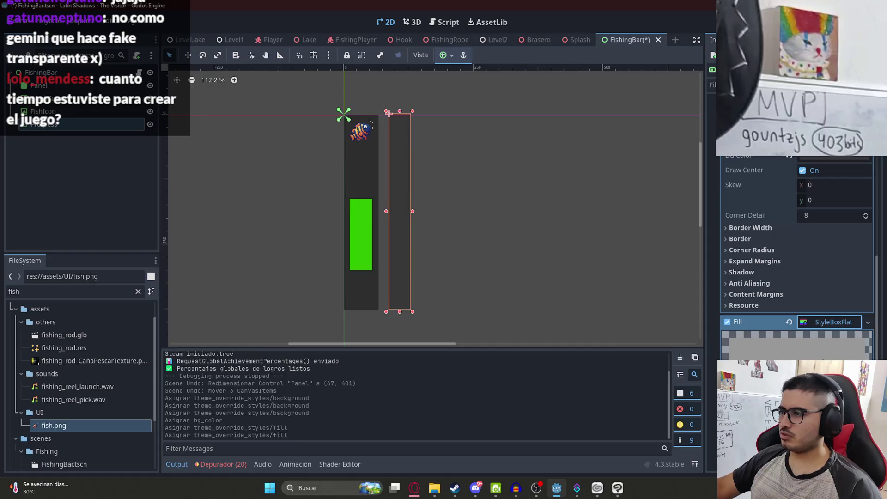
click(860, 157)
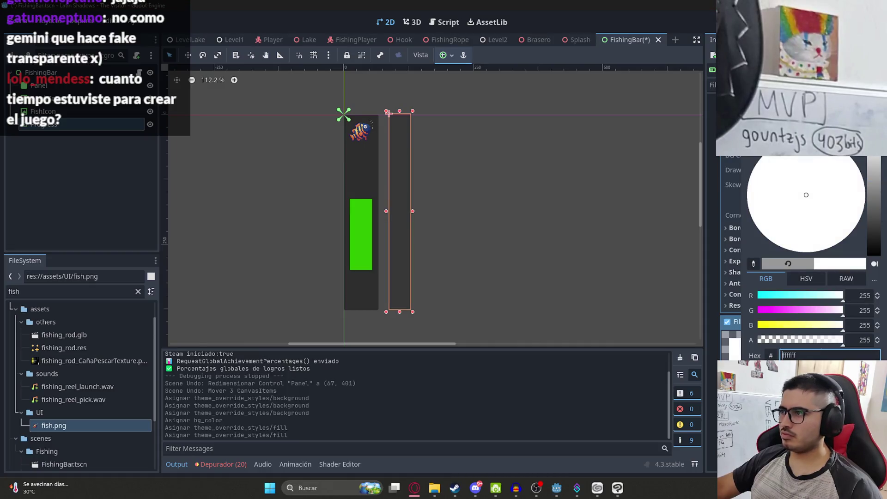
drag(862, 168, 867, 158)
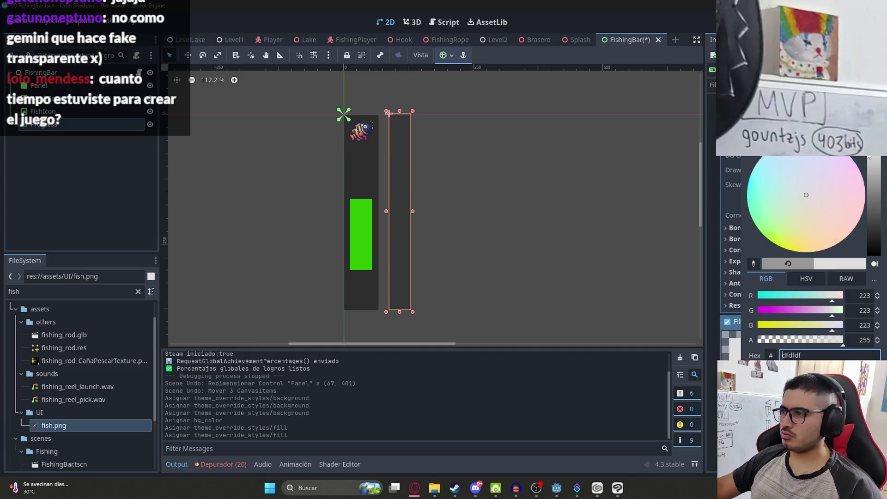
click(653, 186)
Reselect the Progress bar, raise its top edge to 42 × 376, and open fishing_bar.gd.
click(453, 165)
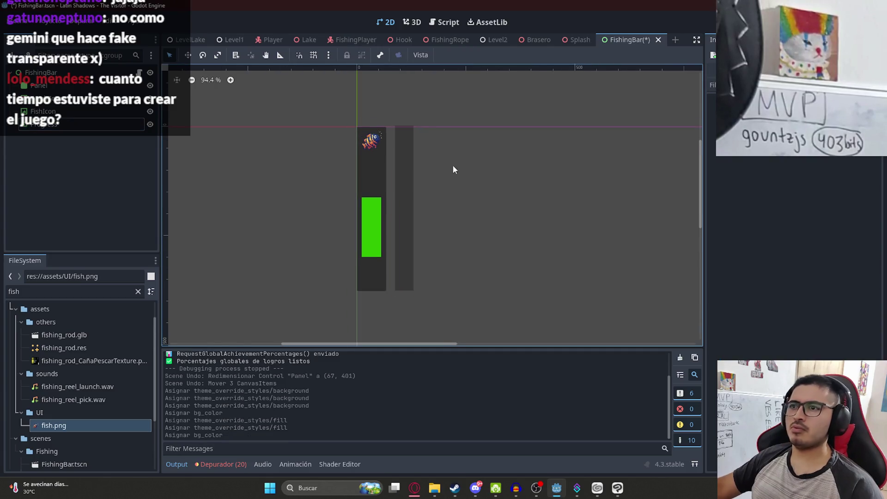
scroll(405, 123, up, 3)
click(403, 136)
scroll(397, 132, up, 5)
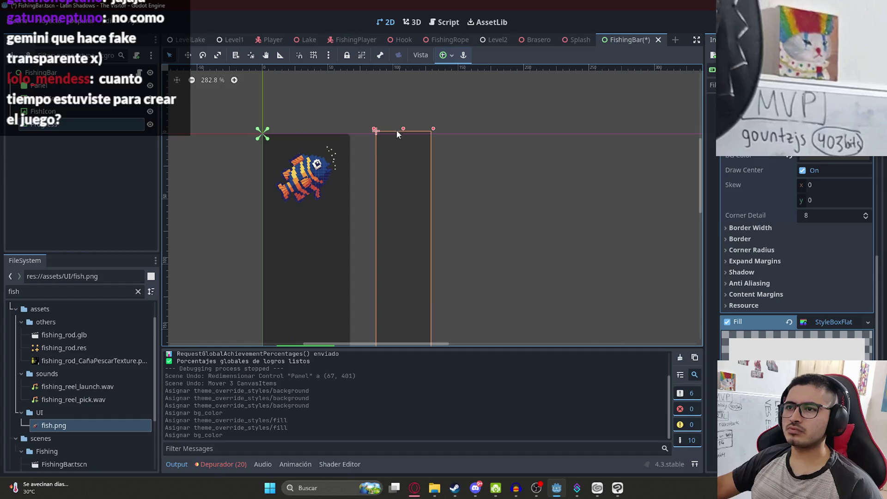
click(404, 126)
click(403, 133)
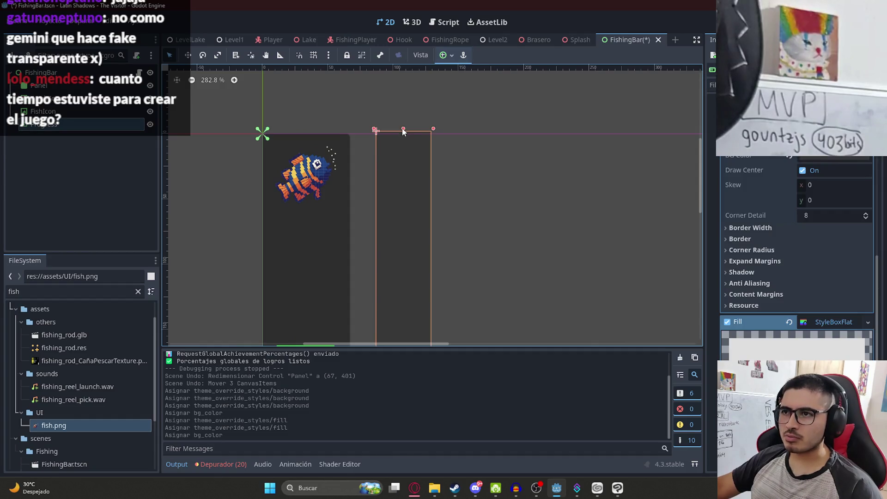
drag(400, 130, 399, 128)
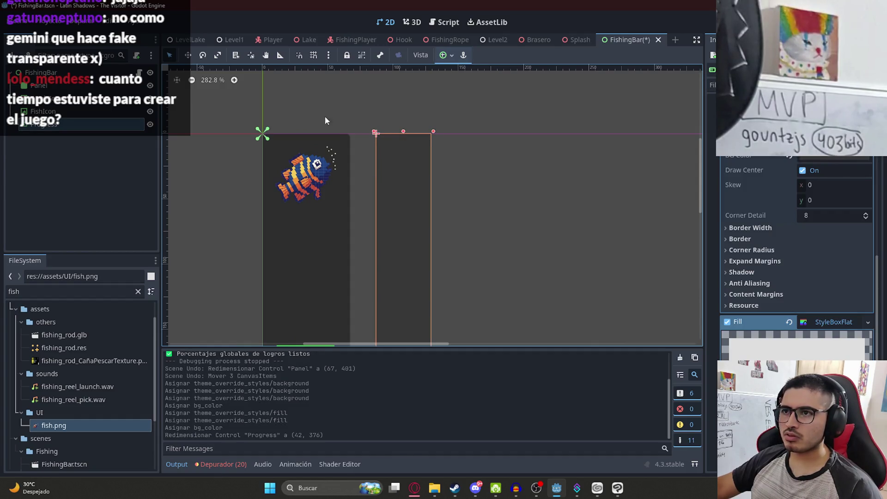
click(139, 73)
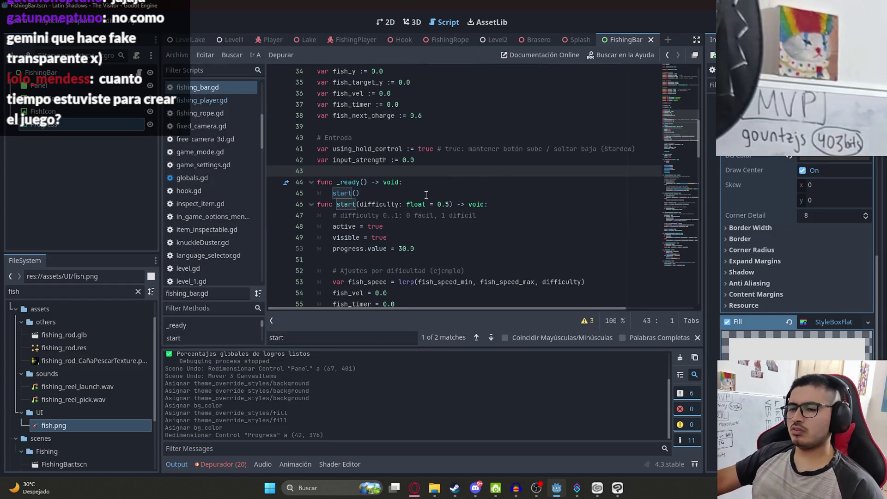
Insert a blank line above func start and scroll the script via the minimap.
click(405, 204)
key(Home)
key(Return)
key(Up)
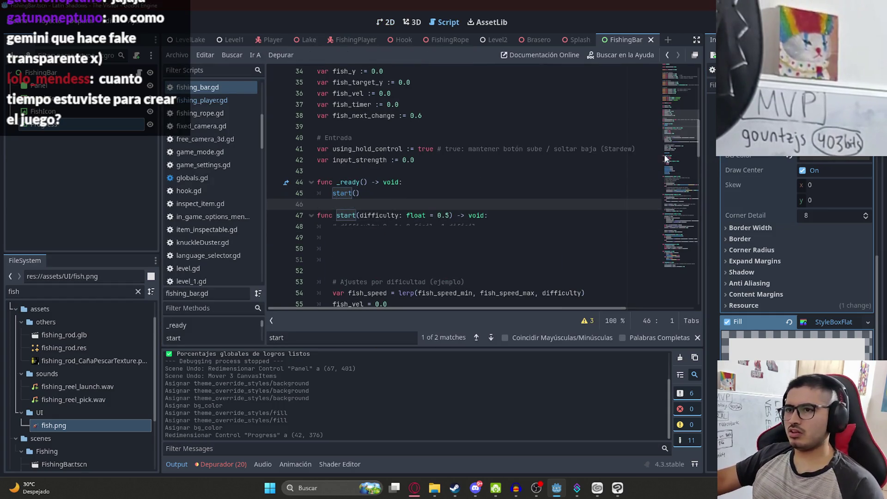
mouse_move(665, 137)
mouse_down()
mouse_move(669, 77)
mouse_move(683, 95)
mouse_up()
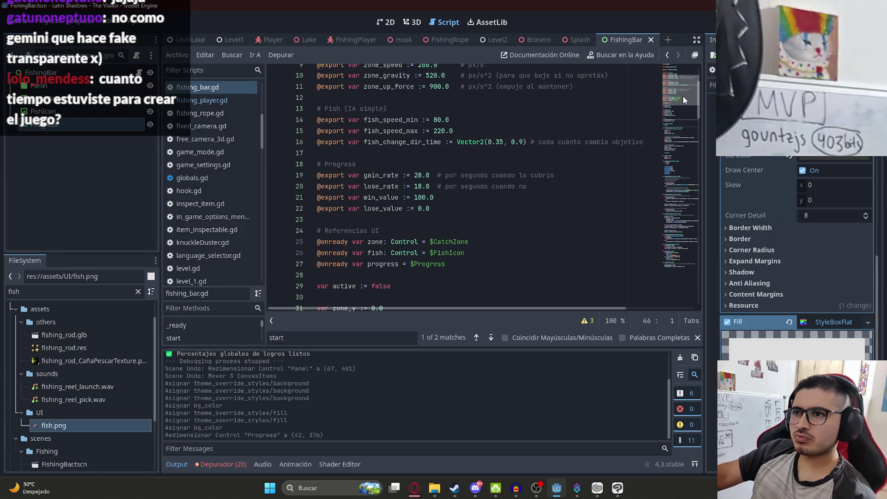
drag(682, 95, 683, 92)
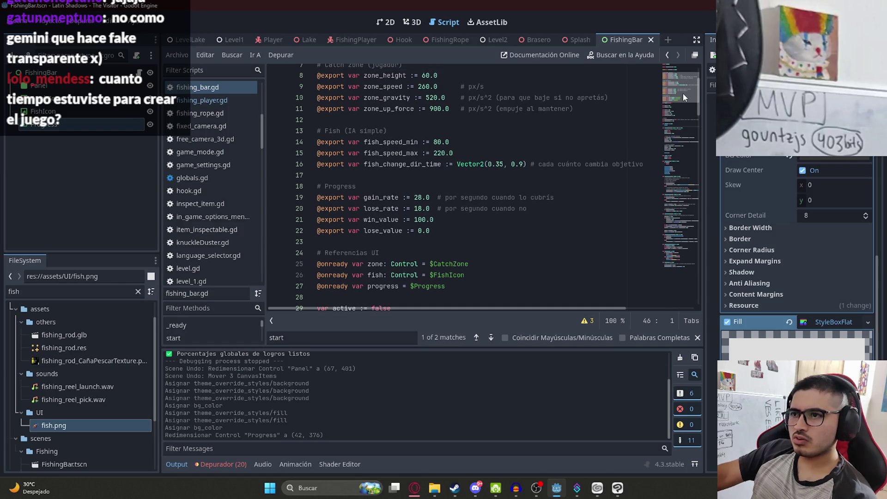
drag(682, 92, 687, 85)
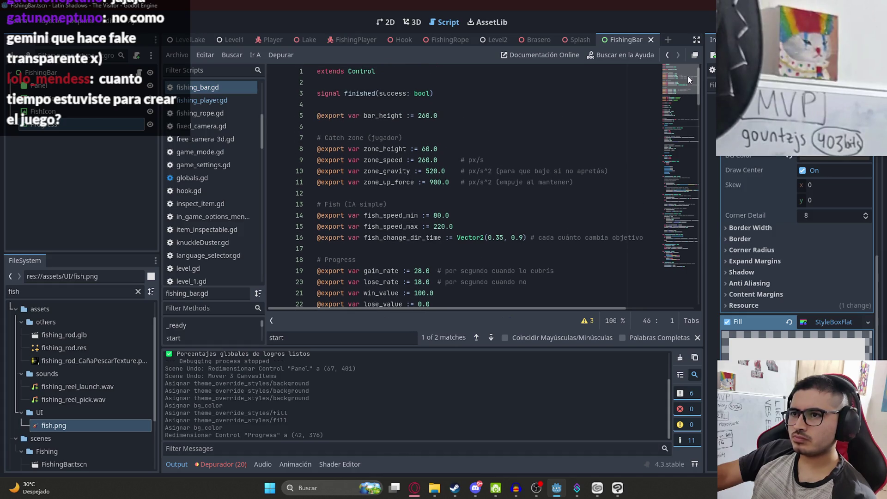
Review zone_height and zone_speed on lines 8–9 and the _apply_ui call in _process.
click(390, 148)
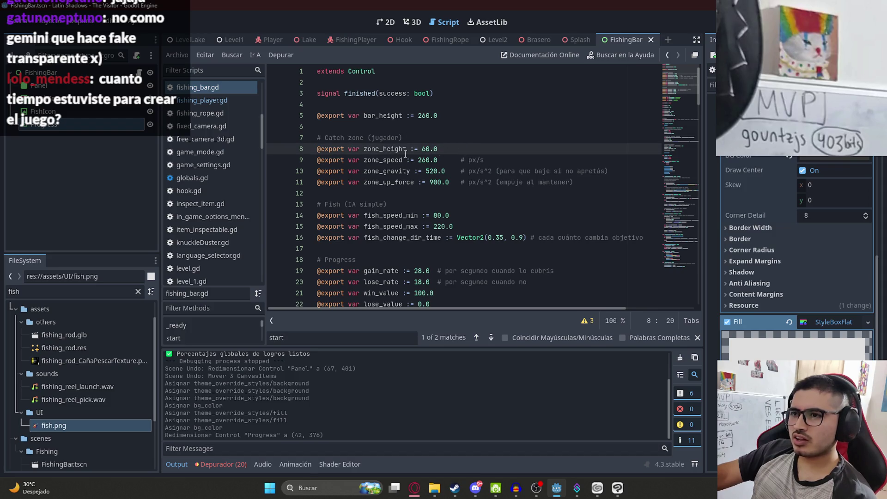
click(519, 156)
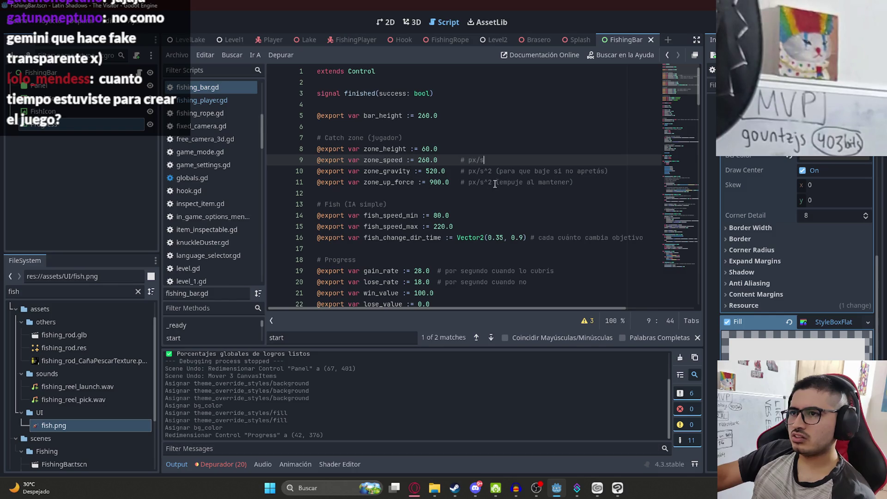
drag(690, 93, 684, 178)
click(536, 215)
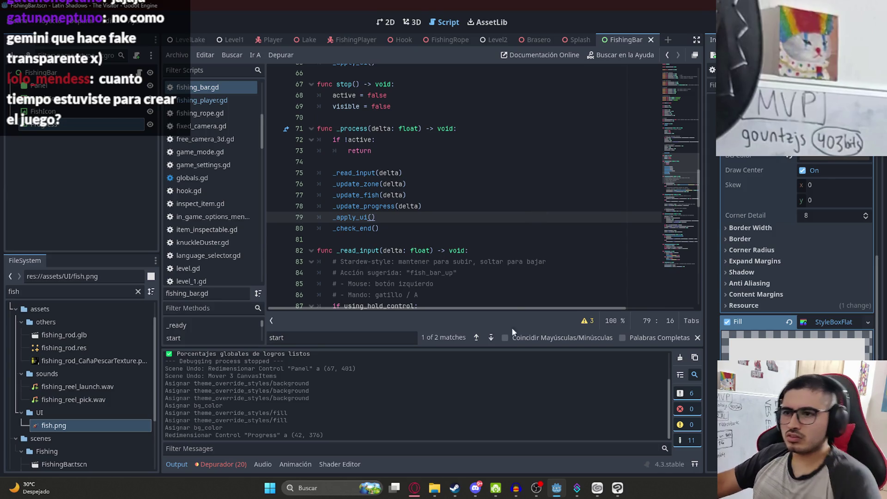
click(415, 487)
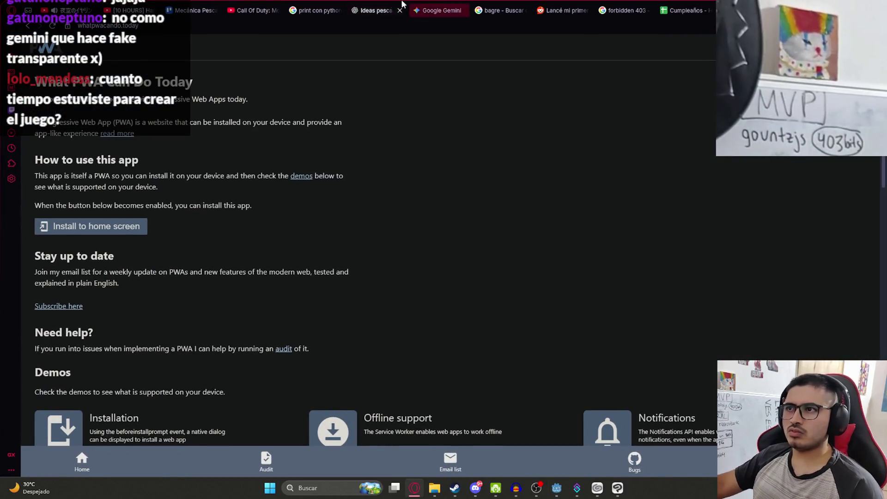
Ask ChatGPT in Spanish for a small top margin, pasting the fishing_bar script with the request.
click(384, 10)
click(353, 448)
text(Excele)
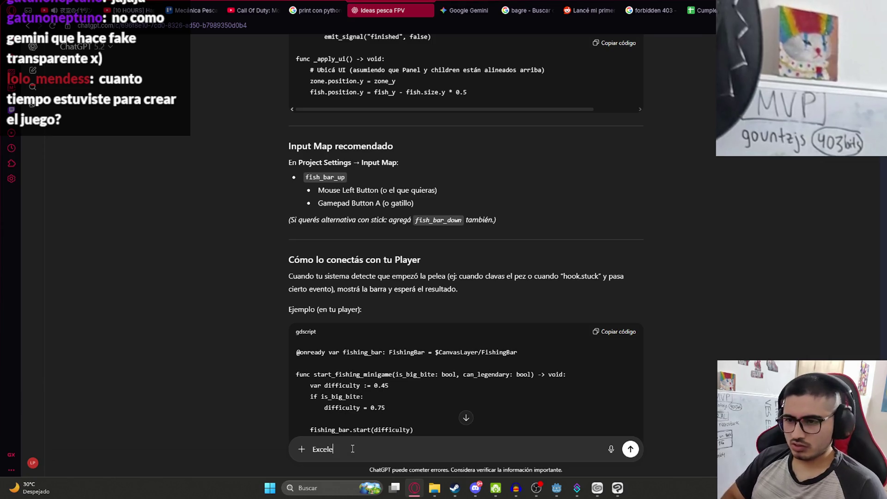
text(nte, pero quiero que )
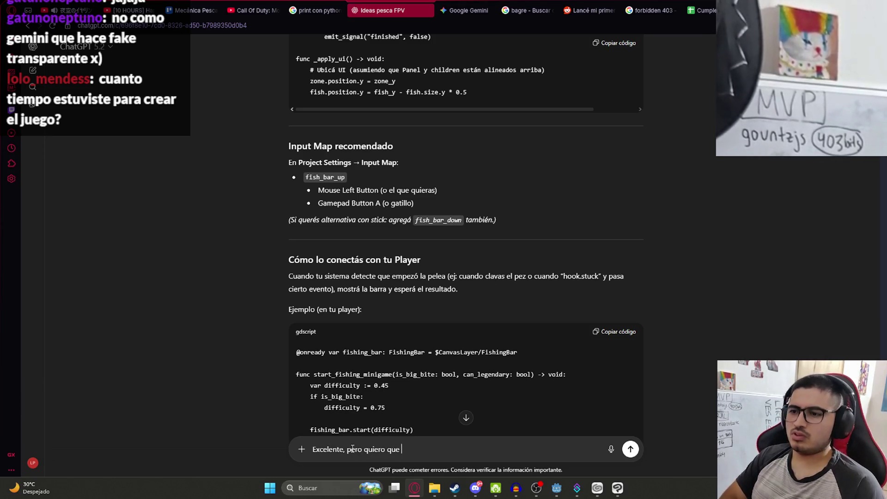
text(tenga un peque;o)
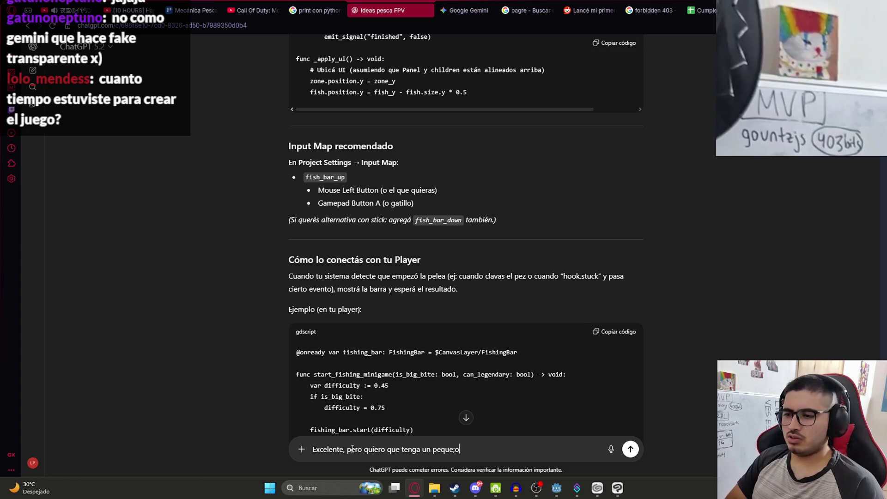
text(ño margenarriba)
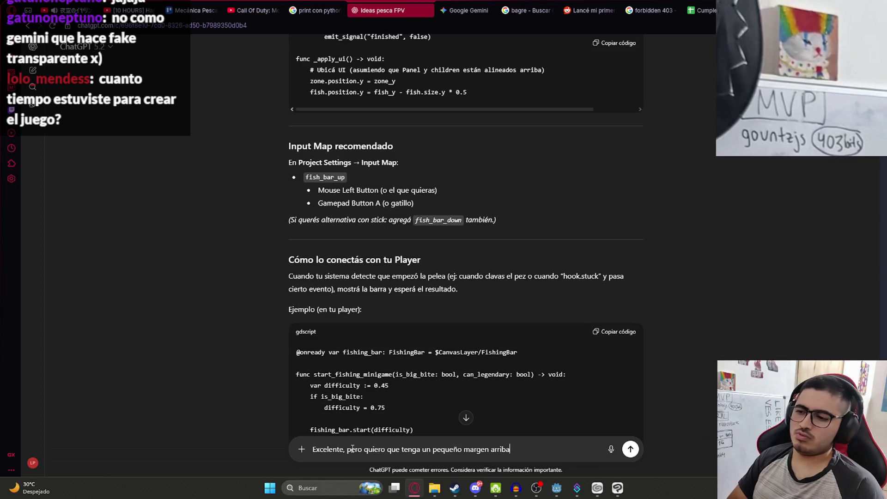
key(shift+Return)
key(ctrl+v)
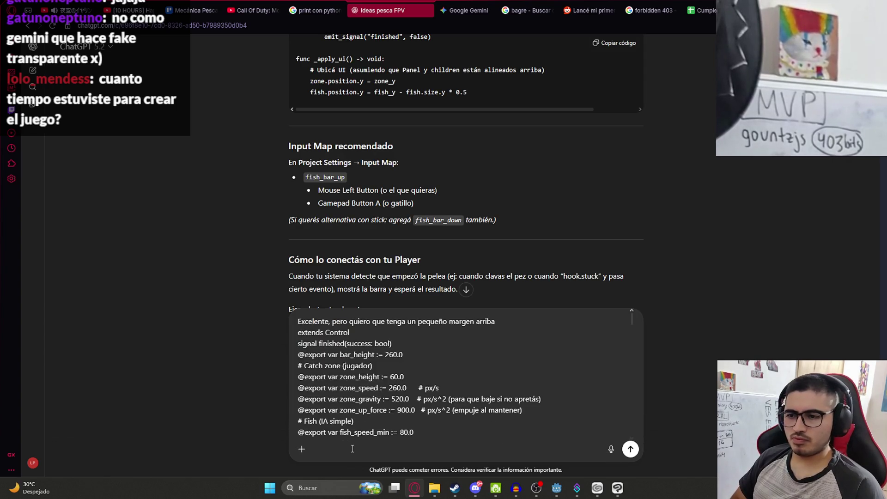
click(630, 449)
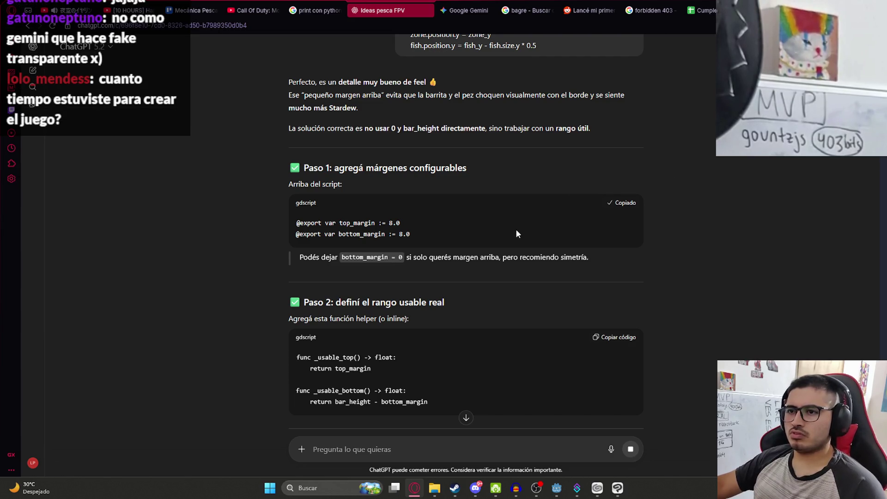
key(alt+Tab)
Paste the 8.0 top_margin and bottom_margin exports below bar_height.
scroll(488, 176, up, 10)
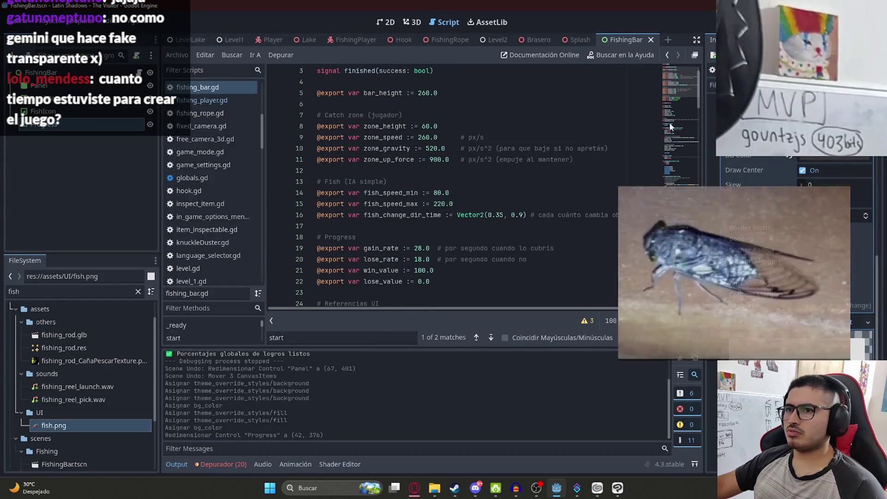
click(534, 104)
key(Return)
key(ctrl+v)
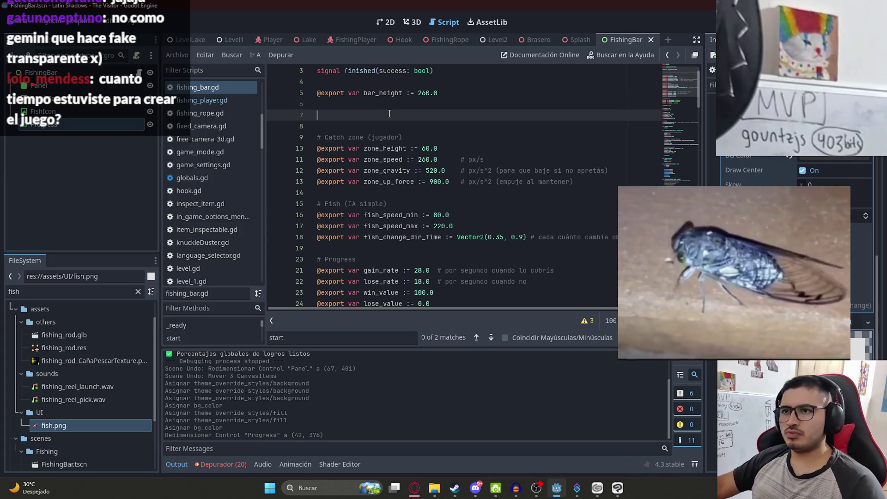
Paste the _usable_top and _usable_bottom helpers at the script's end and save it.
key(alt+Tab)
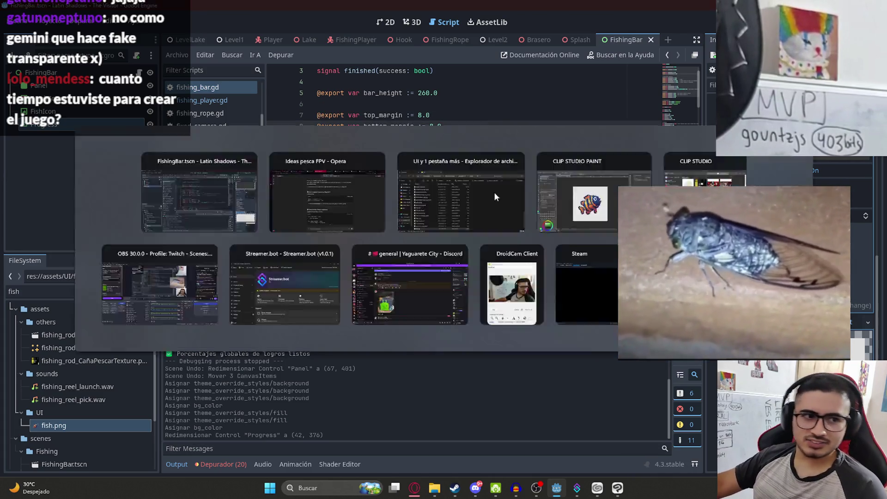
scroll(415, 242, down, 1)
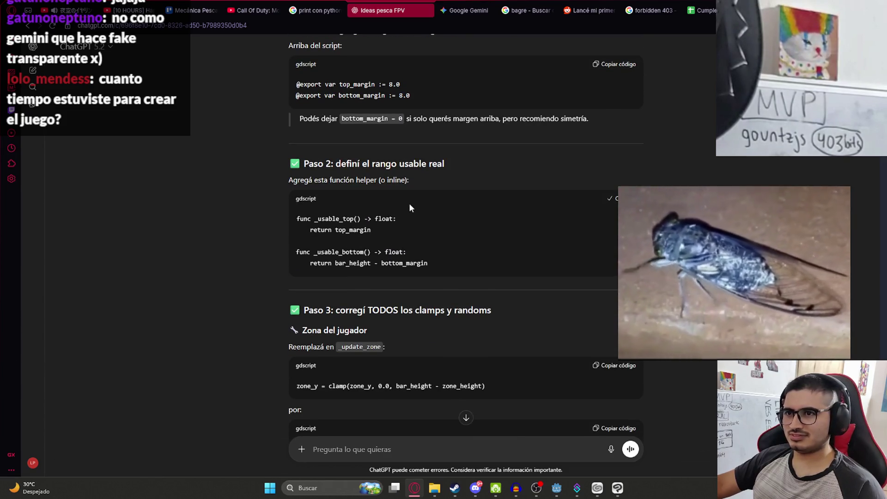
key(alt+Tab)
key(ctrl+a)
key(ctrl+v)
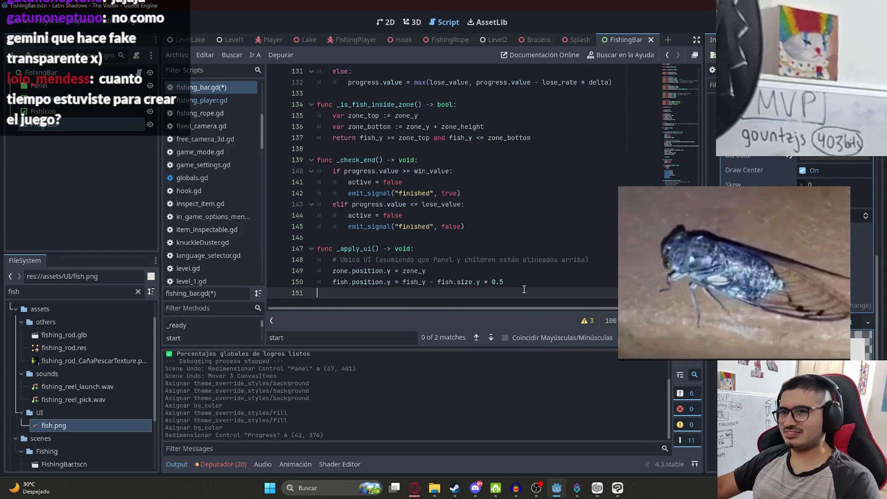
key(BackSpace)
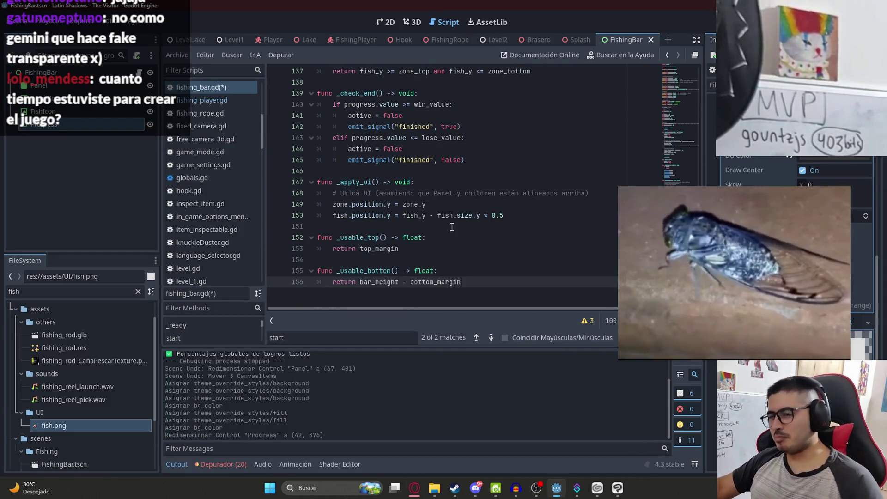
key(ctrl+s)
key(alt+Tab)
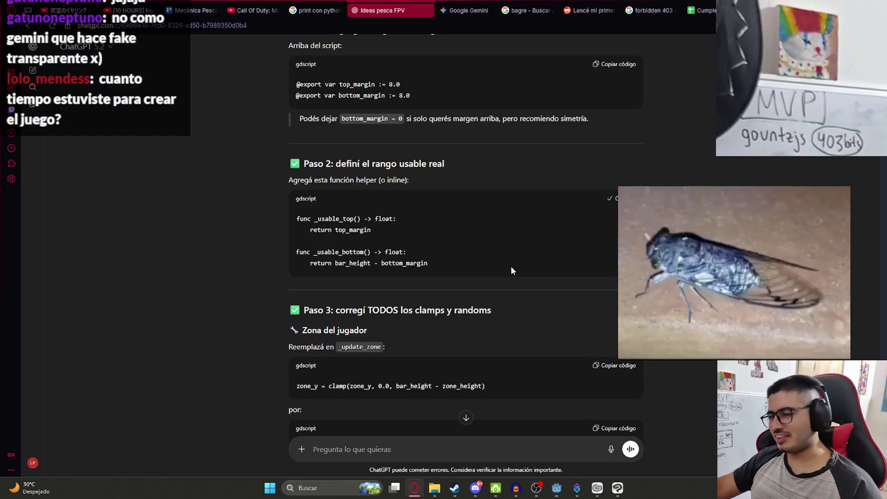
Replace the old clamp line in _update_zone with ChatGPT's margin-aware clamp and indent its arguments.
scroll(466, 184, down, 3)
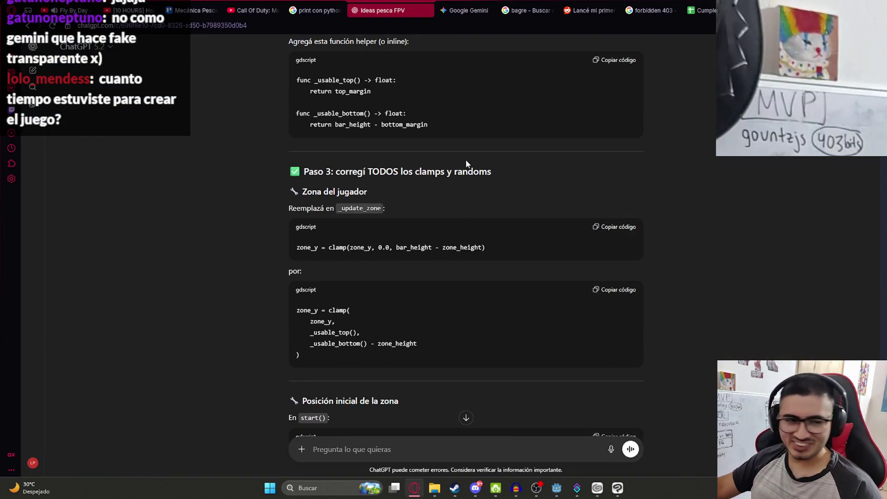
scroll(450, 187, up, 2)
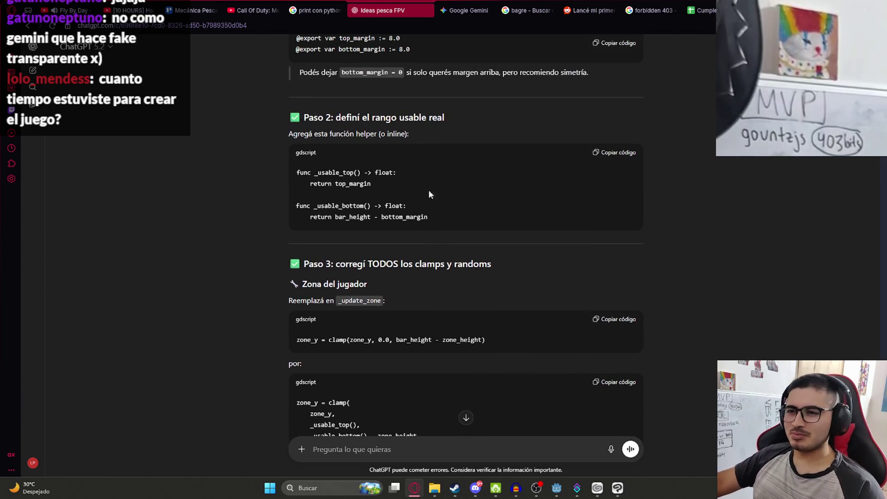
scroll(360, 264, down, 1)
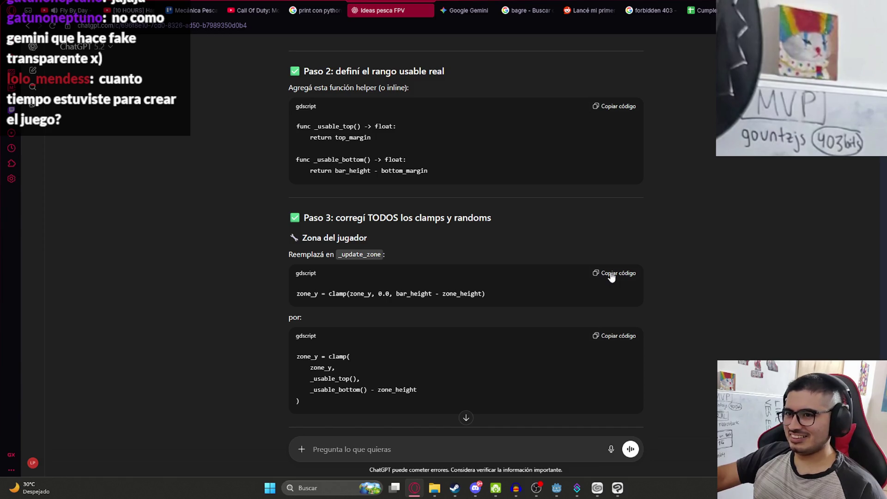
key(alt+Tab)
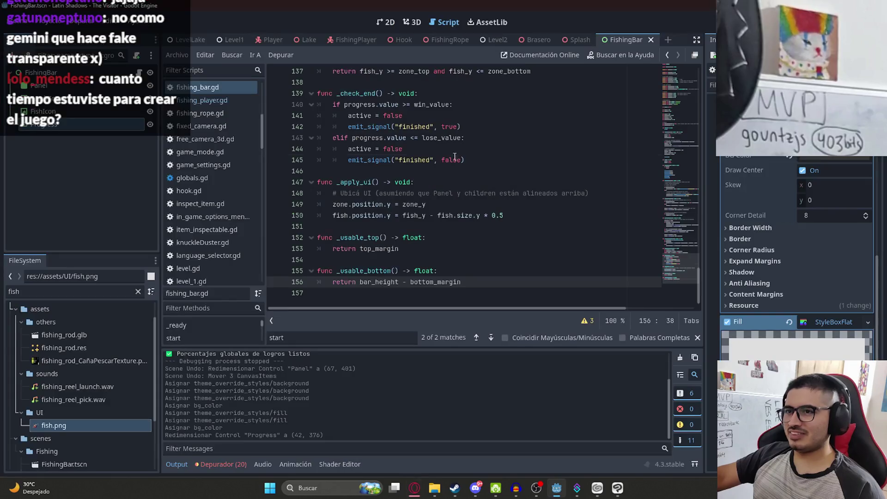
scroll(336, 324, down, 3)
key(alt+Tab)
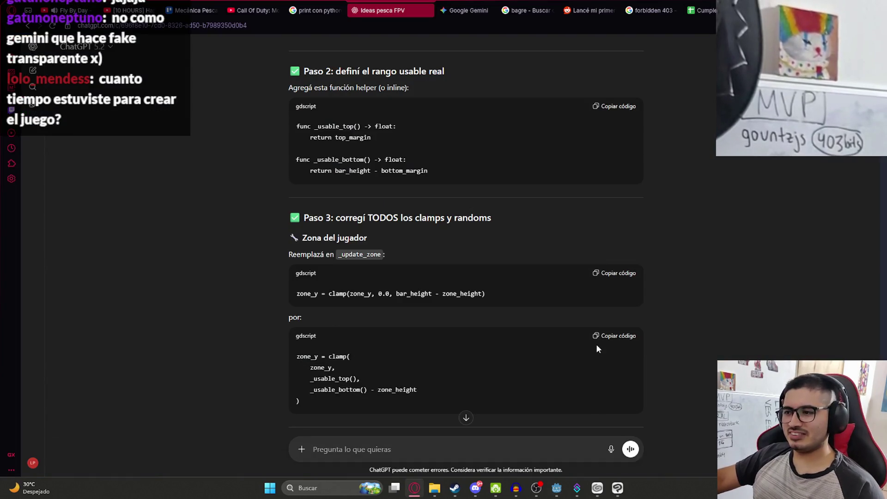
key(alt+Tab)
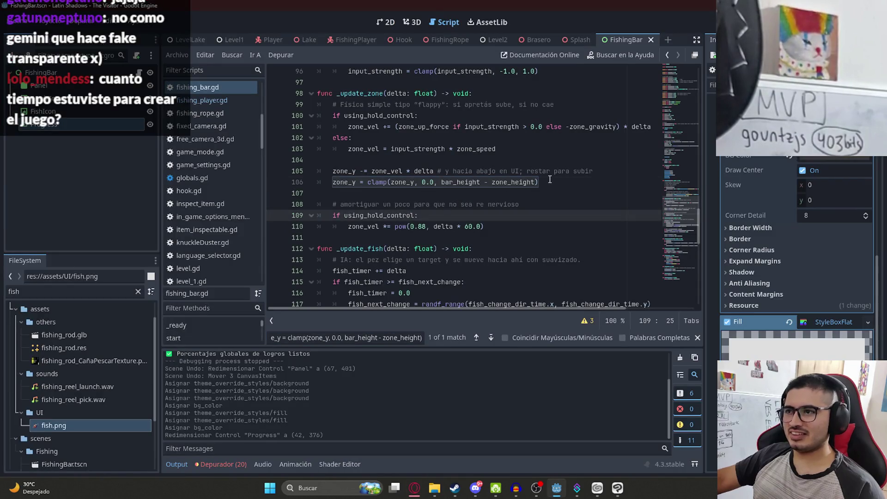
triple_click(550, 181)
text(zone_y = clamp( 	zone_y, 	_usable_top(), 	_usable_bottom() - zone_height ))
drag(322, 226, 253, 196)
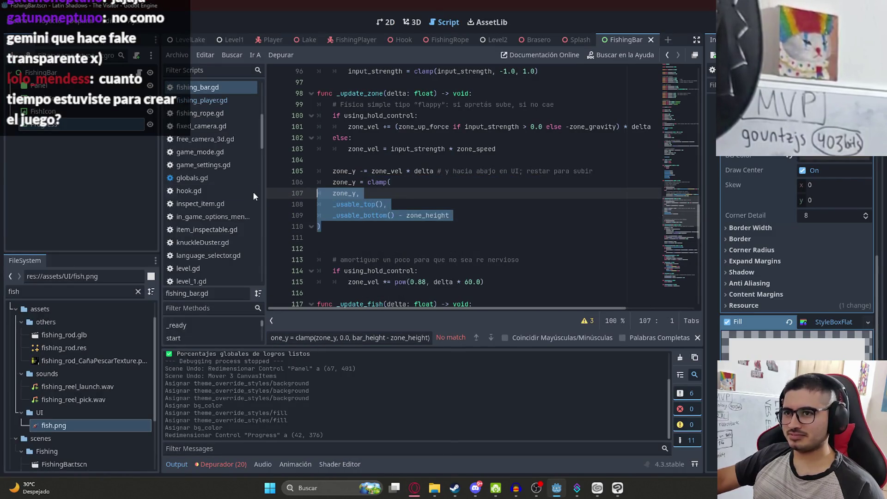
key(Tab)
Replace the zone_y start line 63 with lerp(_usable_top(), _usable_bottom() - zone_height, 0.5).
key(alt+Tab)
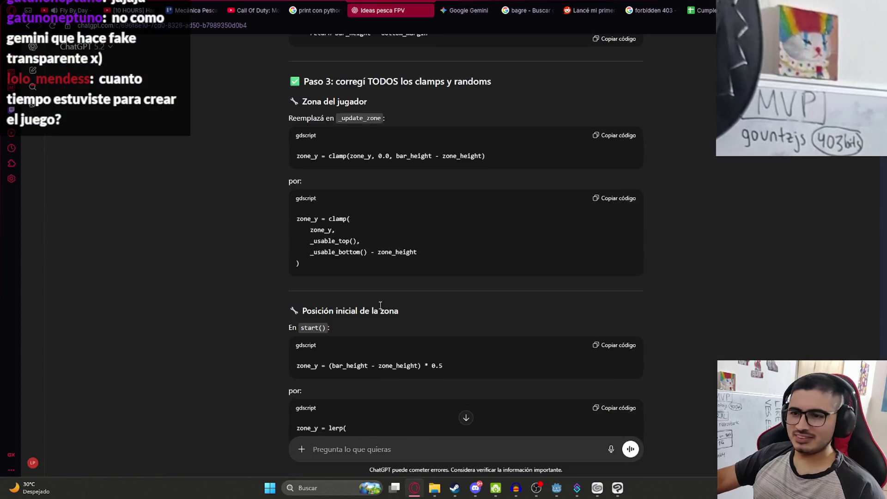
scroll(365, 272, down, 2)
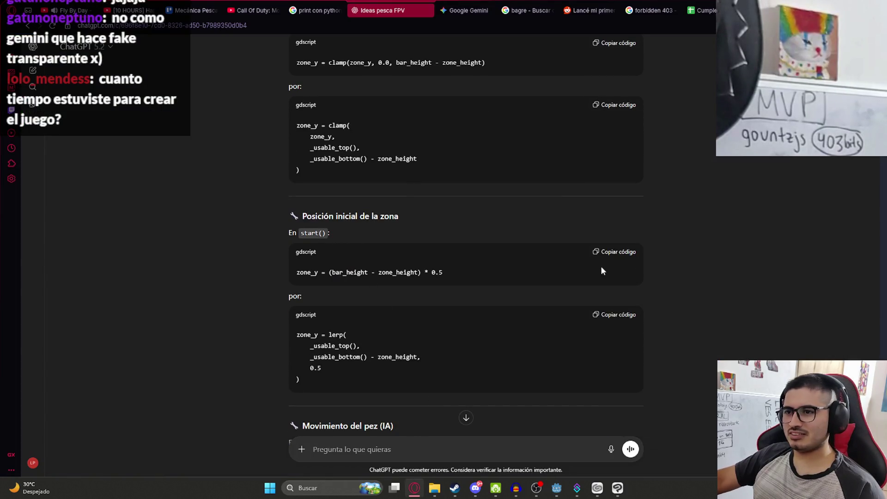
click(614, 251)
key(alt+Tab)
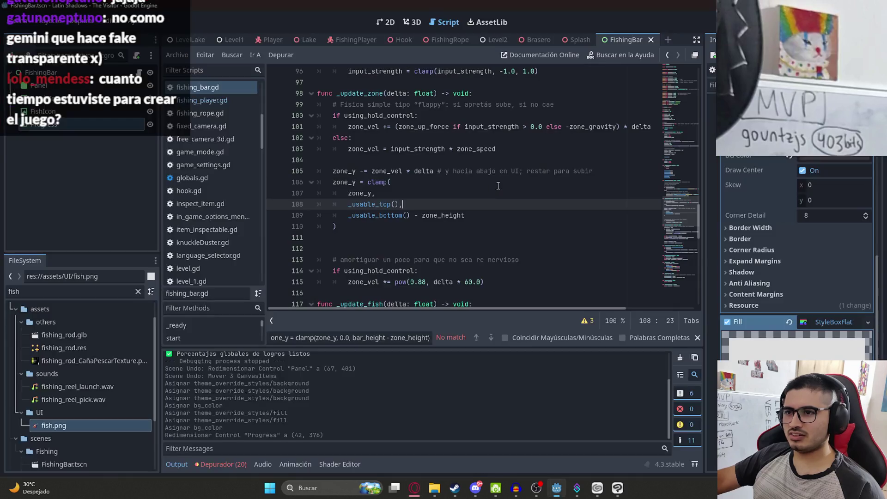
key(ctrl+f)
key(ctrl+v)
key(alt+Tab)
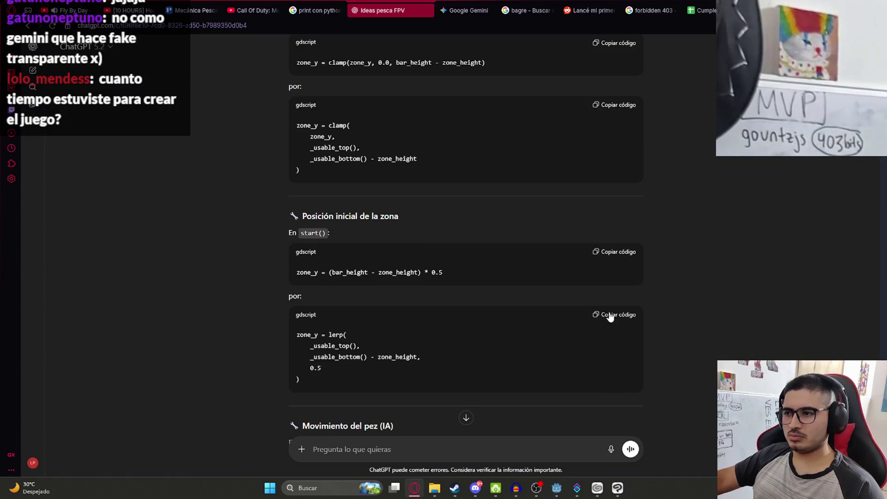
click(610, 317)
key(alt+Tab)
drag(520, 183, 331, 181)
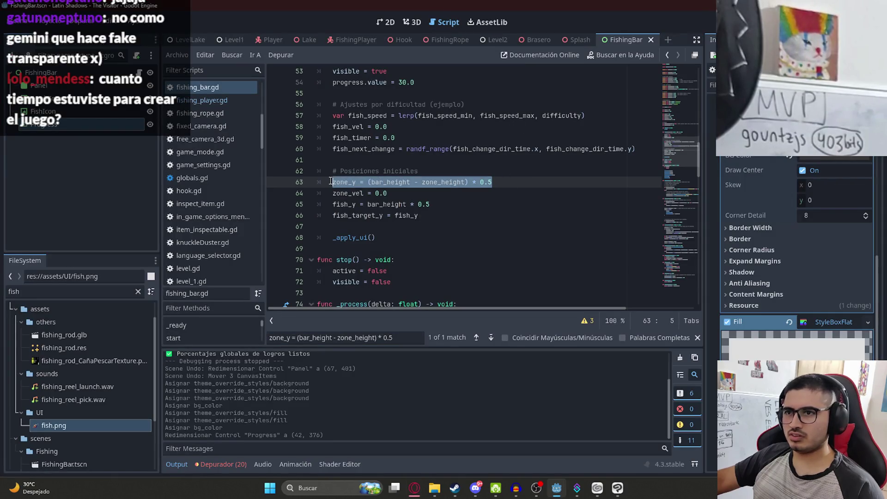
key(ctrl+v)
drag(337, 227, 285, 198)
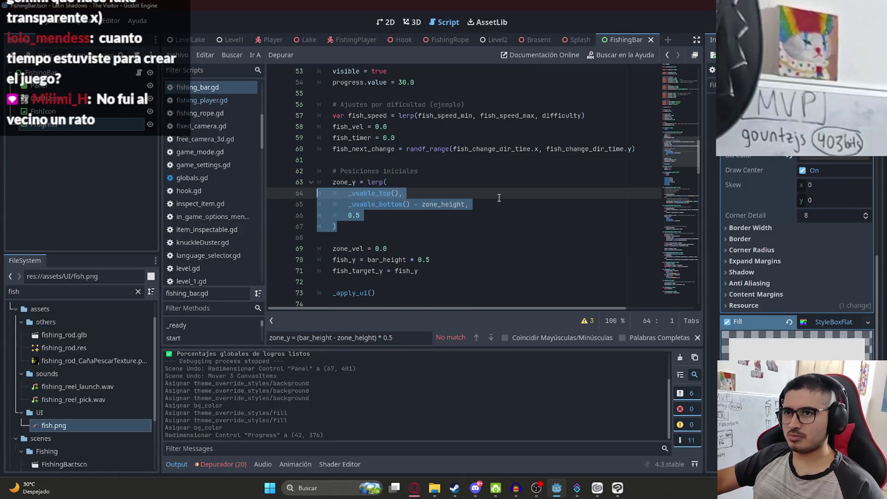
Scroll through ChatGPT's fish-movement fixes in the browser.
key(alt+Tab)
scroll(464, 301, down, 7)
scroll(331, 129, down, 3)
scroll(355, 128, up, 3)
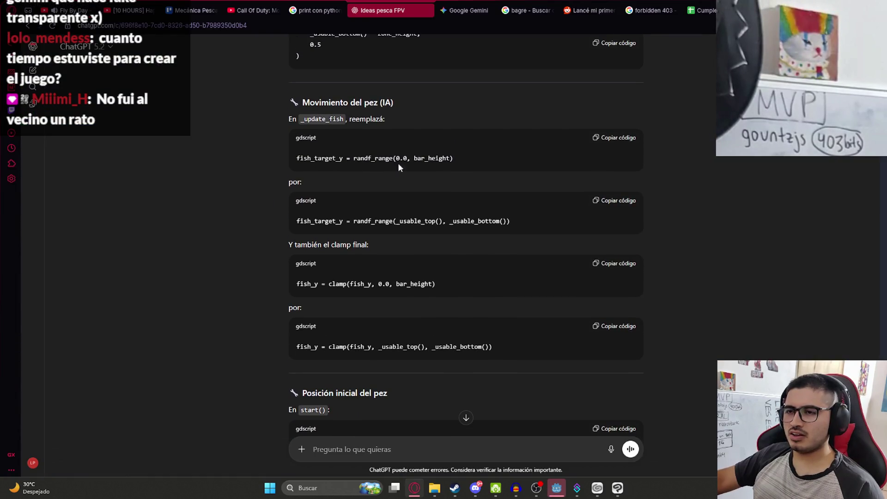
Replace the old fish target line 128 in _update_fish with ChatGPT's margin-limited version and save.
double_click(328, 121)
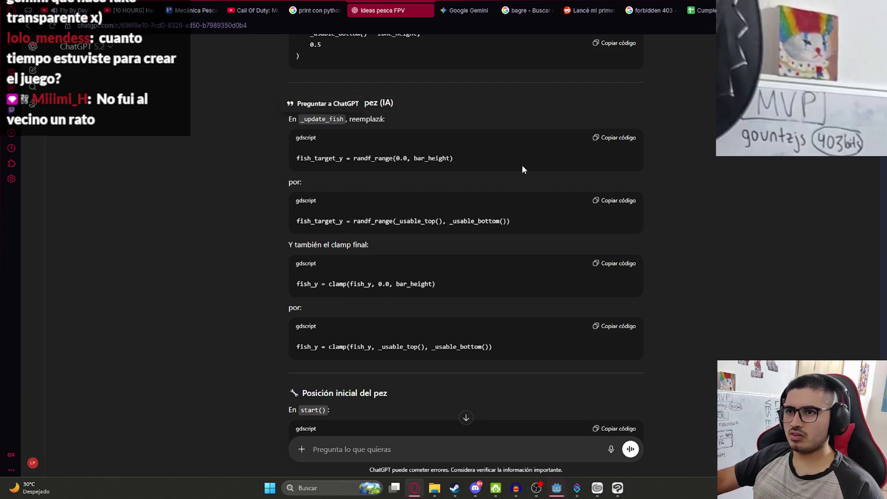
key(alt+Tab)
key(ctrl+f)
key(ctrl+v)
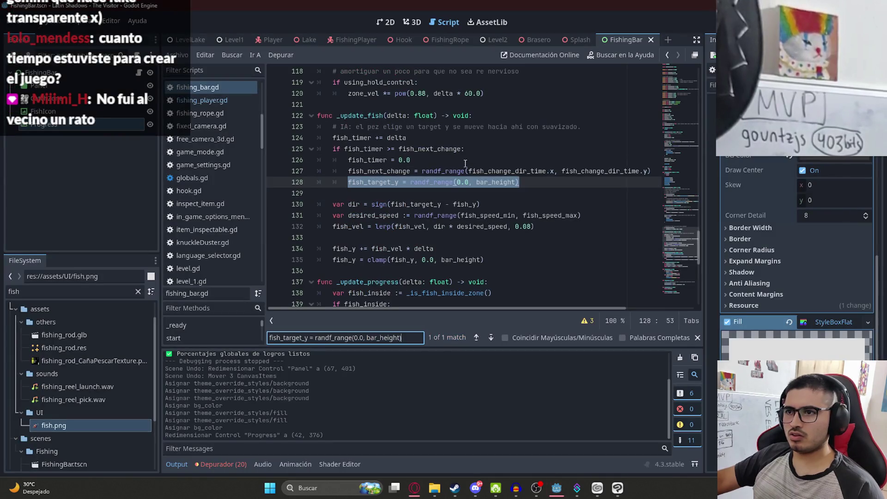
key(alt+Tab)
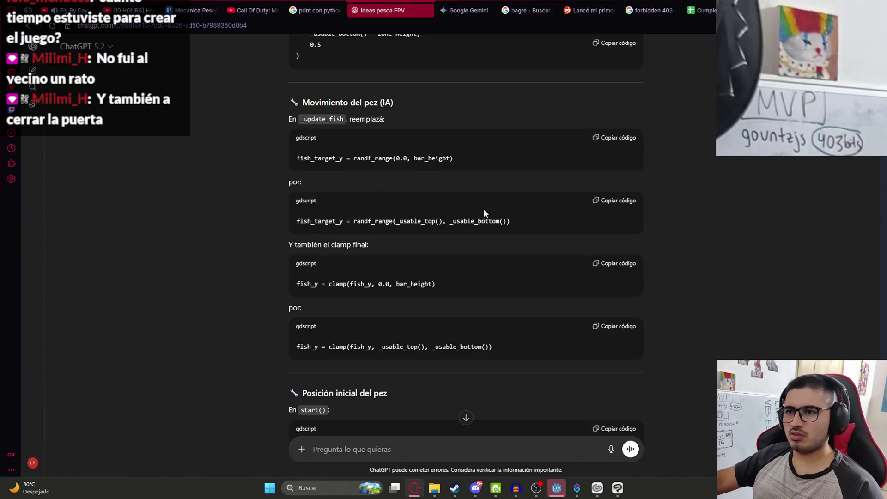
click(635, 206)
key(alt+Tab)
drag(519, 182, 364, 182)
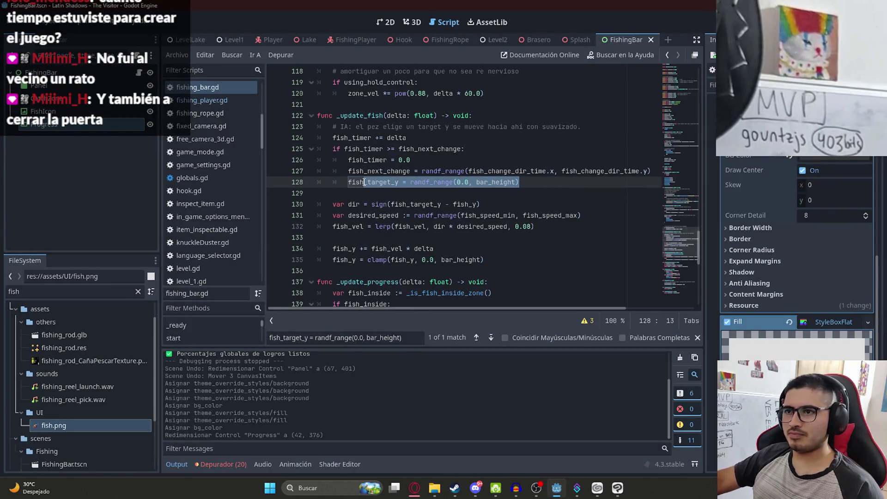
key(ctrl+v)
key(ctrl+s)
Replace the fish clamp on line 135 with the usable-top/bottom clamp and remove the blank line.
key(alt+Tab)
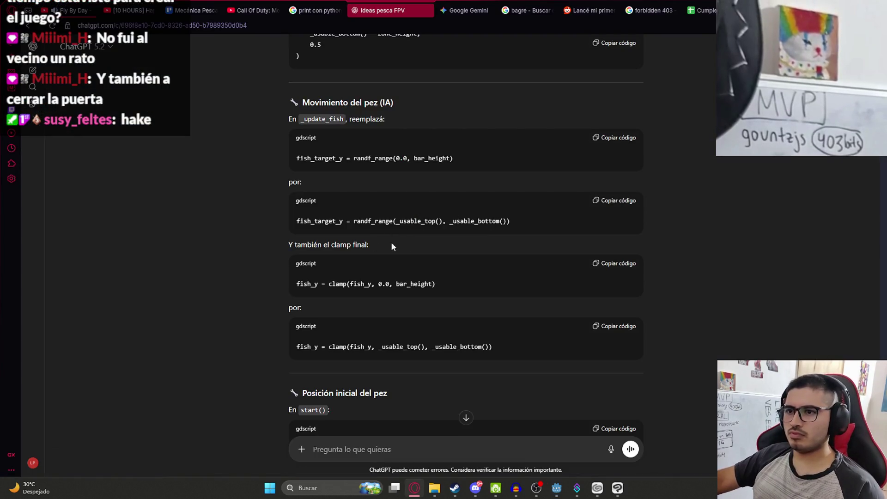
click(623, 265)
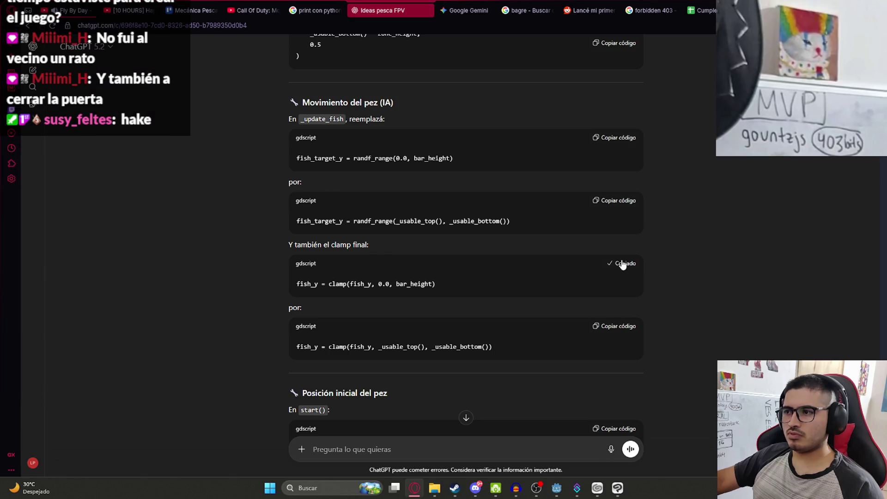
key(alt+Tab)
key(ctrl+f)
key(ctrl+v)
key(alt+Tab)
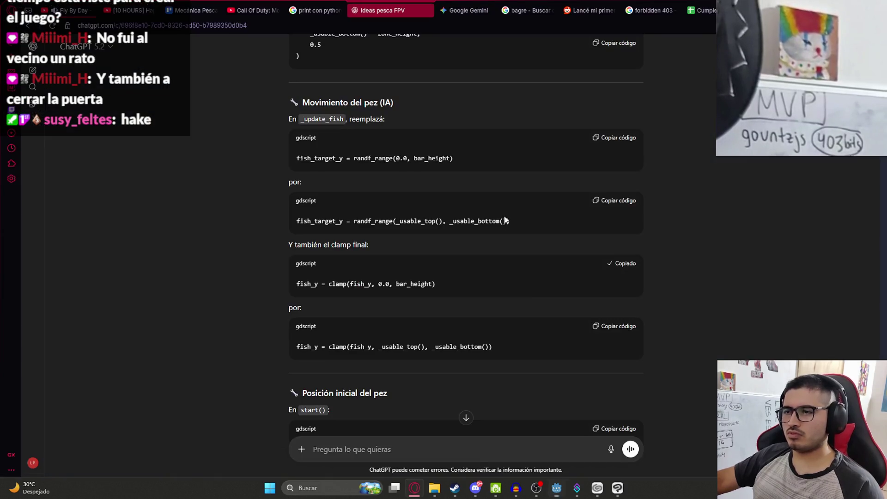
click(598, 330)
key(alt+Tab)
key(ctrl+v)
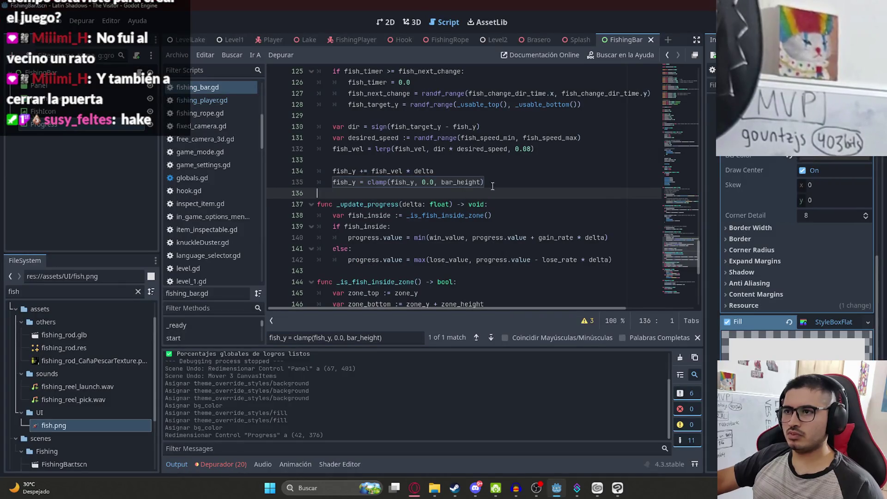
key(BackSpace)
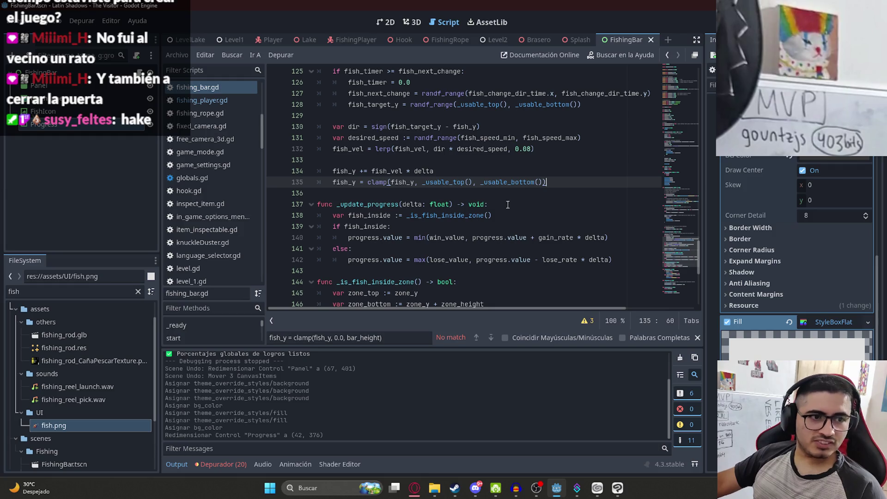
click(476, 174)
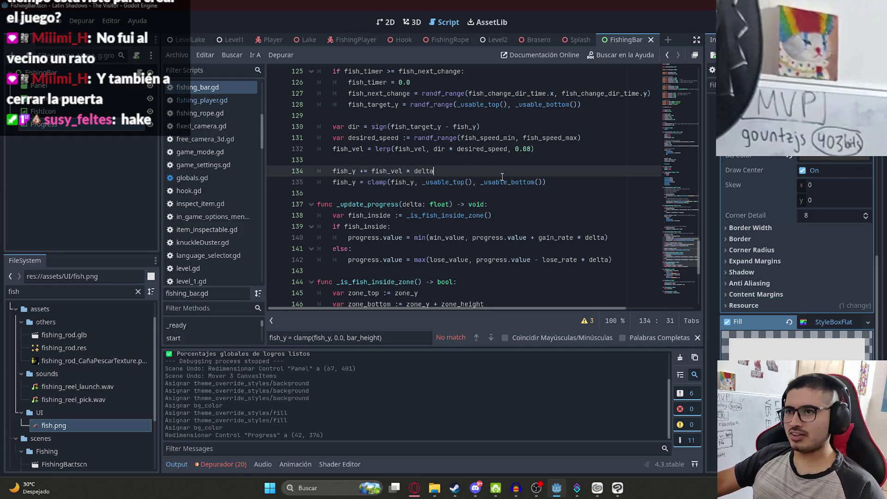
Make fish_y on line 70 start midway between _usable_top() and _usable_bottom() using lerp.
key(alt+Tab)
scroll(439, 297, down, 8)
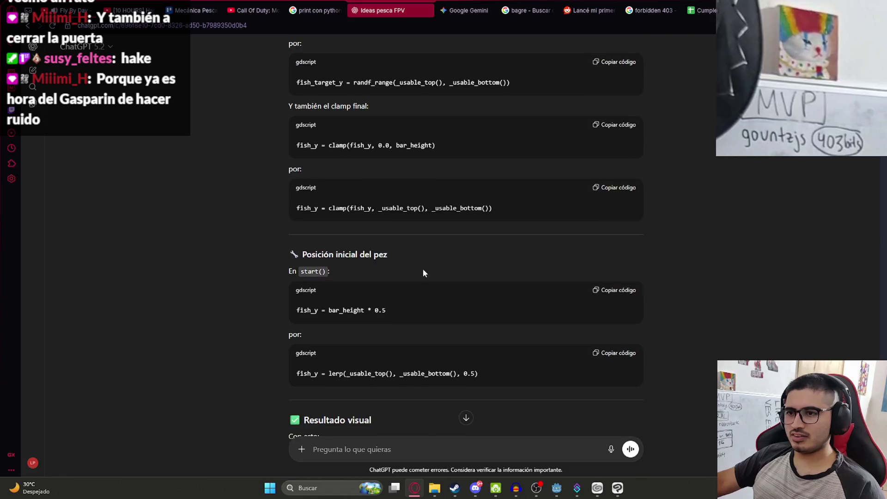
scroll(398, 261, up, 2)
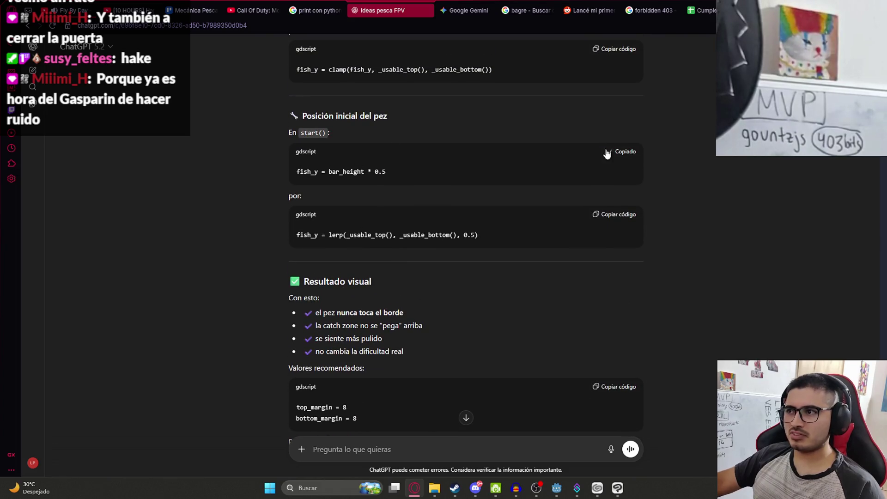
key(alt+Tab)
key(ctrl+f)
key(ctrl+v)
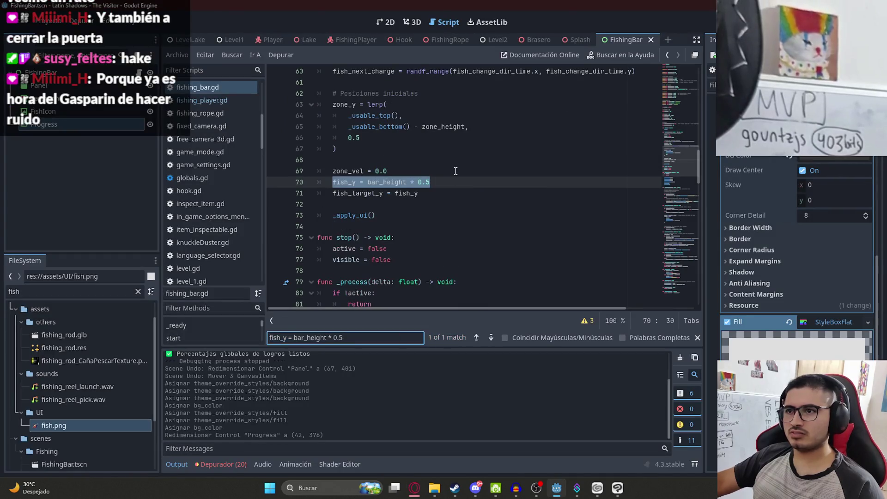
key(alt+Tab)
key(alt+Tab)
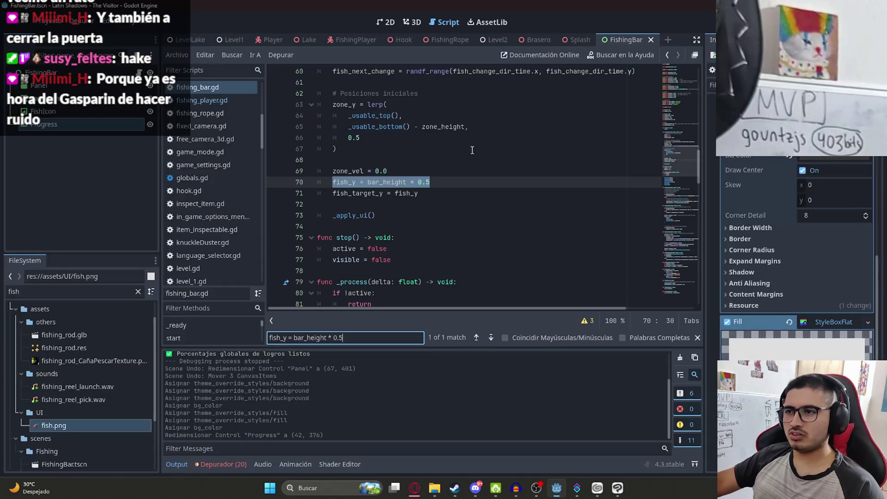
drag(430, 182, 327, 185)
key(ctrl+v)
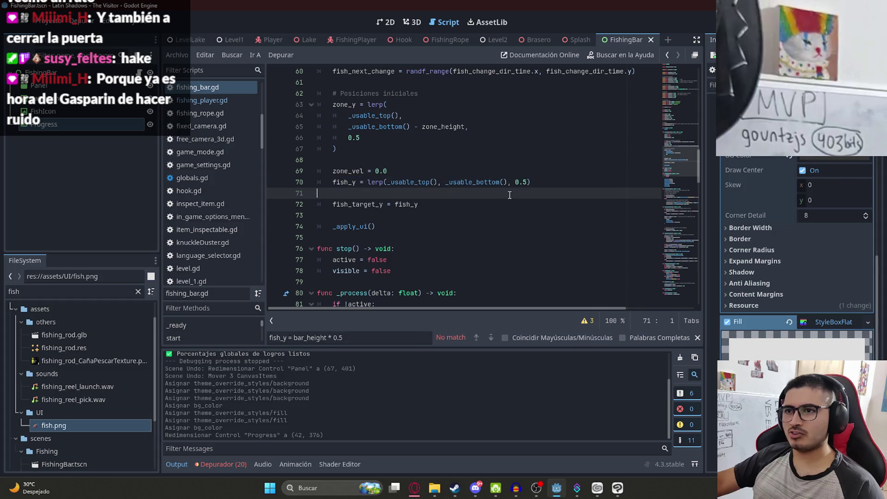
click(418, 202)
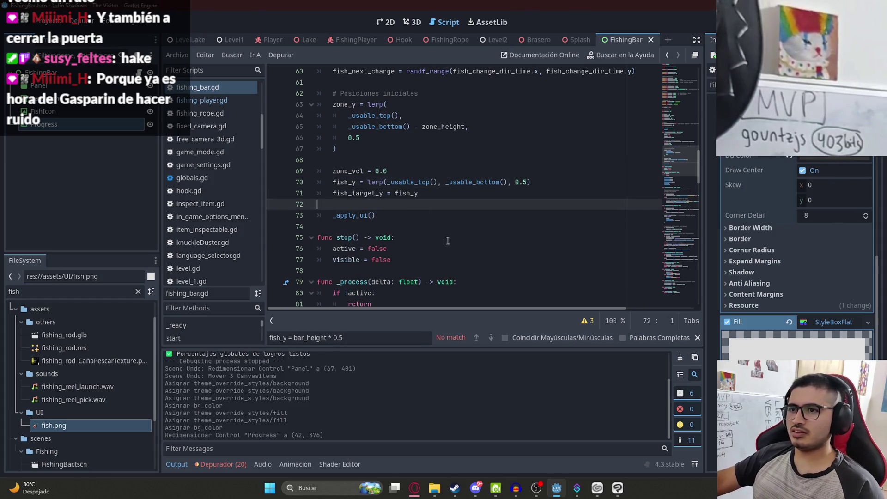
Run the game with F5 to playtest the margin-limited fish movement.
key(alt+Tab)
scroll(442, 258, down, 3)
scroll(336, 284, down, 3)
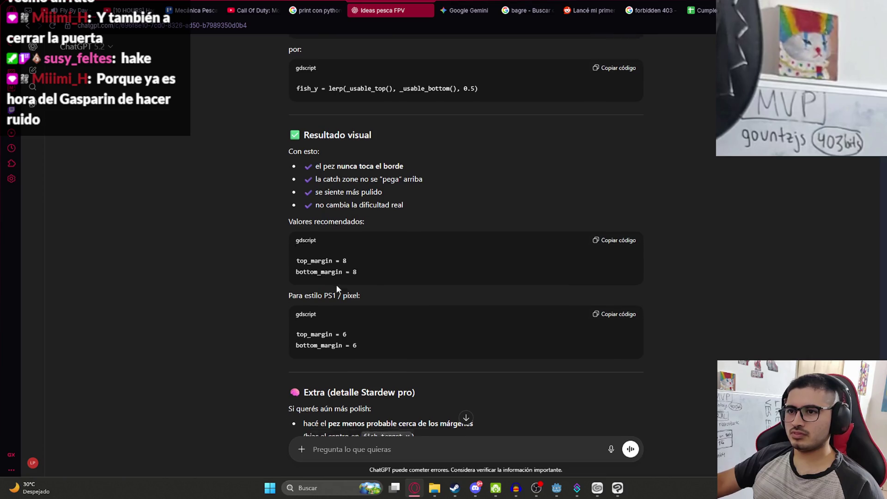
key(alt+Tab)
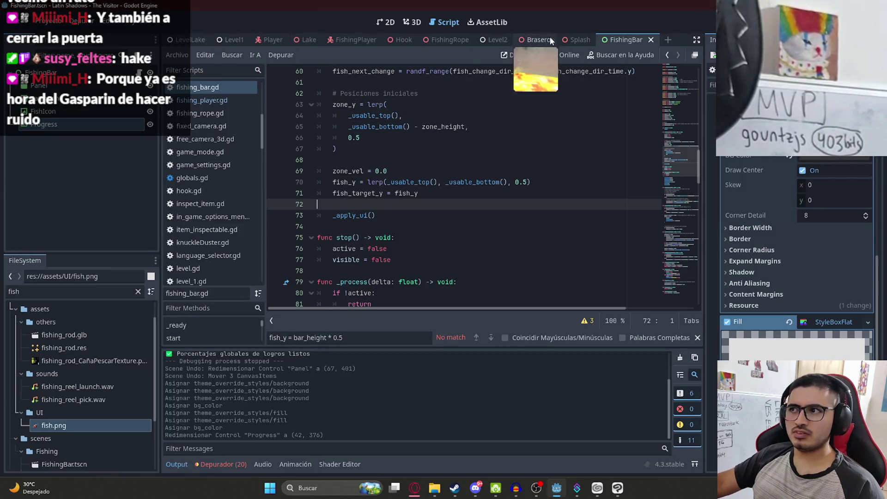
right_click(620, 39)
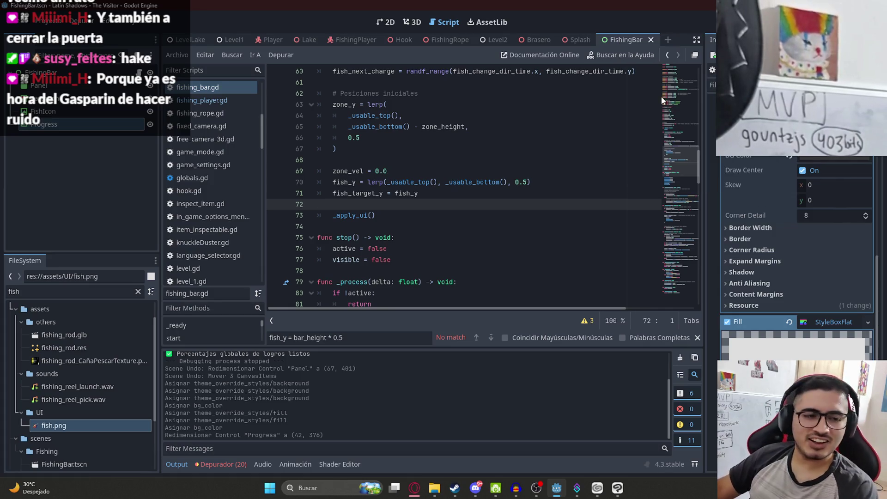
key(F5)
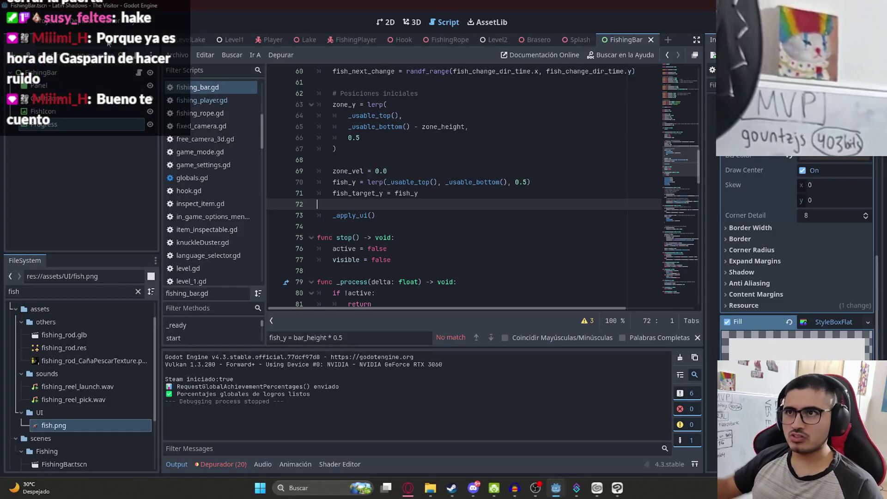
right_click(610, 39)
Run and stop the game, then undo recent script edits and delete the leftover margin lines.
click(652, 117)
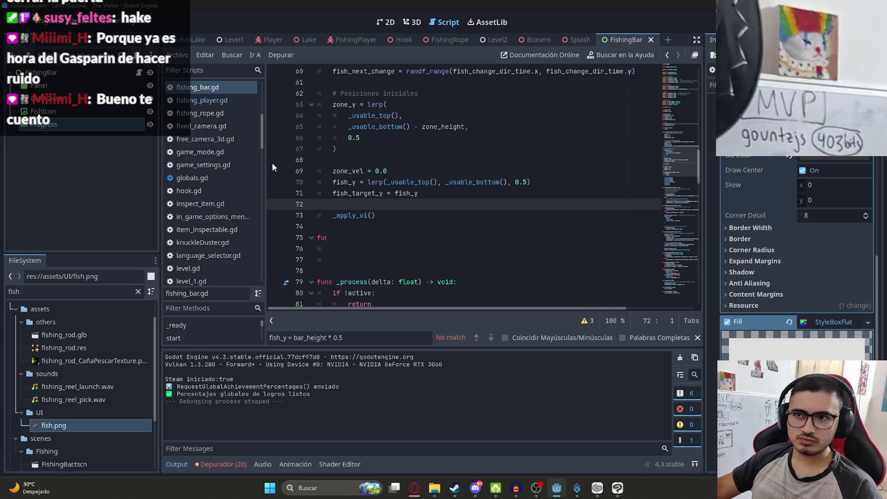
key(F5)
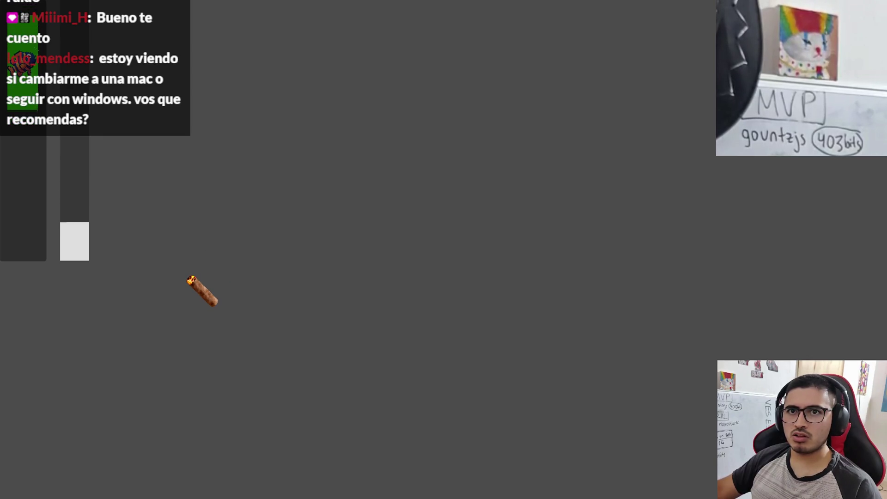
key(F8)
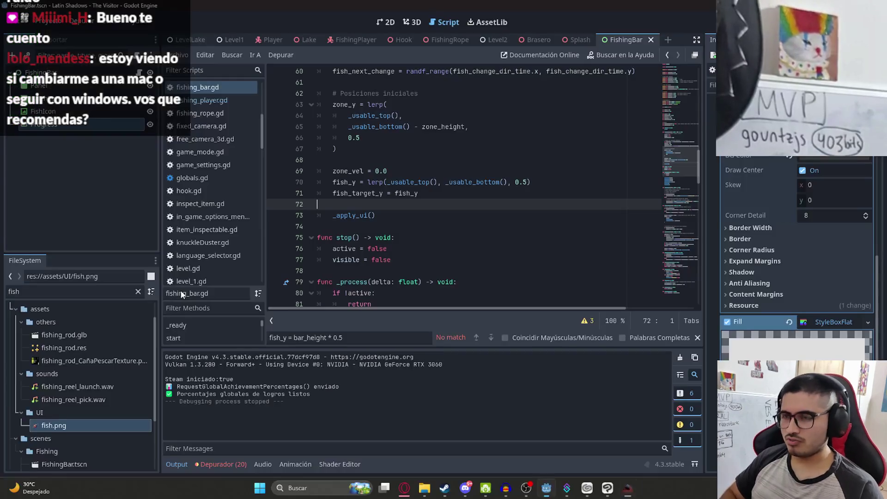
key(ctrl+z)
key(ctrl+z)
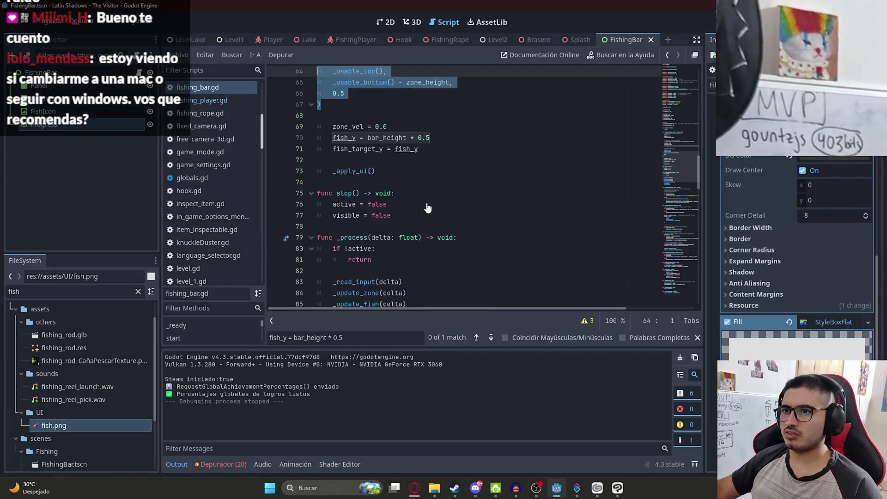
key(ctrl+z)
key(ctrl+z)
key(ctrl+z)
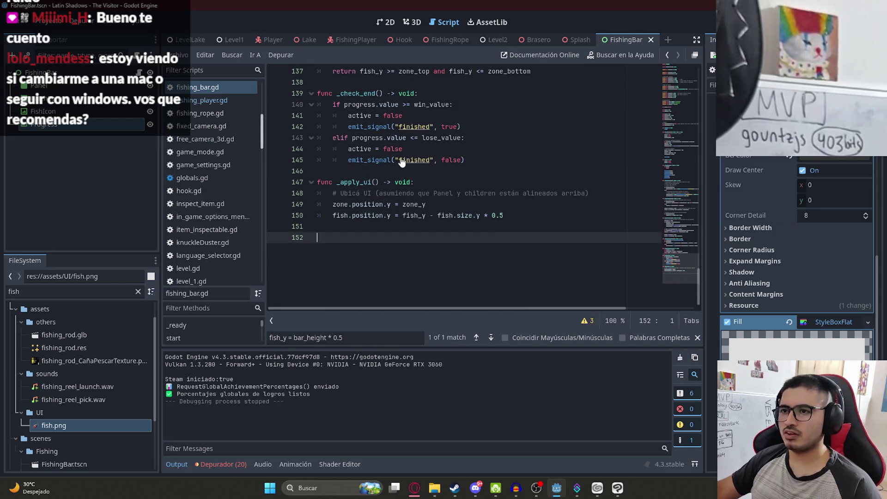
key(ctrl+z)
key(ctrl+z)
key(ctrl+z)
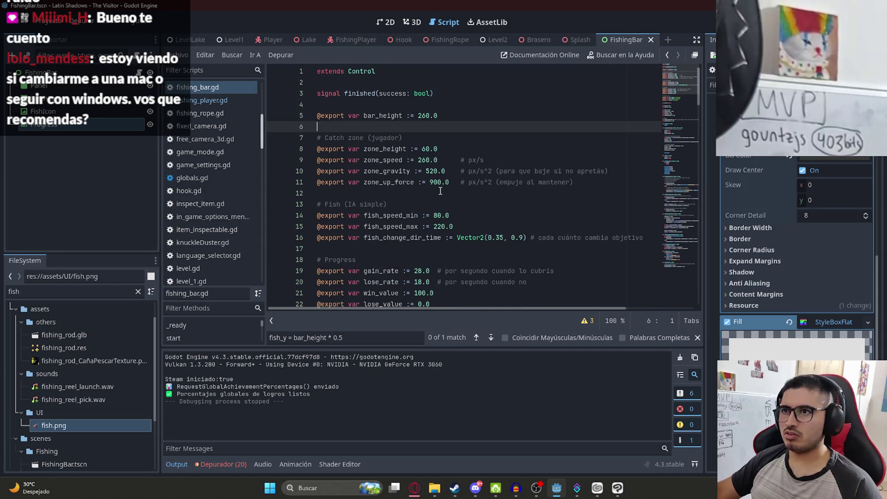
key(ctrl+shift+k)
key(ctrl+shift+k)
key(ctrl+shift+k)
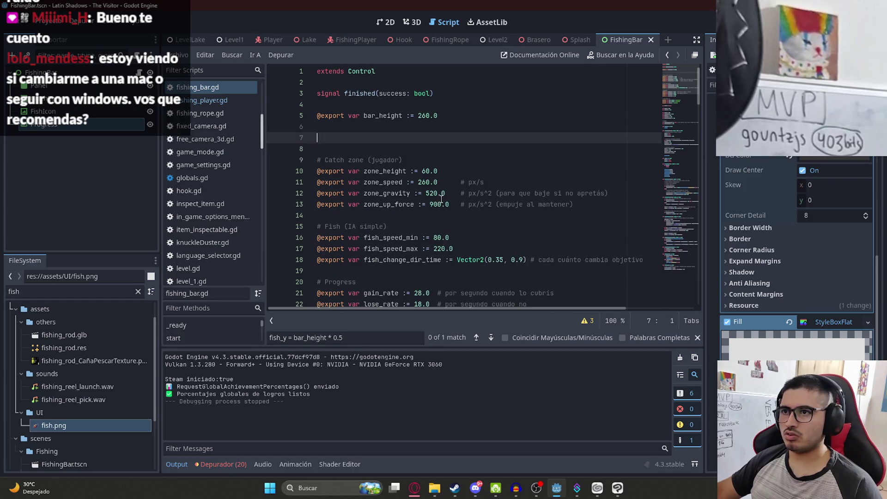
Run the FishingBar scene with F6, keeping the green catch zone on the fish, then return to 3D.
right_click(619, 40)
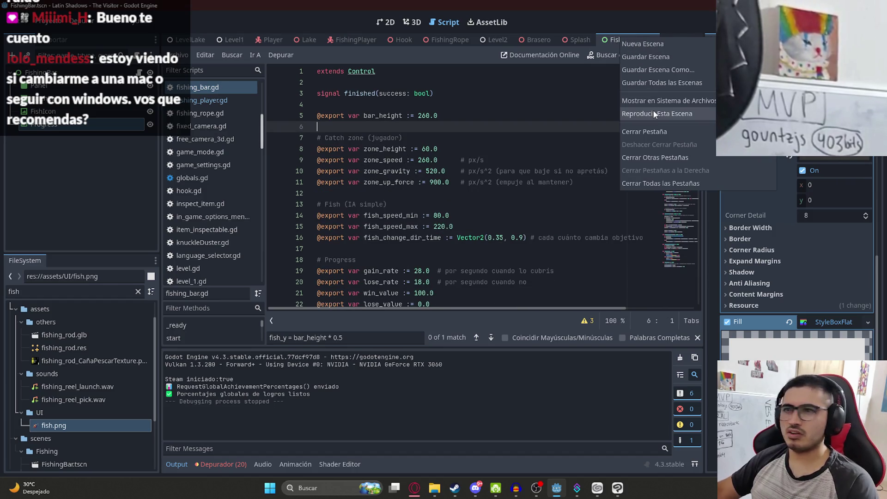
click(504, 162)
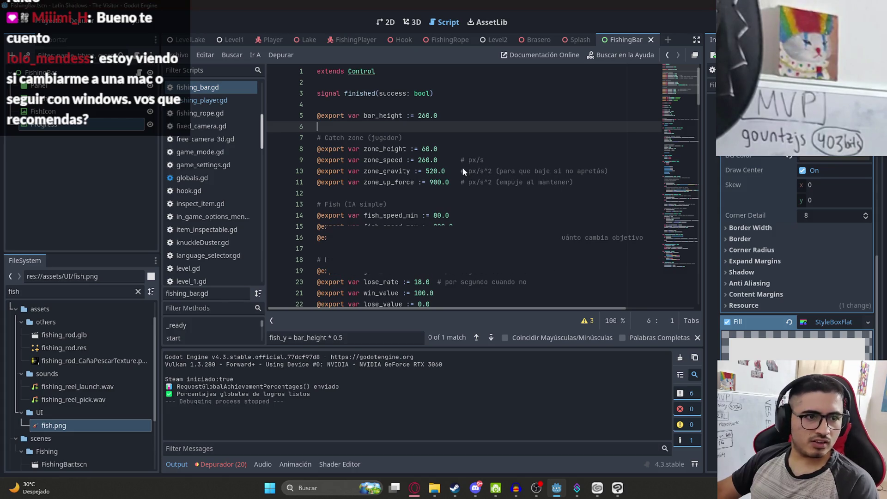
key(F6)
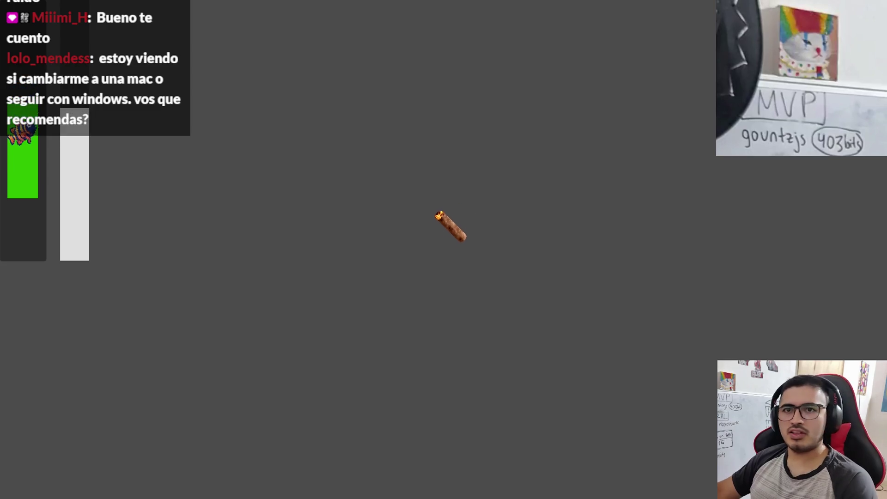
mouse_move(439, 215)
mouse_down()
mouse_move(409, 238)
mouse_move(393, 235)
mouse_up()
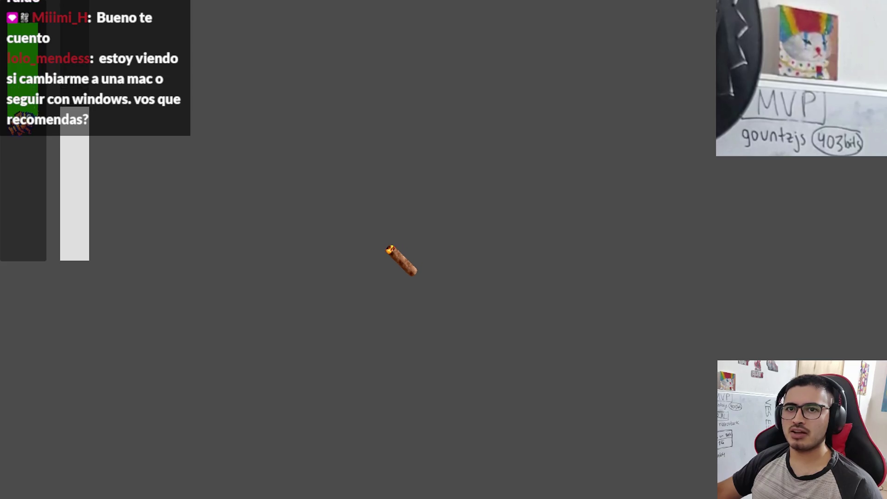
click(385, 249)
click(383, 253)
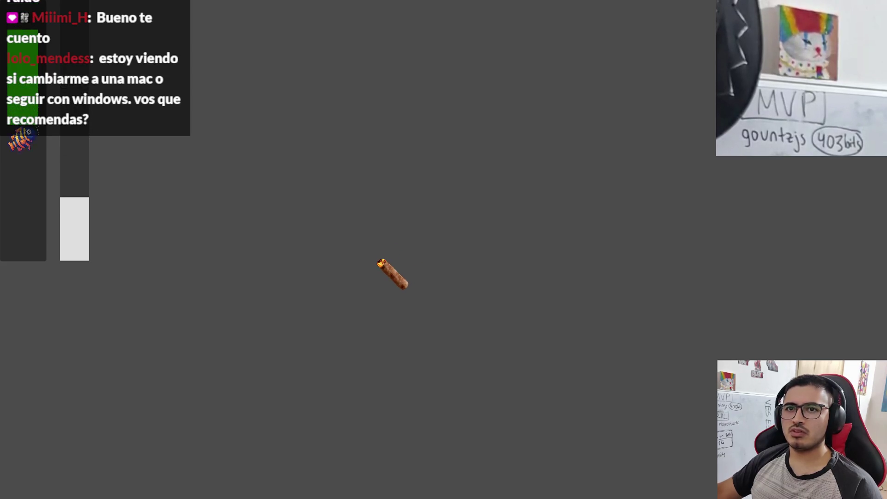
click(374, 265)
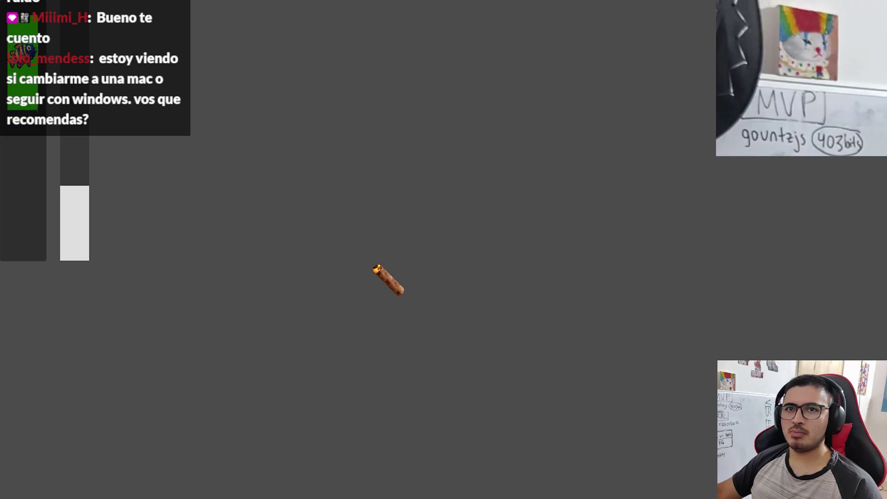
click(375, 269)
click(371, 282)
click(373, 285)
click(371, 287)
click(371, 292)
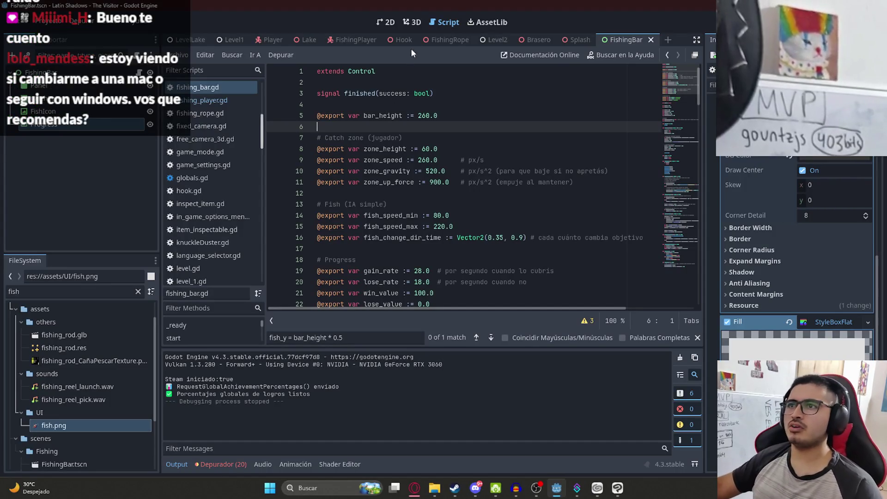
click(416, 23)
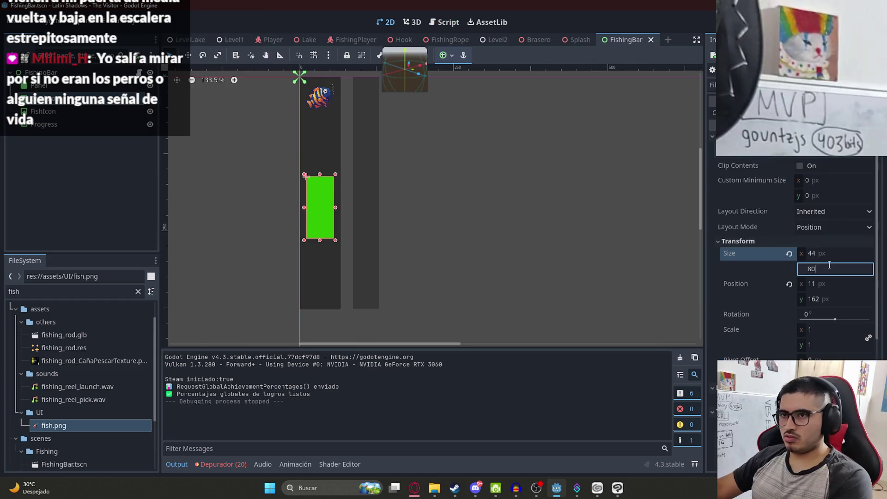
text(80)
Set the catch rect height to 80 in the scene and zone_height to 80.0 in the script, then playtest.
key(Return)
key(ctrl+s)
click(443, 22)
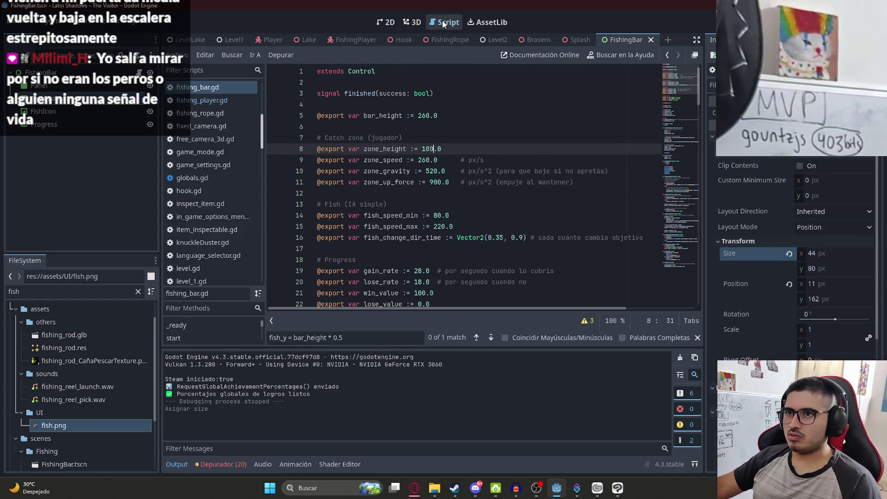
text(80)
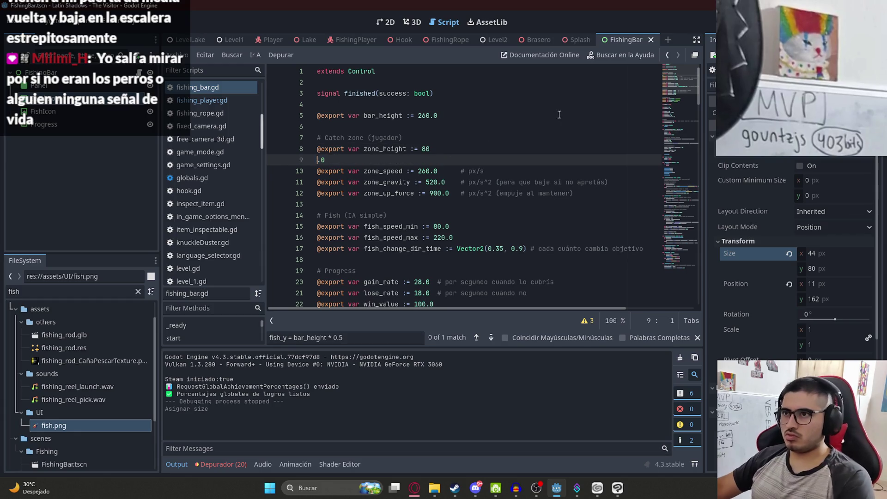
right_click(627, 41)
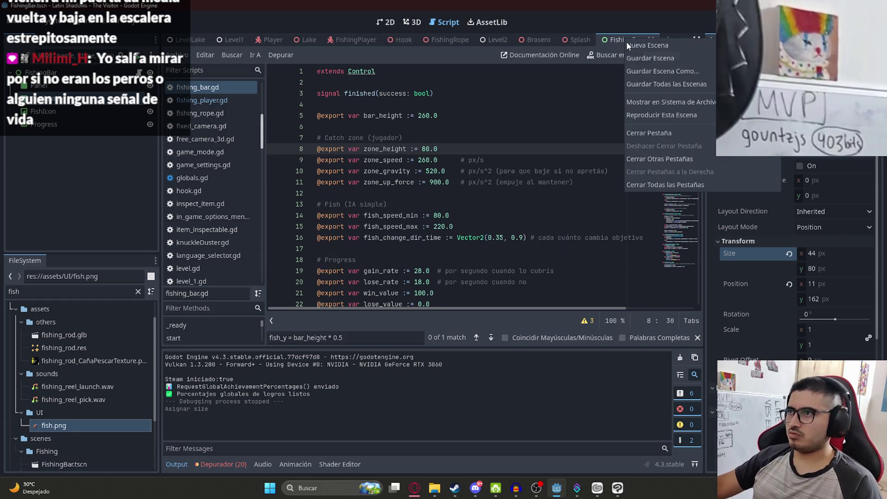
click(686, 115)
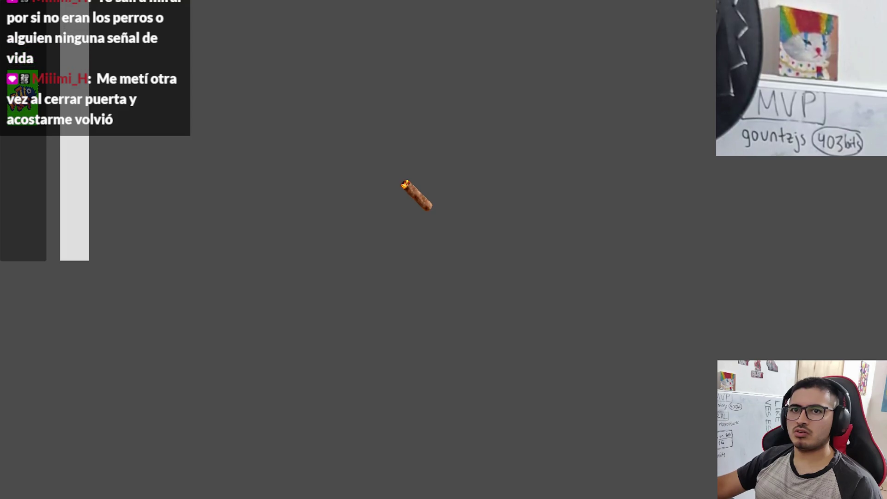
key(alt+F4)
Raise zone_gravity from 520 to 800.0 and playtest the scene again.
click(475, 160)
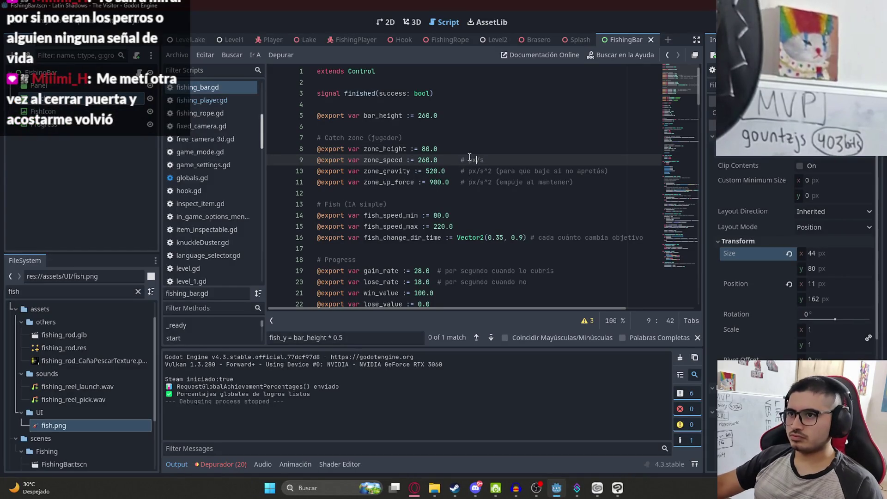
click(414, 170)
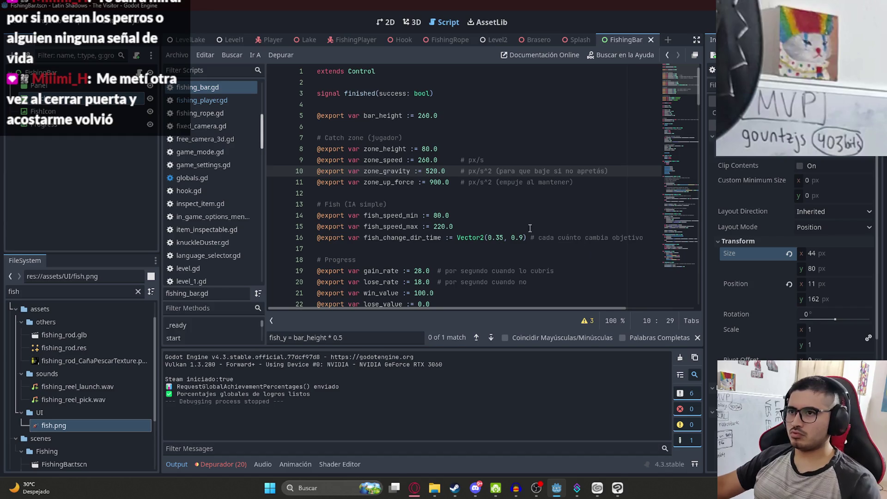
double_click(432, 171)
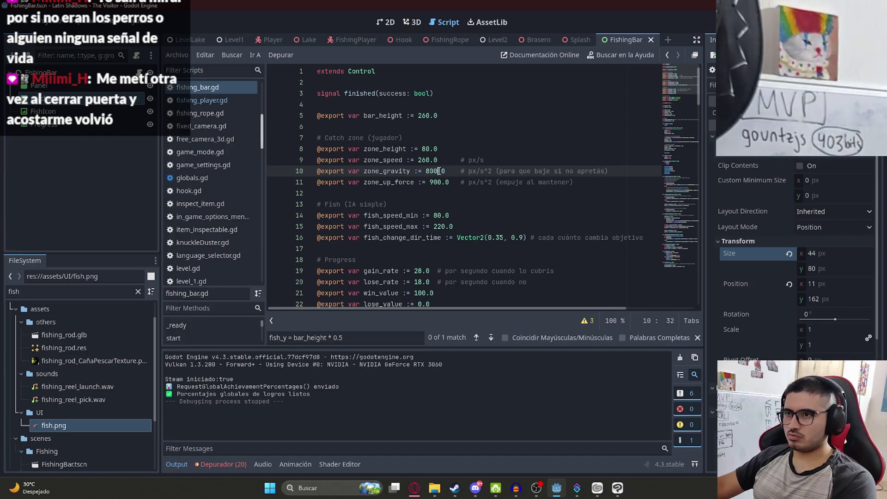
right_click(610, 38)
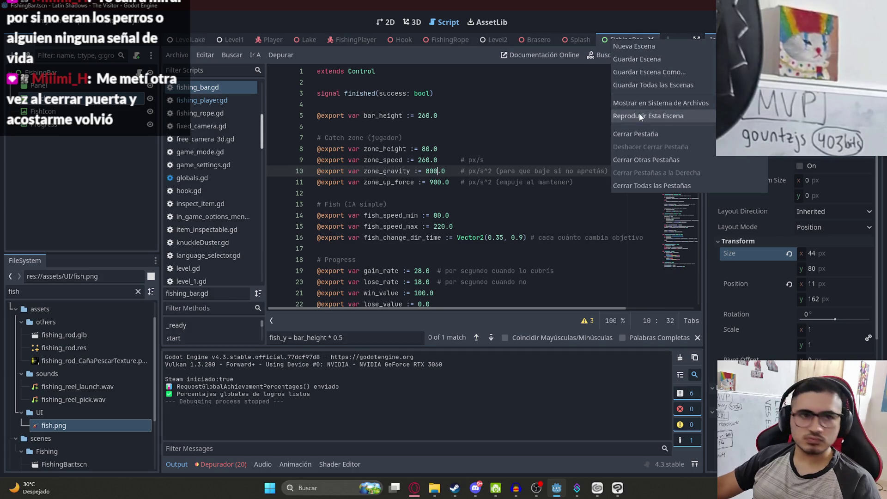
click(639, 115)
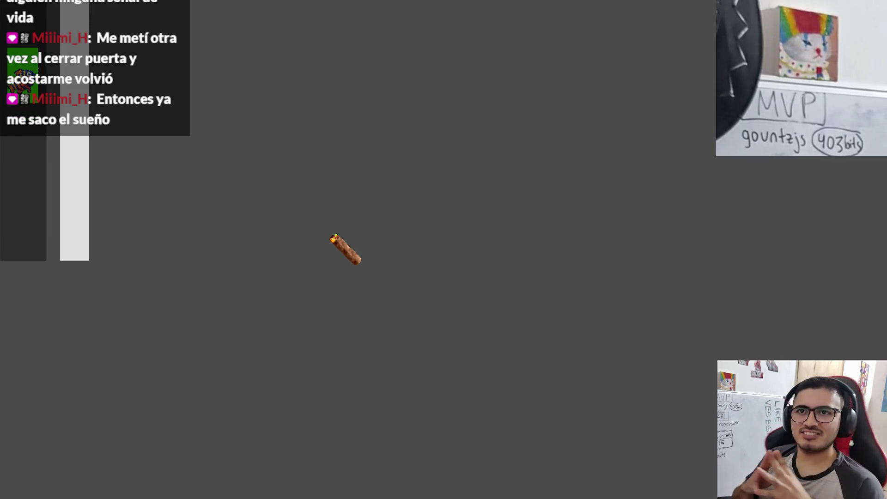
key(F8)
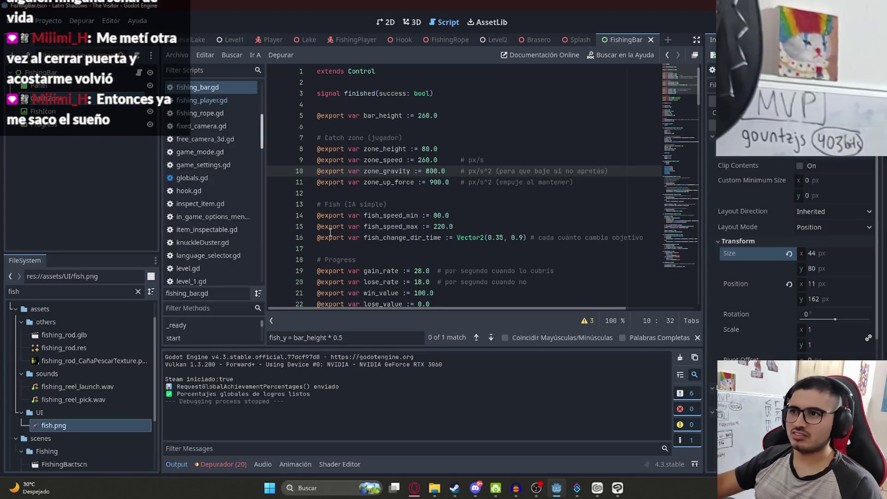
click(323, 193)
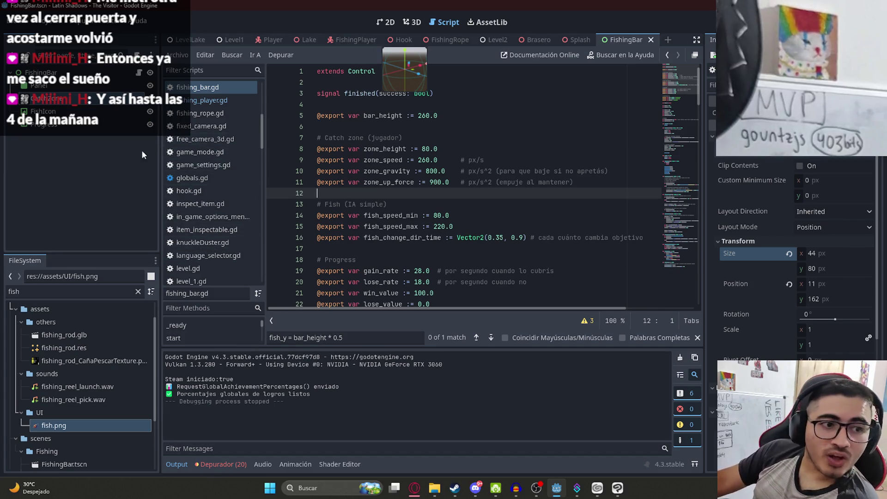
click(387, 22)
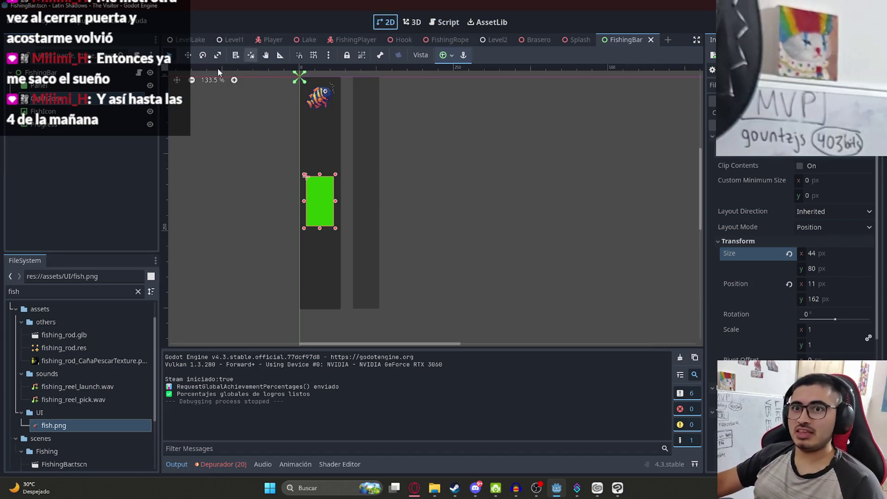
Set the catch rect height to 90 in the scene and zone_height to 90.0 in the script, then playtest.
click(821, 269)
text(9)
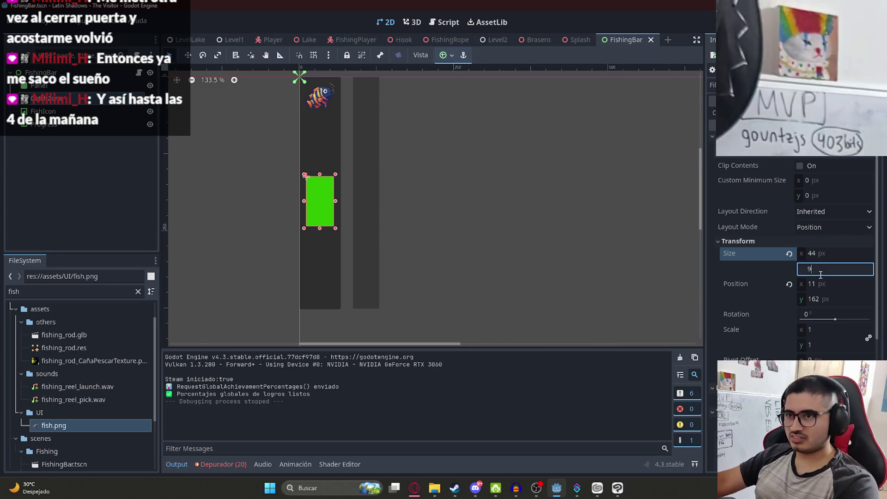
text(0)
key(Return)
key(ctrl+F3)
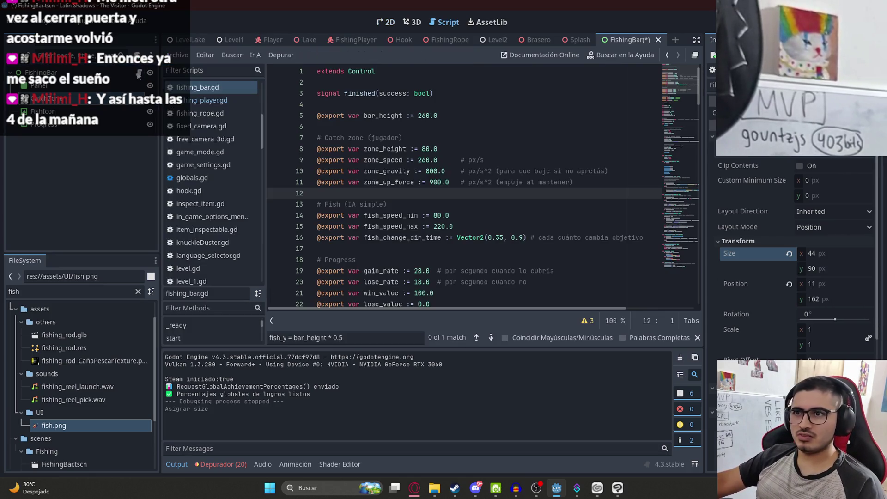
click(423, 150)
text(9)
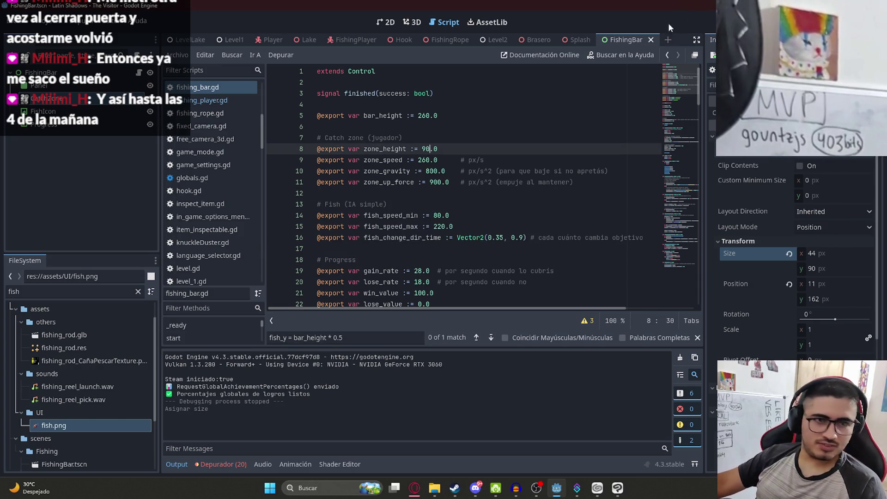
right_click(629, 41)
click(678, 117)
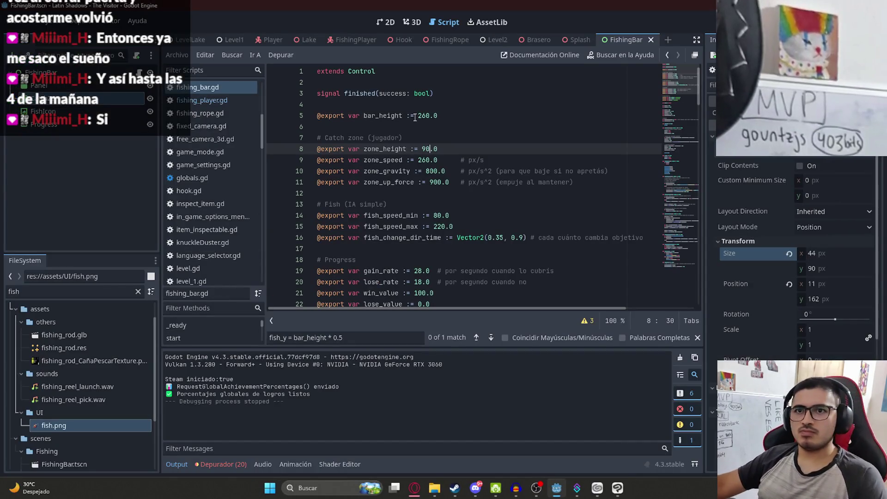
click(483, 94)
Change line 45 in _ready() to pass#start() so the minigame no longer auto-starts.
drag(679, 79, 677, 124)
click(333, 148)
text(pass#start()
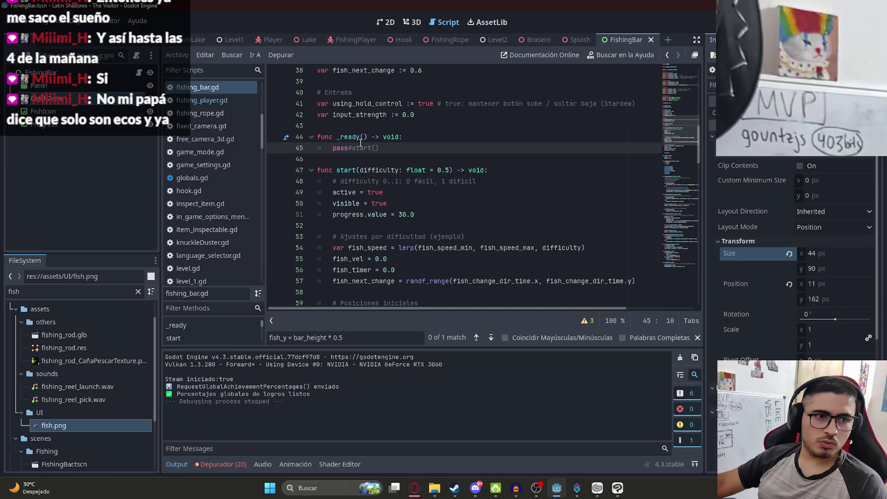
click(355, 140)
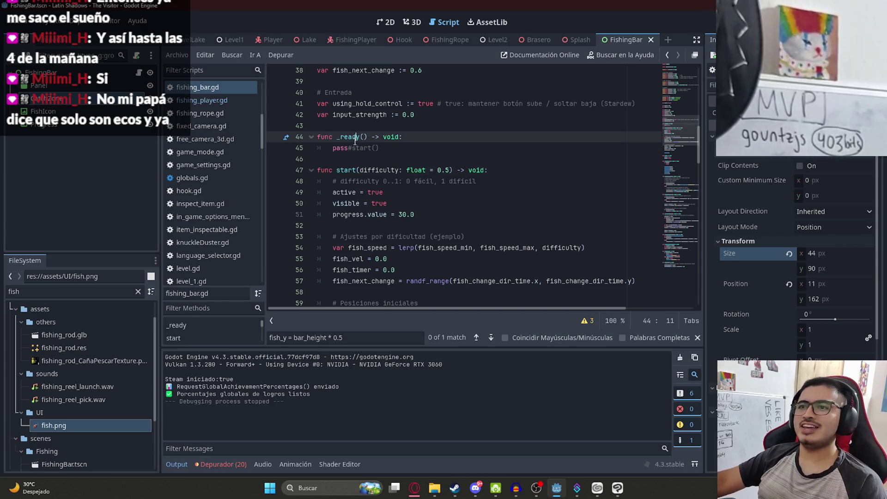
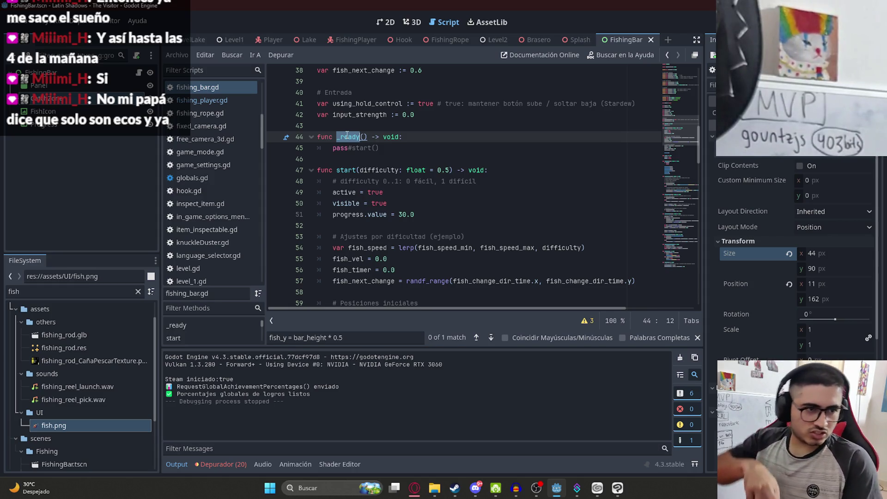
Review the bar-visibility line and difficulty comment in fishing_bar.gd's start(), then go to FishingPlayer.
click(531, 203)
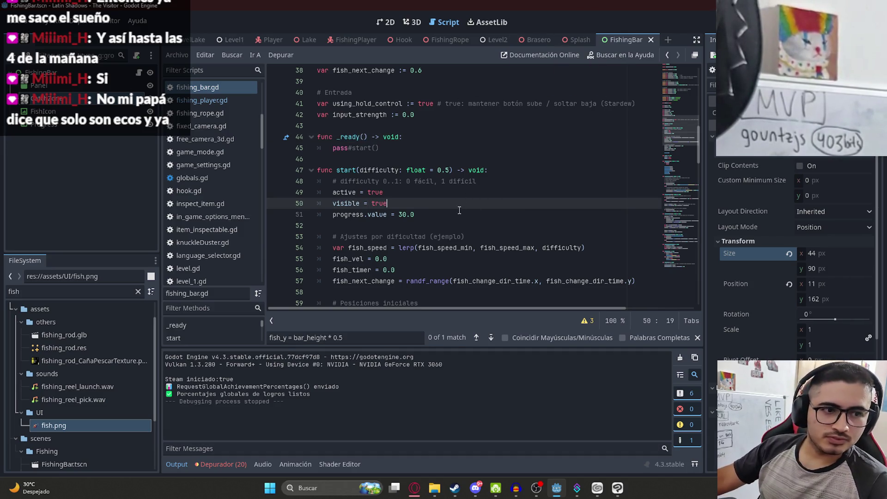
click(468, 184)
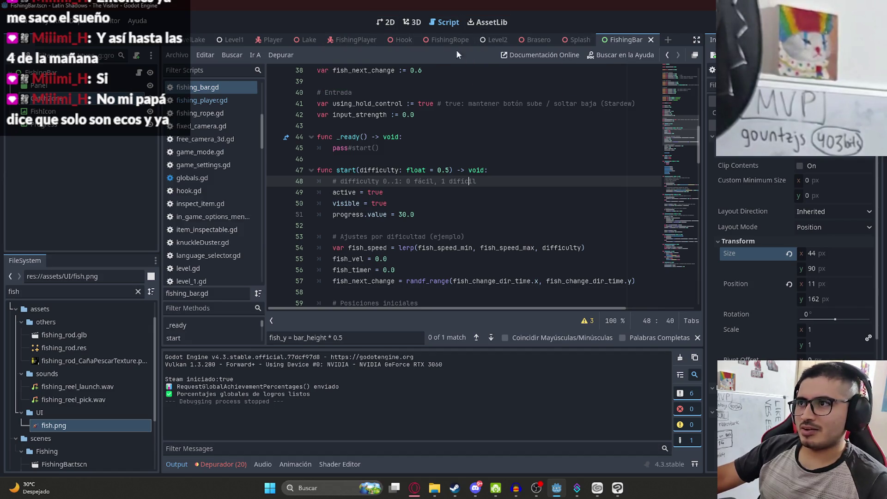
click(368, 41)
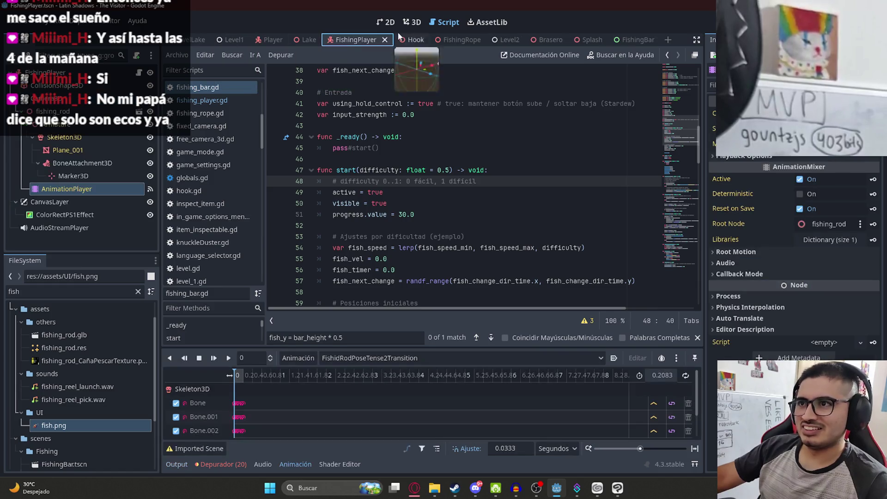
Search FileSystem for 'fishingbar' and instance FishingBar.tscn as the last node below AudioStreamPlayer.
scroll(259, 173, down, 2)
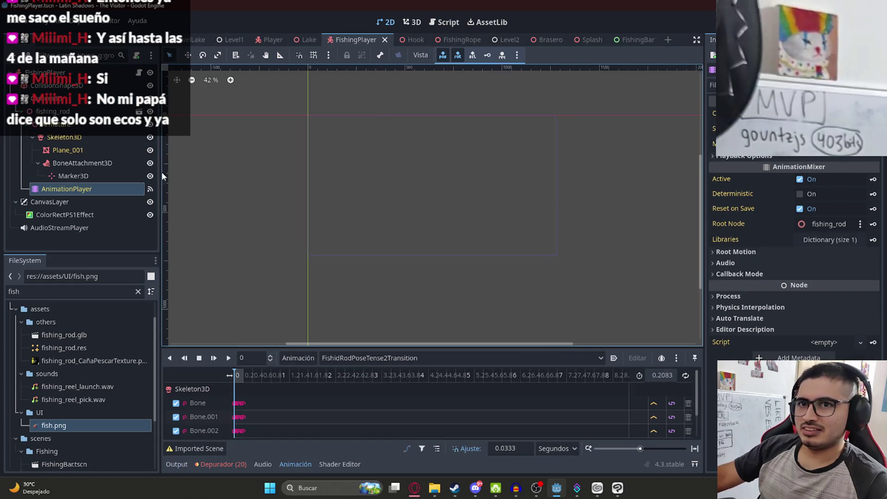
click(62, 292)
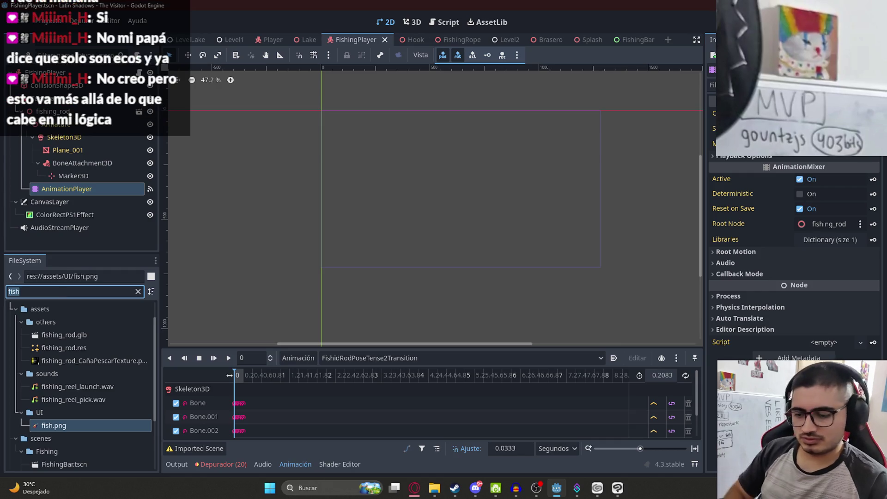
text(fish)
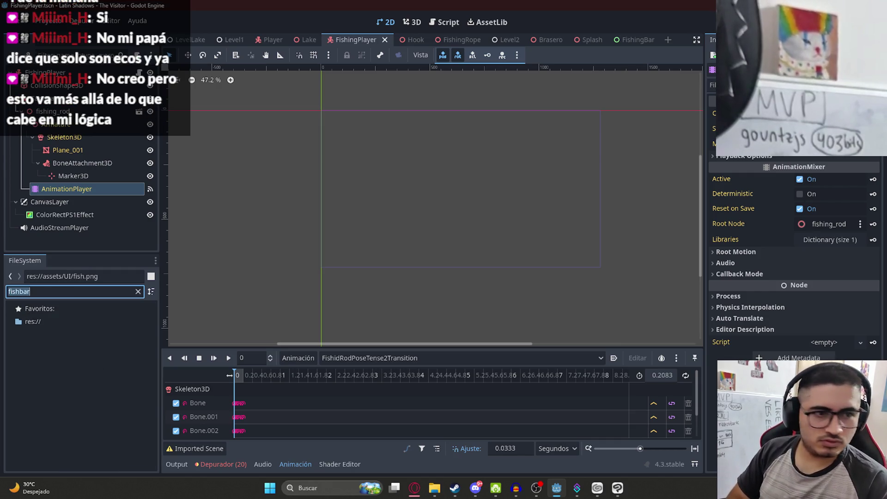
text(ingbar)
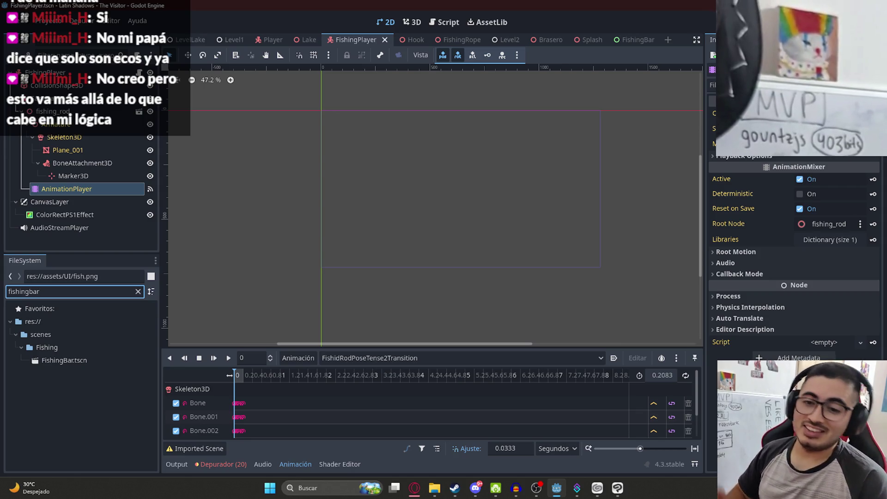
drag(86, 365, 402, 157)
scroll(438, 116, up, 6)
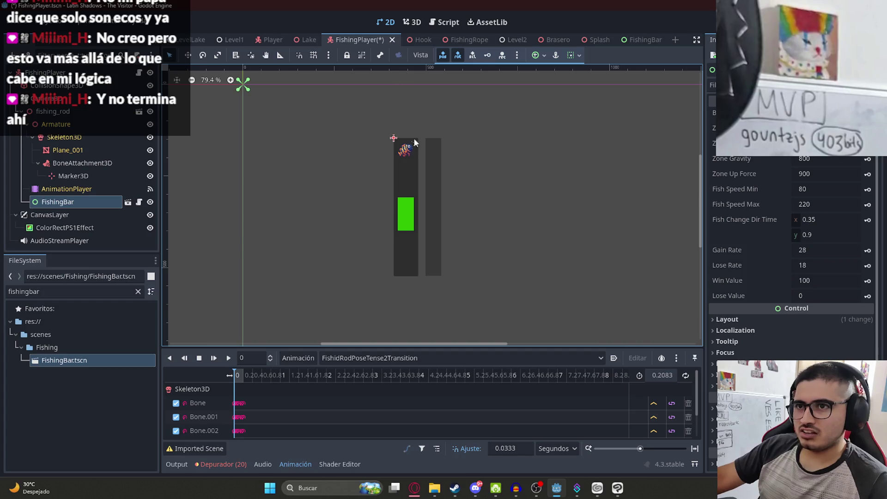
click(423, 242)
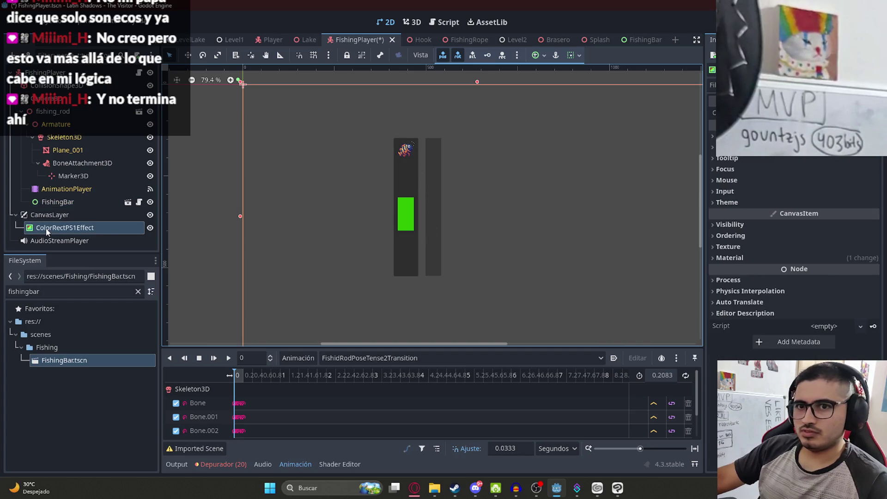
click(56, 239)
key(ctrl+z)
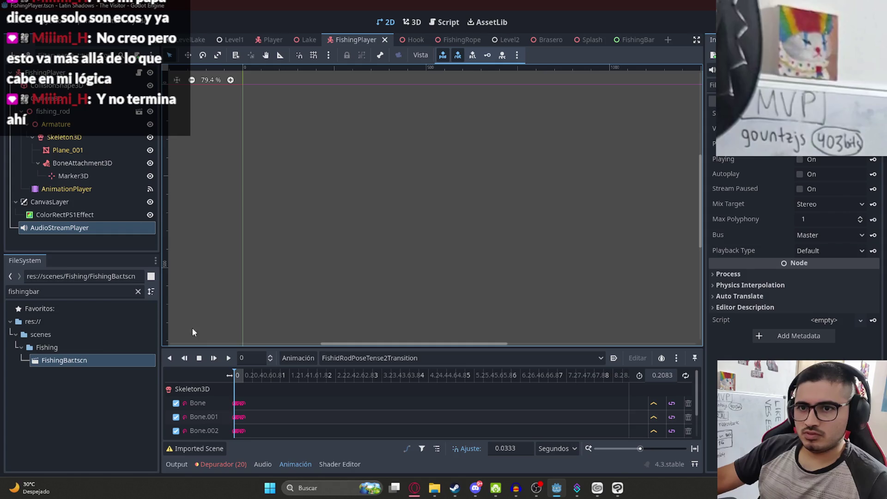
drag(67, 360, 331, 222)
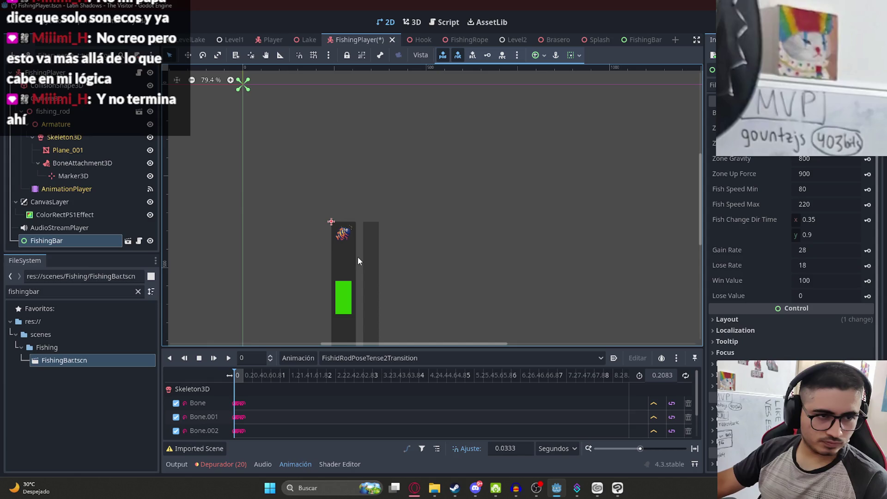
Move the FishingBar instance to the top-left corner of the canvas.
click(352, 99)
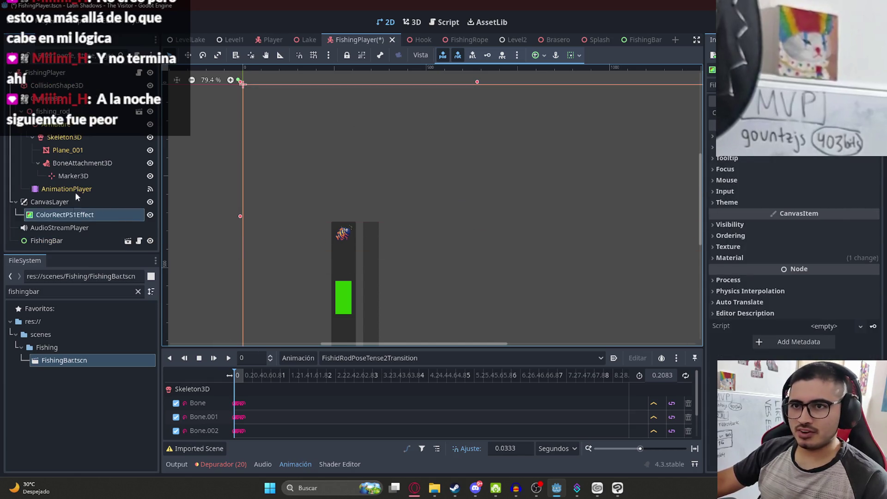
click(49, 241)
scroll(420, 197, down, 3)
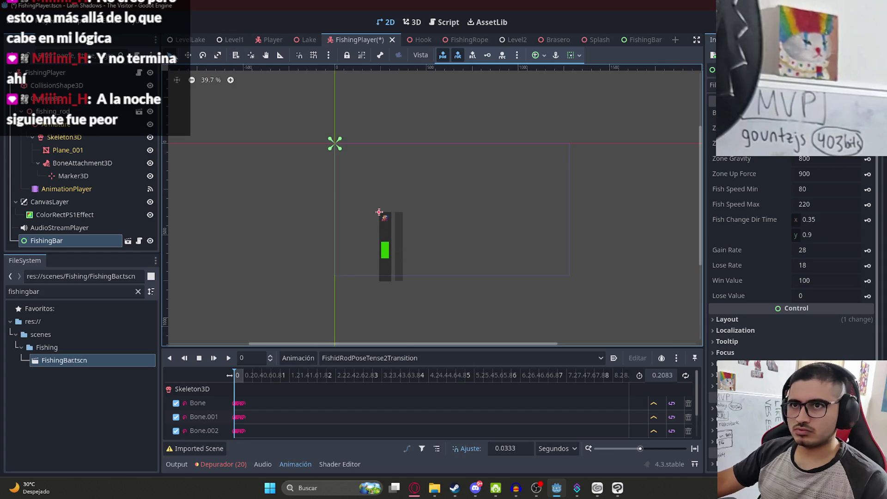
scroll(396, 198, up, 3)
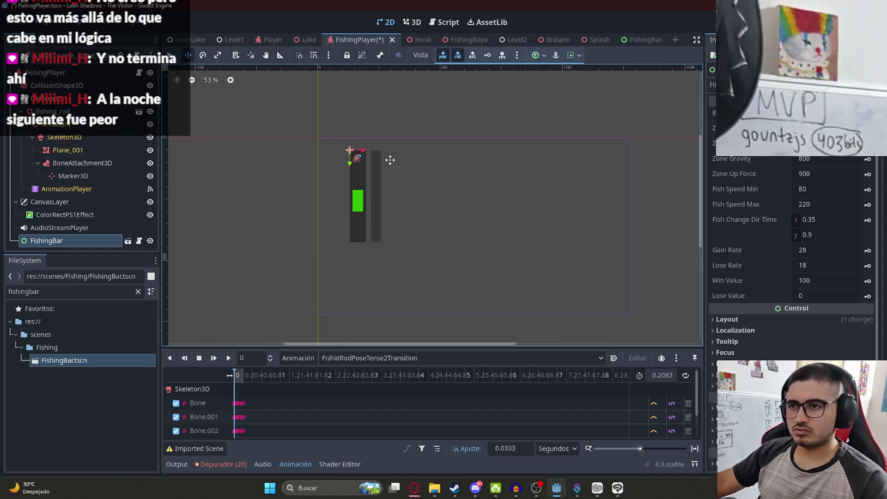
scroll(501, 221, down, 1)
drag(500, 220, 392, 192)
mouse_move(265, 183)
mouse_down()
mouse_move(543, 175)
mouse_move(221, 175)
mouse_up()
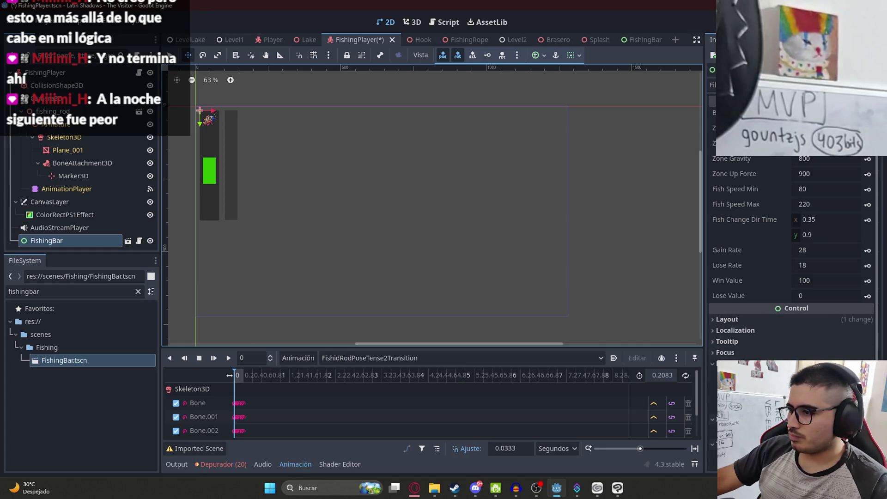
Look over FishingBar's Layout and Visibility properties, then save the FishingPlayer scene.
click(751, 322)
scroll(753, 328, down, 5)
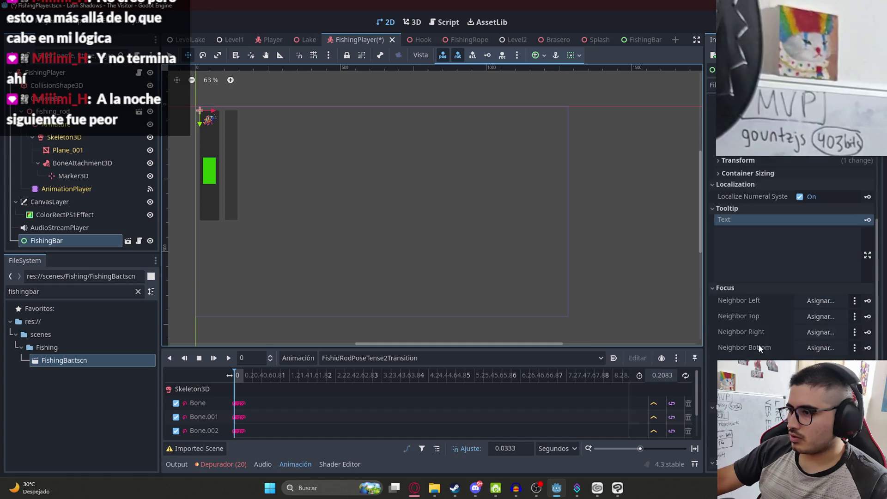
scroll(739, 341, down, 5)
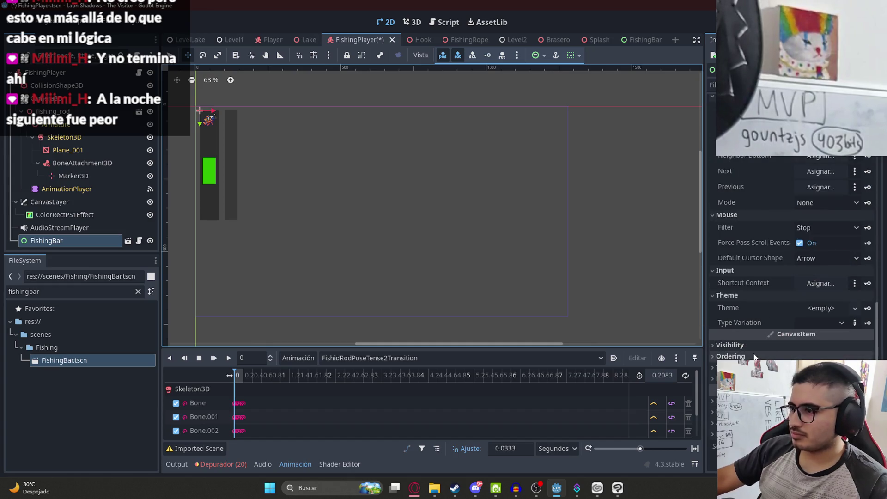
click(730, 344)
scroll(749, 277, down, 3)
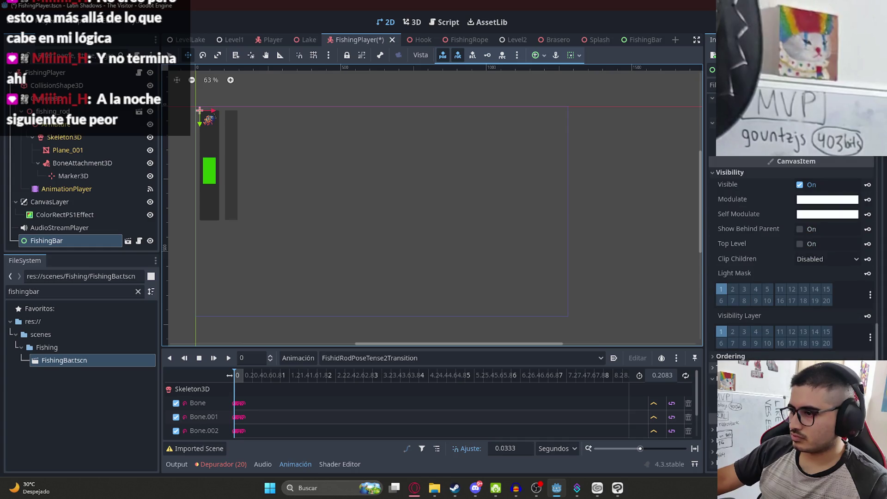
scroll(789, 258, down, 3)
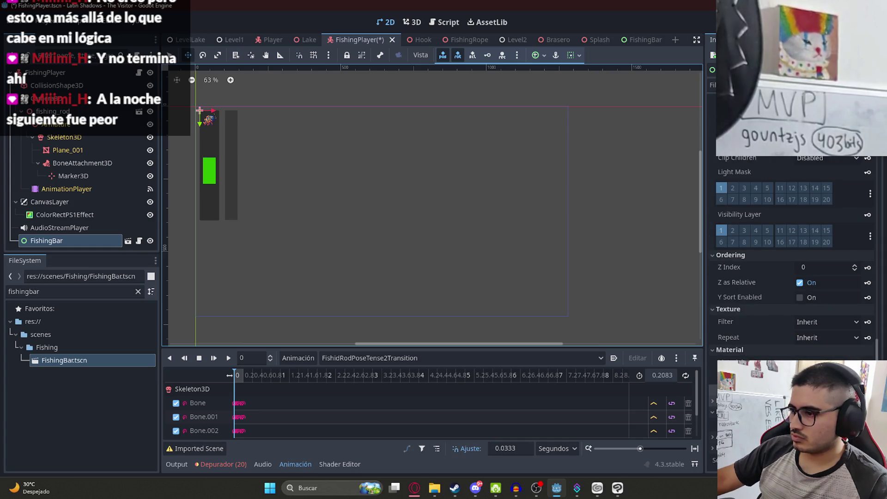
scroll(790, 259, down, 2)
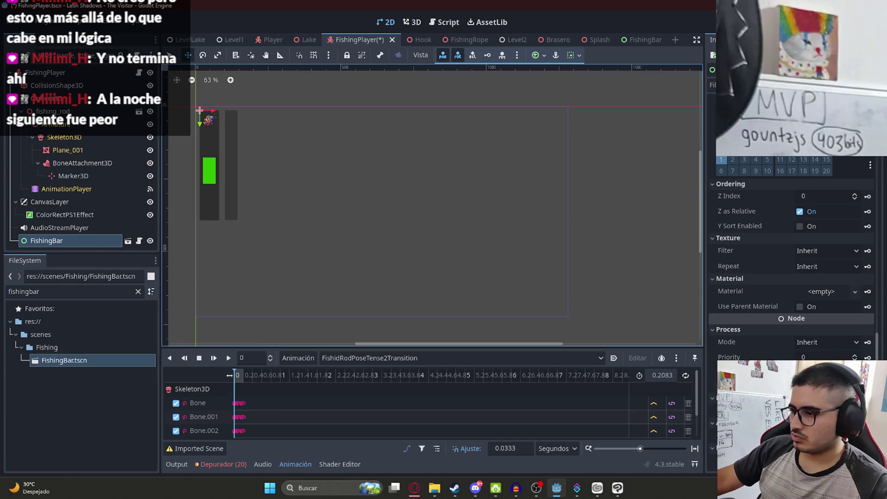
scroll(761, 280, down, 2)
scroll(760, 280, up, 10)
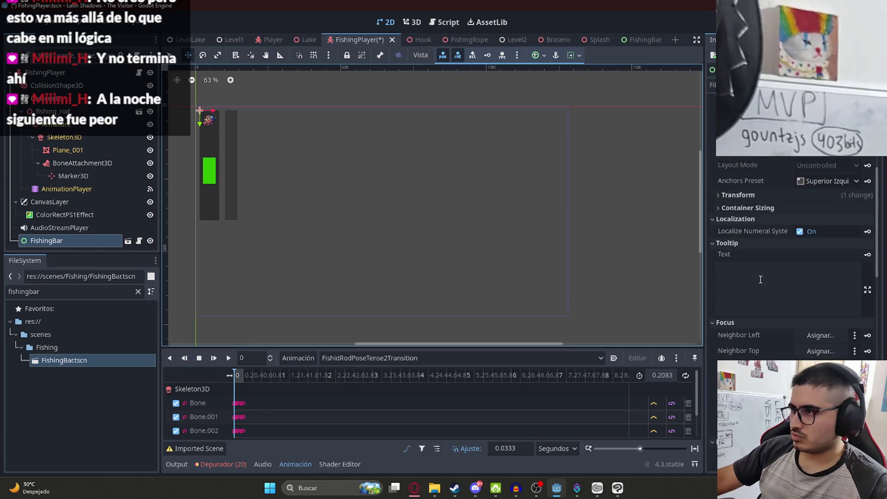
scroll(761, 268, up, 5)
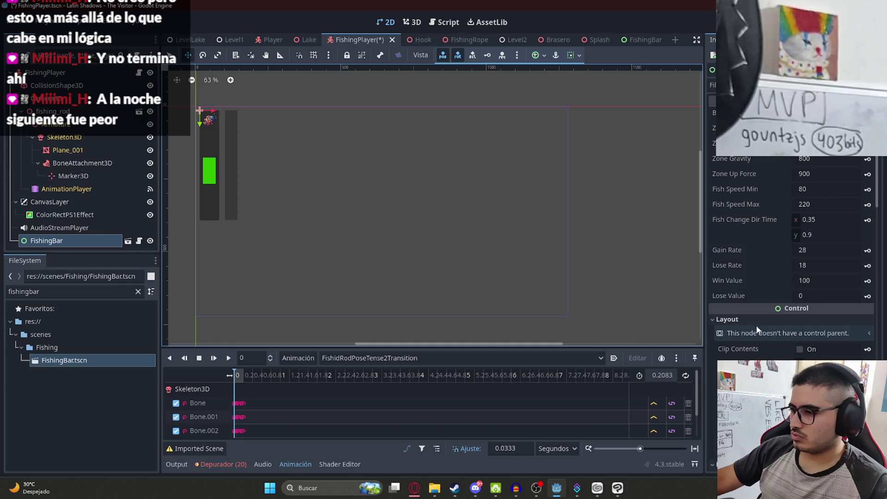
scroll(756, 329, down, 5)
scroll(691, 223, up, 3)
scroll(545, 265, down, 4)
scroll(376, 213, up, 2)
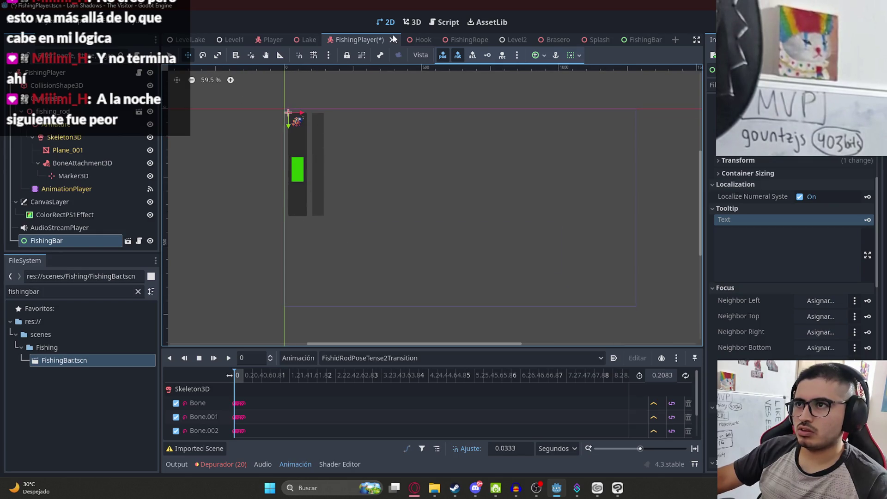
key(ctrl+s)
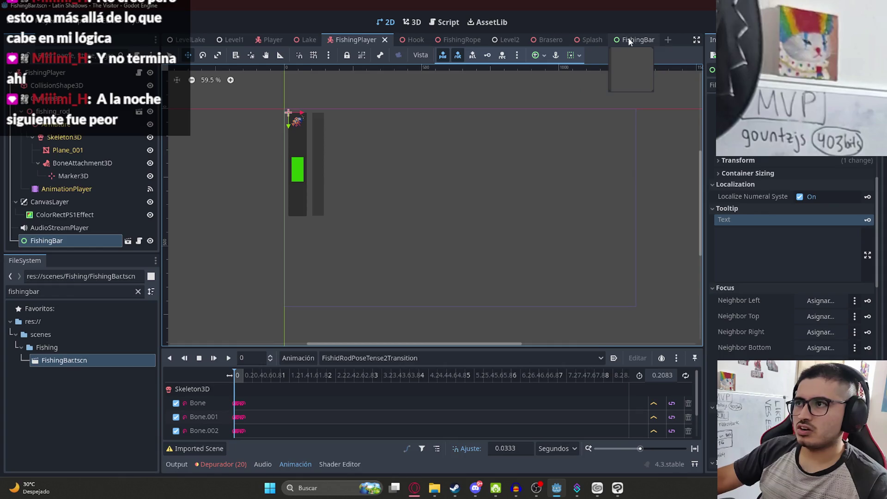
Move the FishingBar tab beside FishingPlayer and shorten the dark bar panel by raising its bottom.
drag(633, 37, 409, 40)
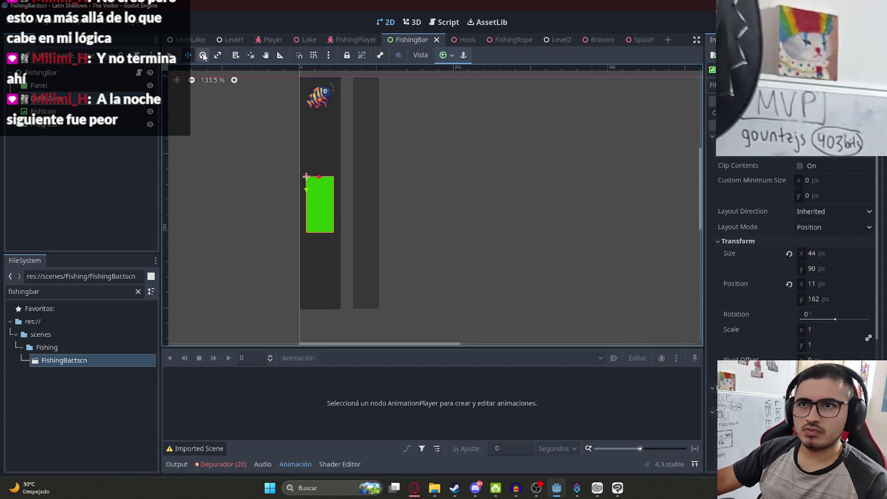
click(173, 55)
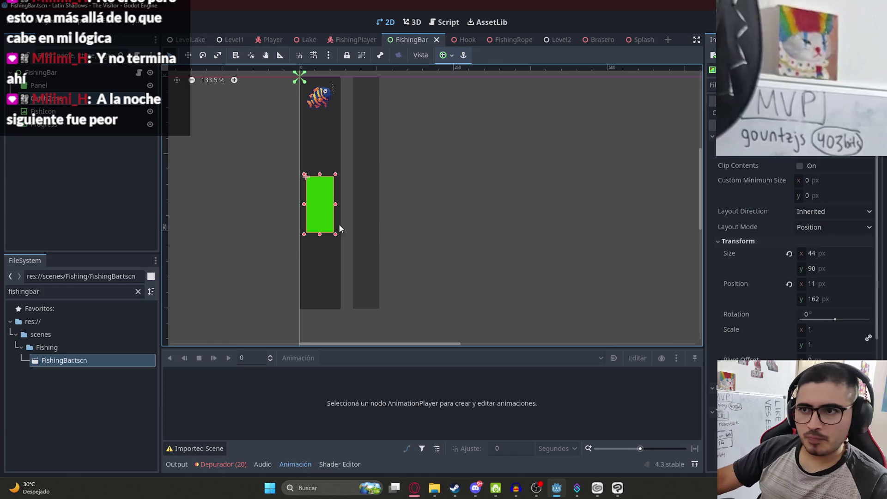
click(318, 277)
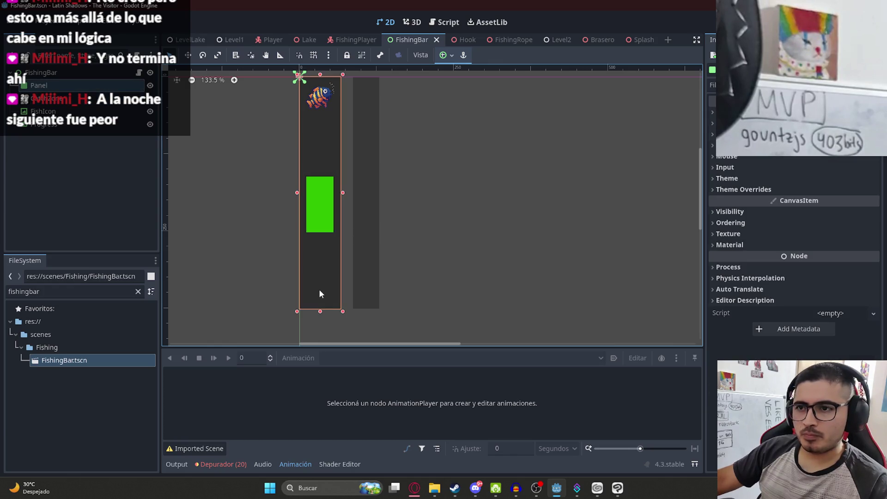
drag(320, 308, 320, 241)
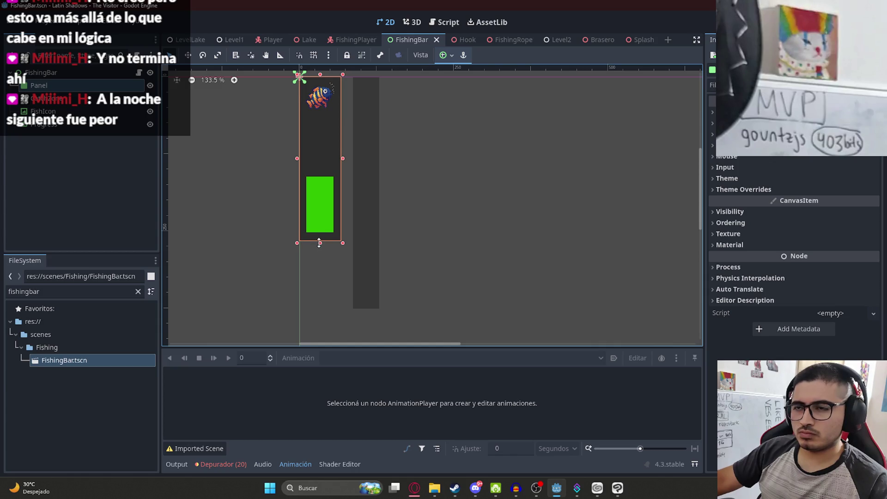
click(355, 39)
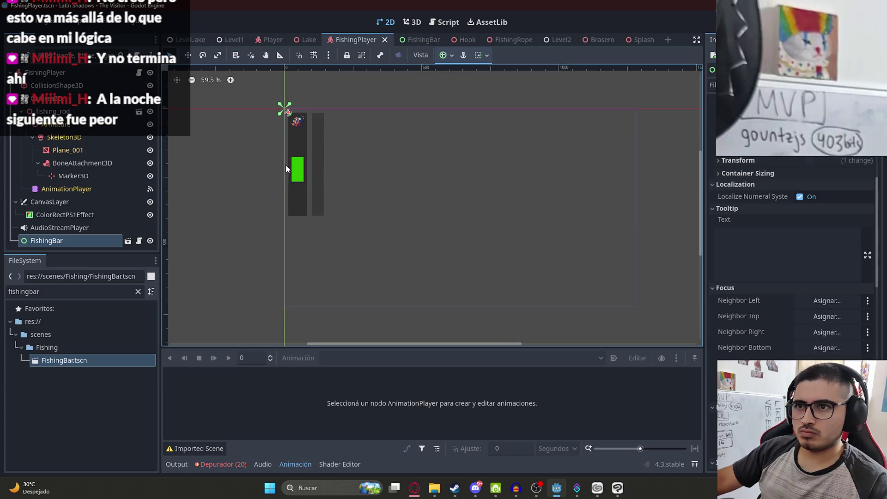
scroll(285, 165, up, 2)
Try moving the Panel, FishIcon and Progress nodes together, then cancel so they snap back.
click(415, 40)
drag(266, 82, 398, 276)
click(218, 56)
key(q)
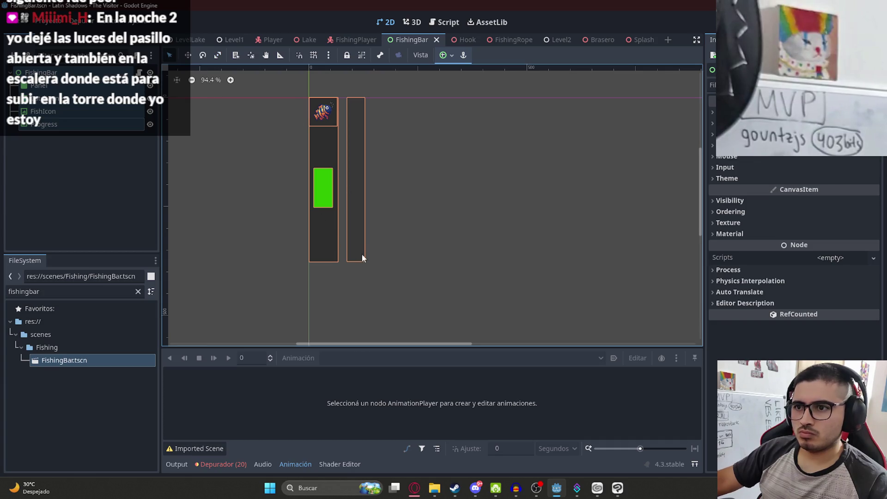
drag(365, 259, 331, 201)
key(Escape)
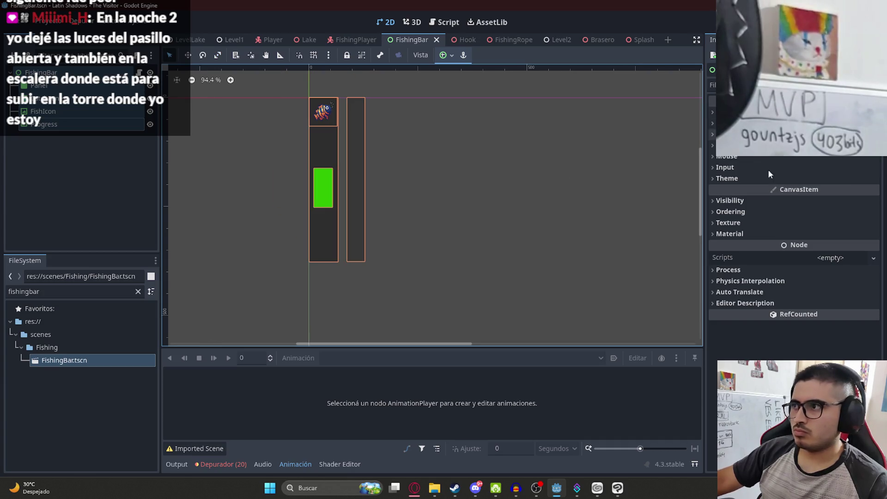
Make the left bar frame narrower and shorter, then return to FishingPlayer.
click(350, 223)
click(327, 239)
click(326, 191)
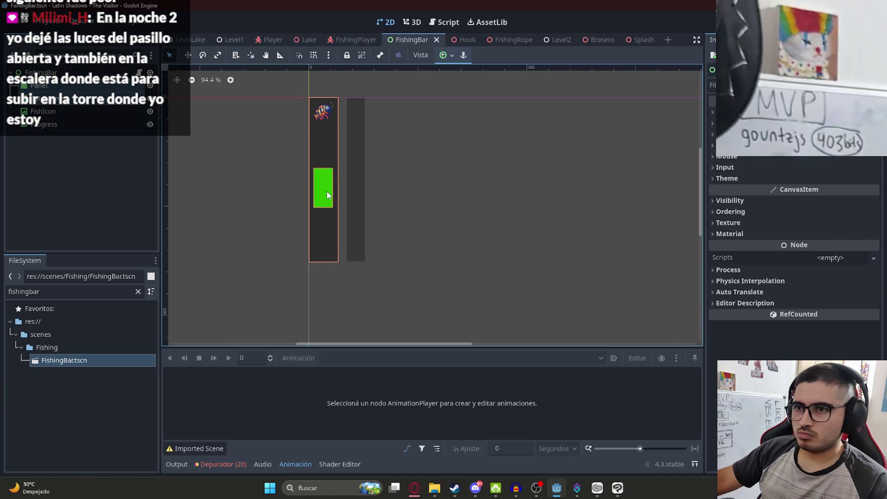
click(418, 289)
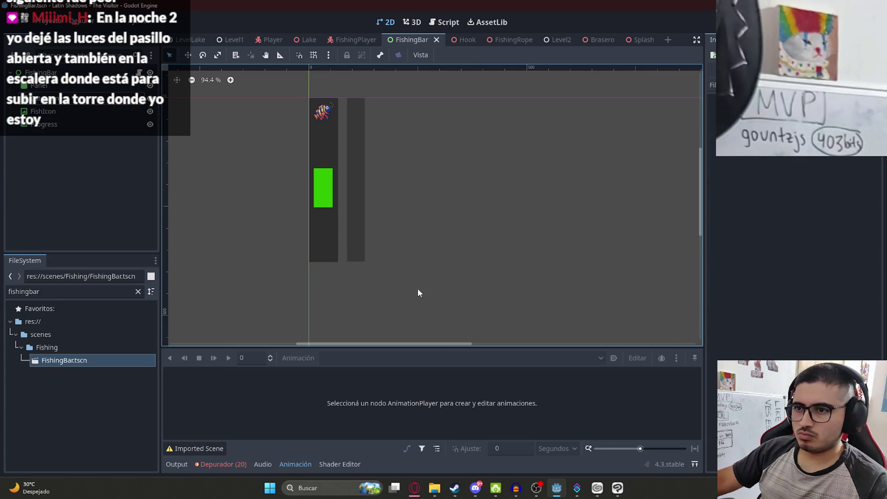
click(335, 251)
mouse_move(338, 262)
mouse_down()
mouse_move(323, 232)
mouse_move(331, 245)
mouse_move(325, 240)
mouse_up()
click(358, 41)
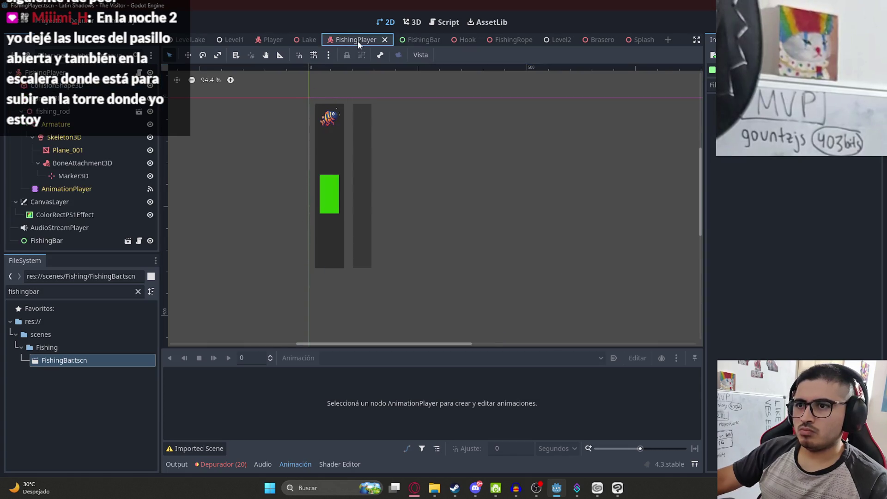
Move the green catch zone up into the track, narrow it to 25 px, and save FishingBar.
click(420, 37)
click(318, 201)
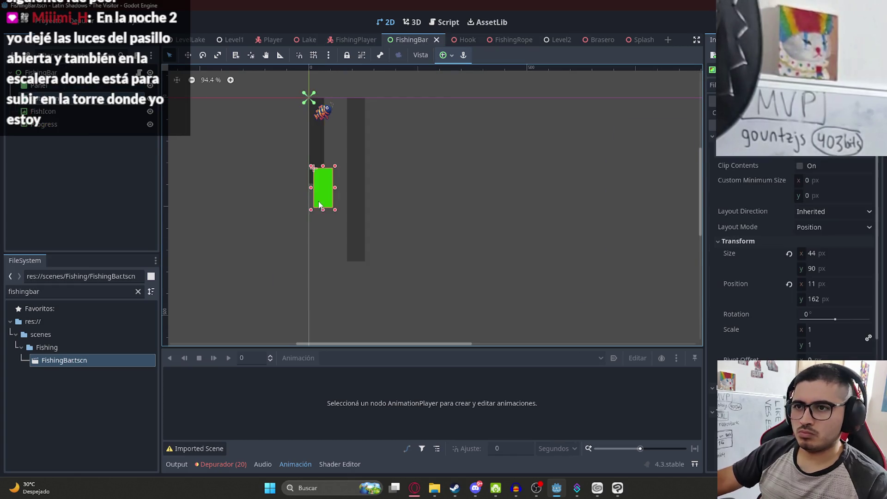
scroll(326, 175, up, 3)
scroll(326, 176, up, 4)
drag(326, 203, 319, 135)
drag(352, 160, 330, 158)
key(ctrl+s)
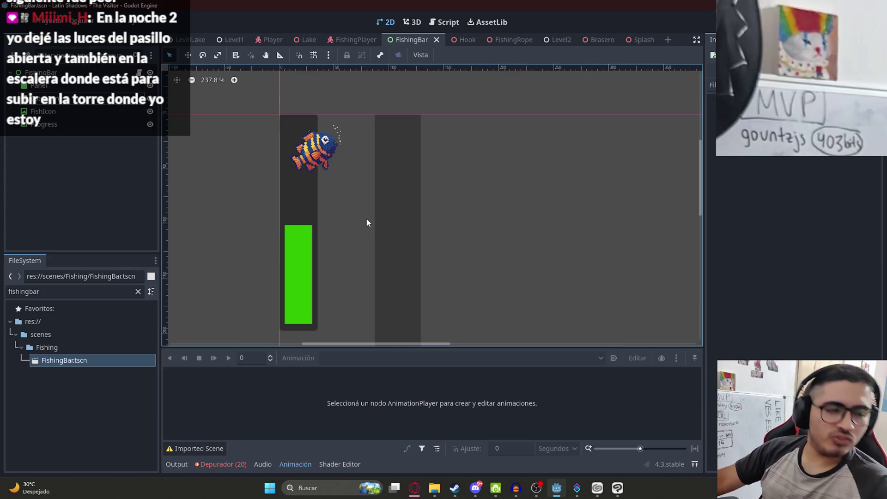
Centre the bars in view and move the Progress bar closer to the track.
scroll(292, 194, down, 2)
scroll(292, 193, down, 1)
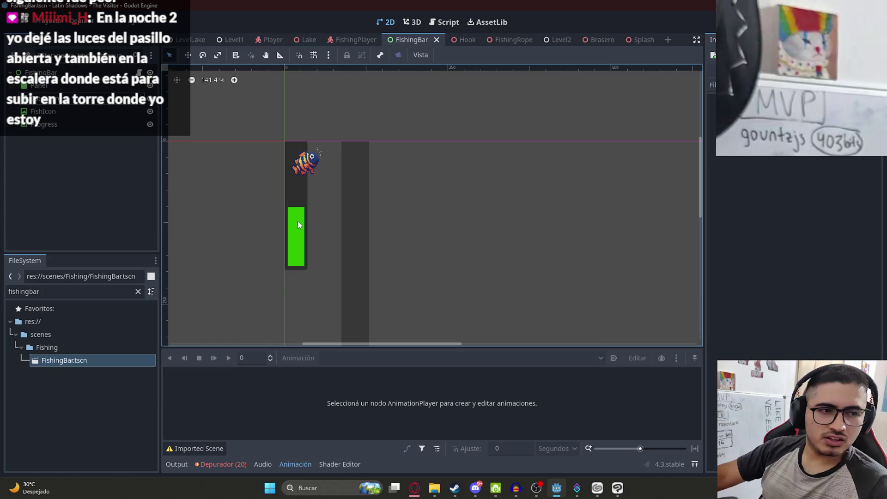
mouse_move(338, 203)
mouse_down()
mouse_move(376, 258)
mouse_move(370, 200)
mouse_move(379, 216)
mouse_move(333, 184)
mouse_move(343, 198)
mouse_up()
scroll(392, 214, down, 1)
click(351, 175)
scroll(351, 174, up, 4)
click(399, 179)
scroll(393, 181, down, 4)
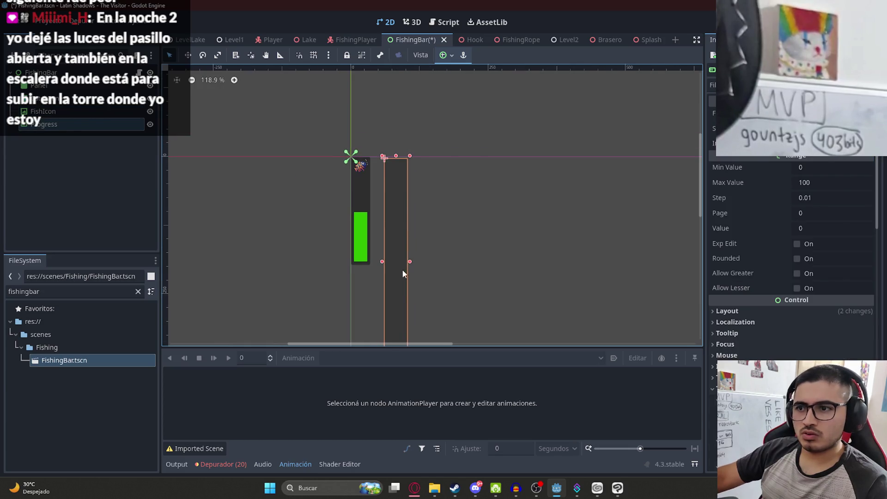
scroll(405, 185, up, 6)
drag(393, 186, 359, 181)
Raise the Progress bar's bottom to match the track and trim its bottom edge slightly.
scroll(365, 224, down, 8)
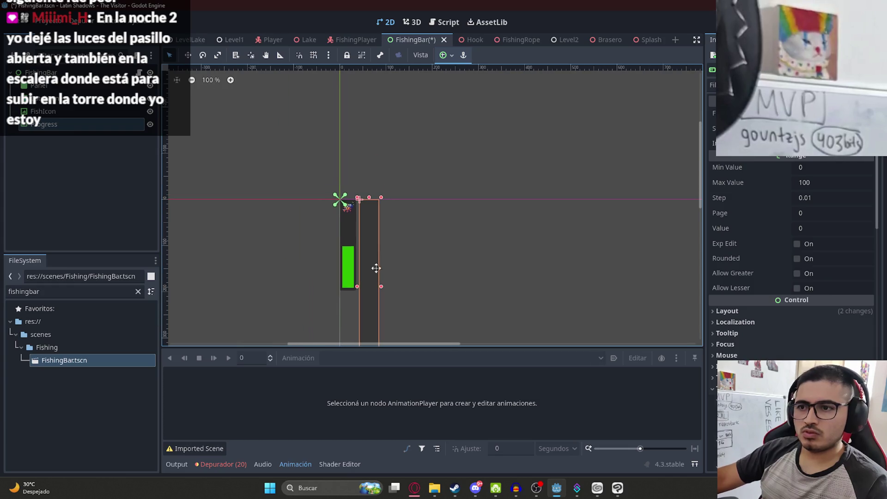
drag(370, 276, 367, 186)
scroll(362, 184, up, 6)
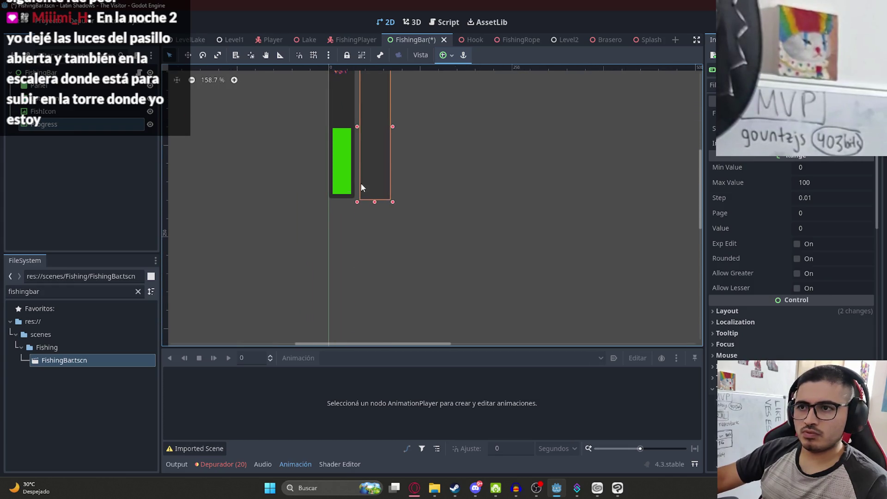
scroll(367, 214, up, 3)
drag(398, 210, 399, 203)
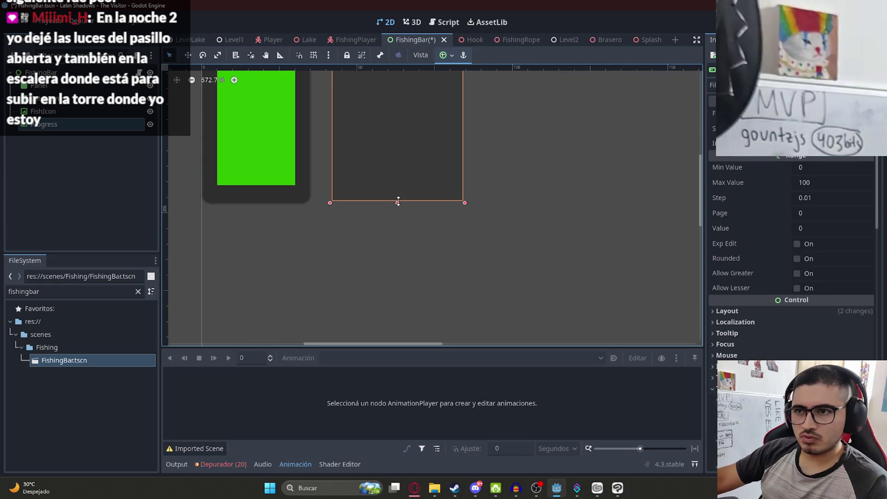
scroll(392, 202, down, 3)
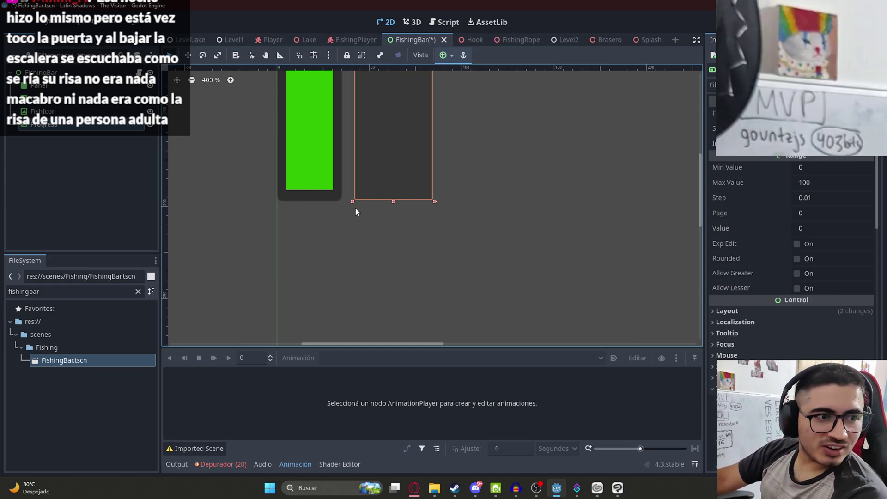
scroll(377, 167, up, 2)
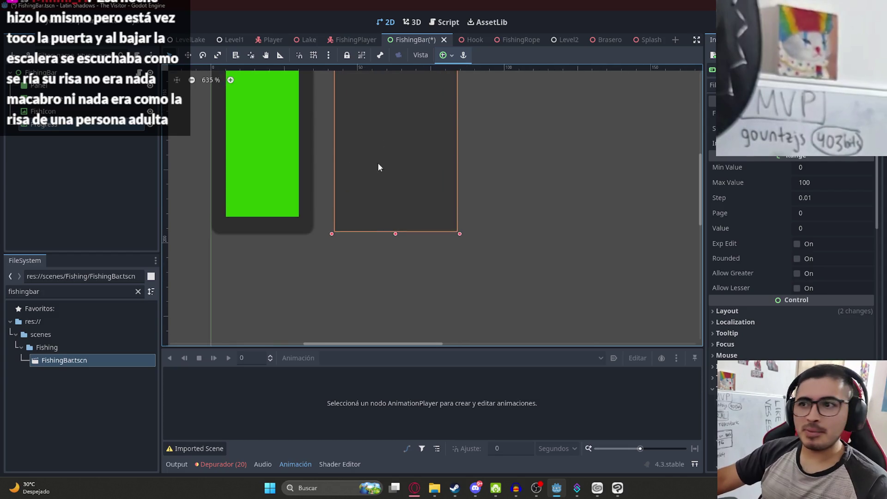
scroll(367, 217, up, 5)
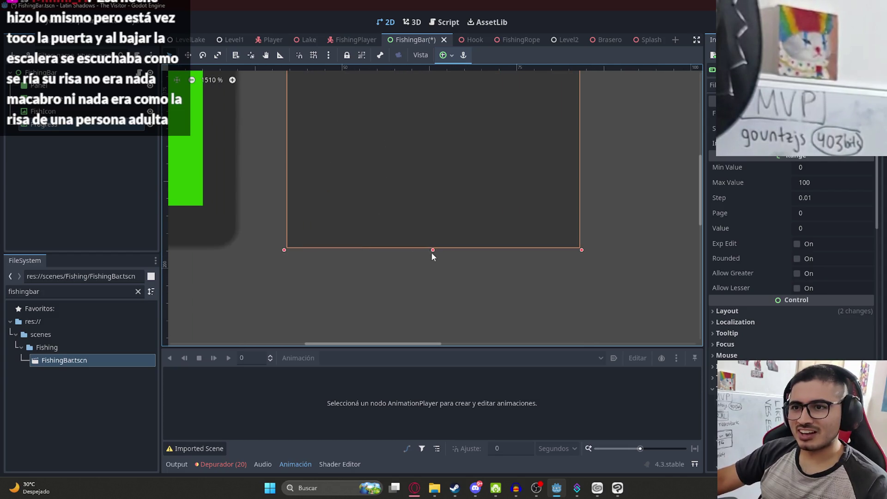
scroll(353, 202, down, 10)
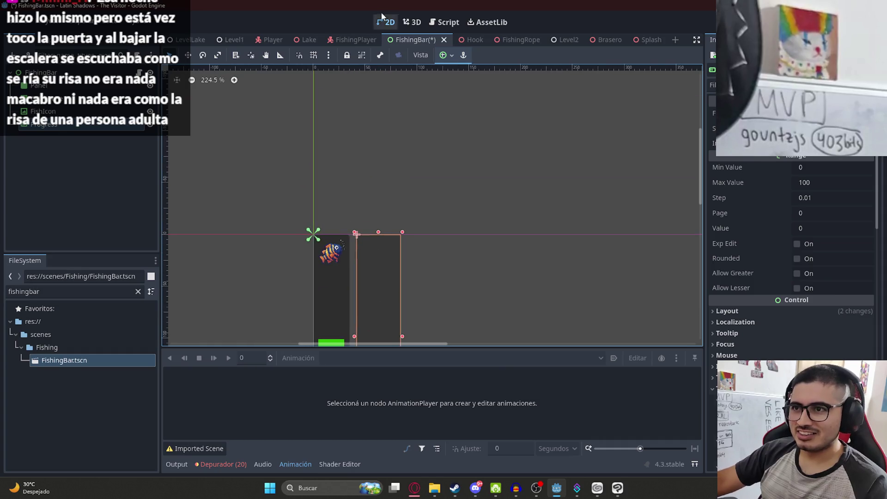
scroll(386, 261, up, 8)
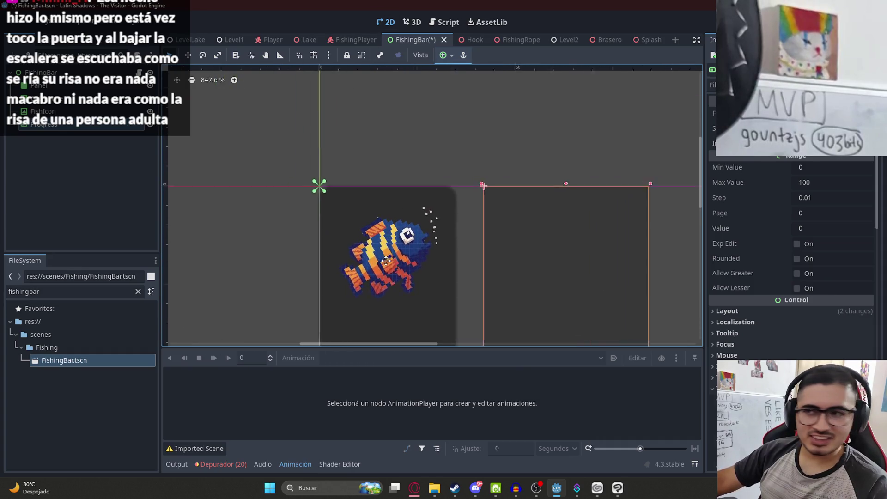
Narrow the Progress bar and reposition it right beside the track.
mouse_move(527, 266)
mouse_down()
mouse_move(441, 255)
mouse_move(441, 266)
mouse_up()
scroll(487, 200, down, 4)
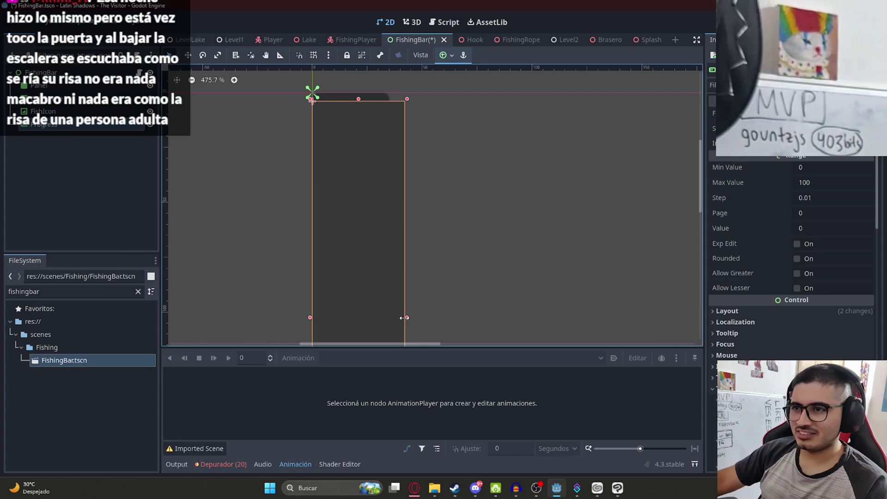
drag(404, 318, 390, 318)
scroll(395, 216, down, 3)
drag(380, 211, 441, 203)
scroll(397, 104, up, 8)
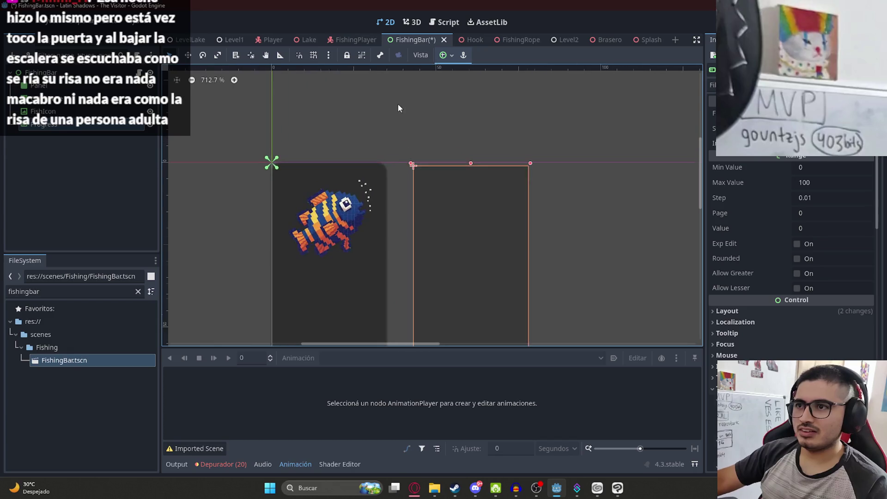
scroll(403, 193, down, 5)
scroll(397, 197, up, 2)
Inspect the left track panel's properties, ending on its Transform section.
click(372, 274)
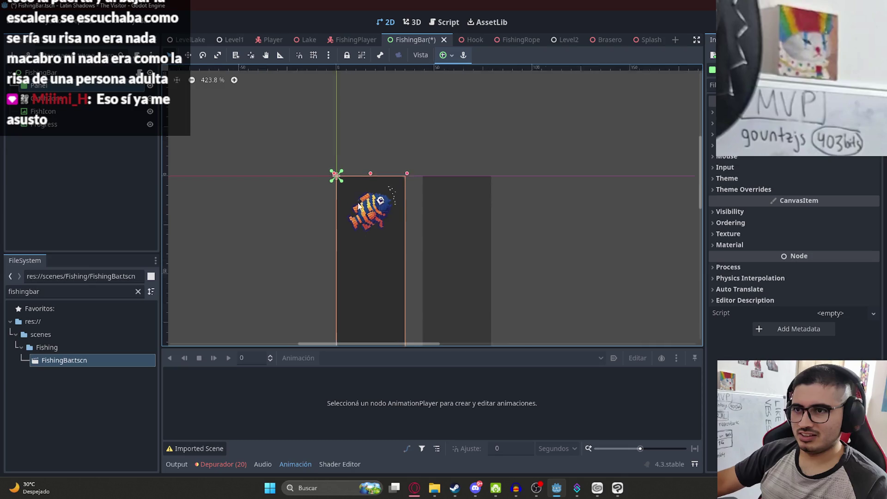
scroll(395, 184, up, 9)
scroll(378, 205, down, 3)
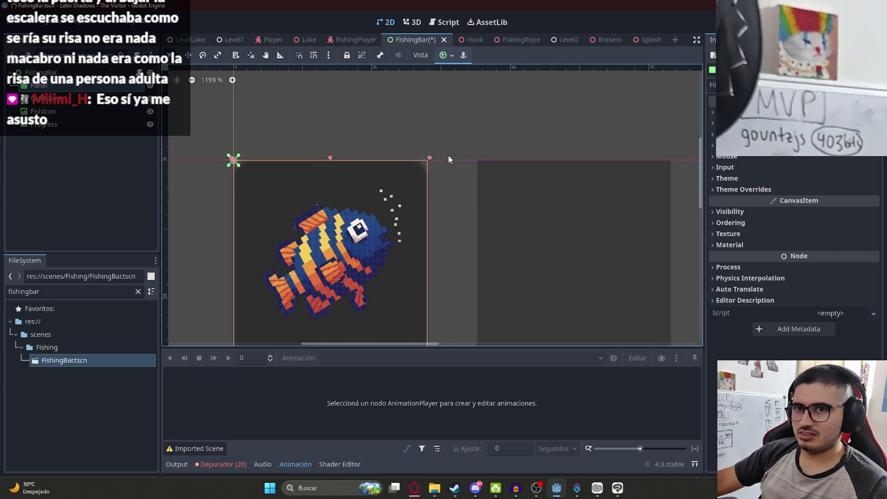
text(ra)
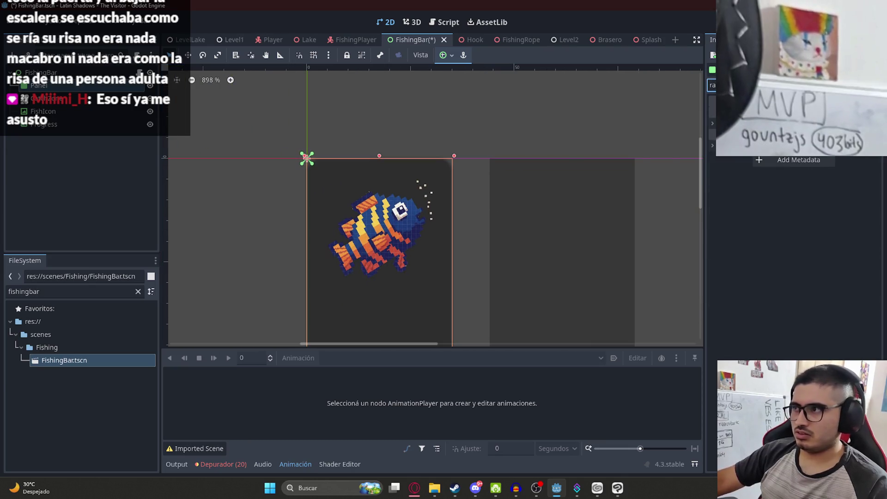
click(738, 159)
click(738, 169)
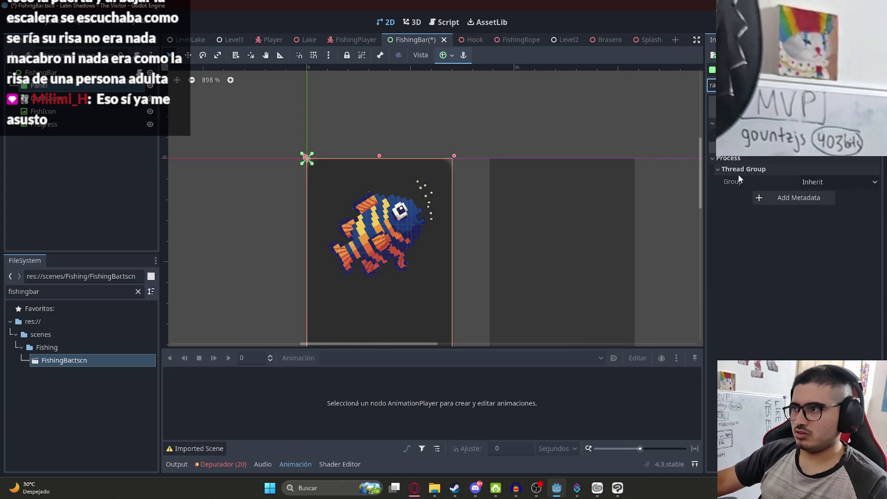
key(BackSpace)
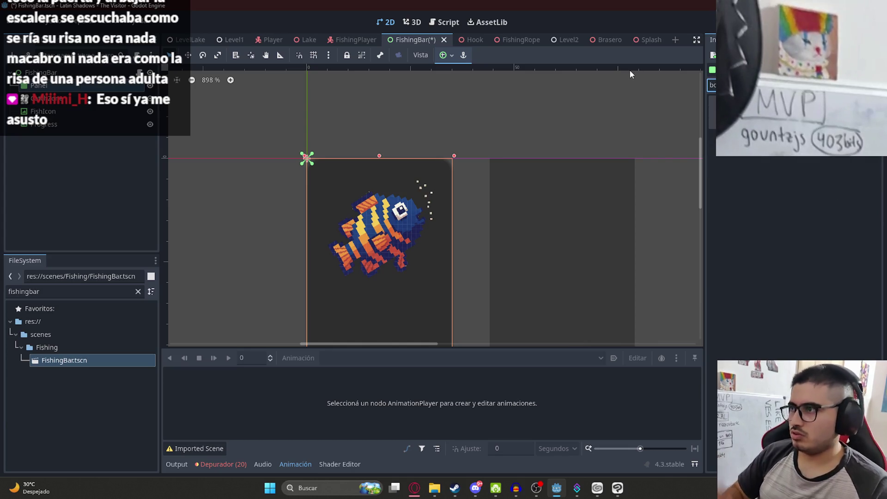
scroll(744, 174, up, 3)
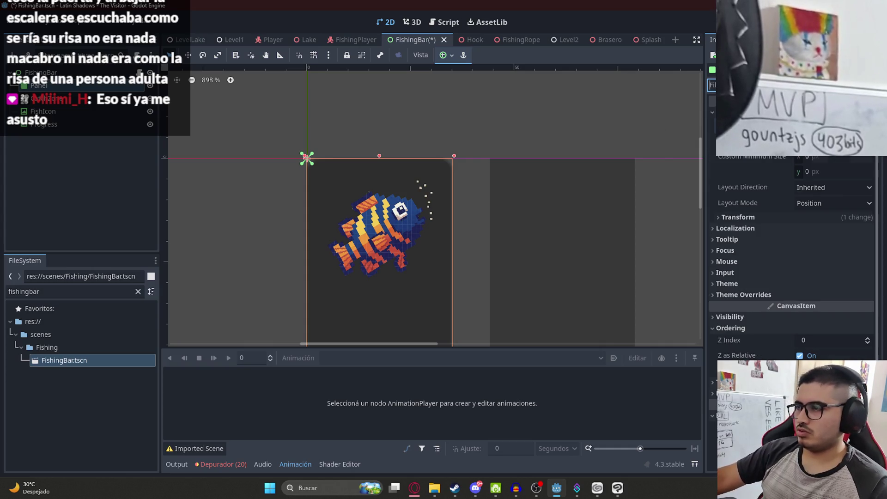
click(754, 218)
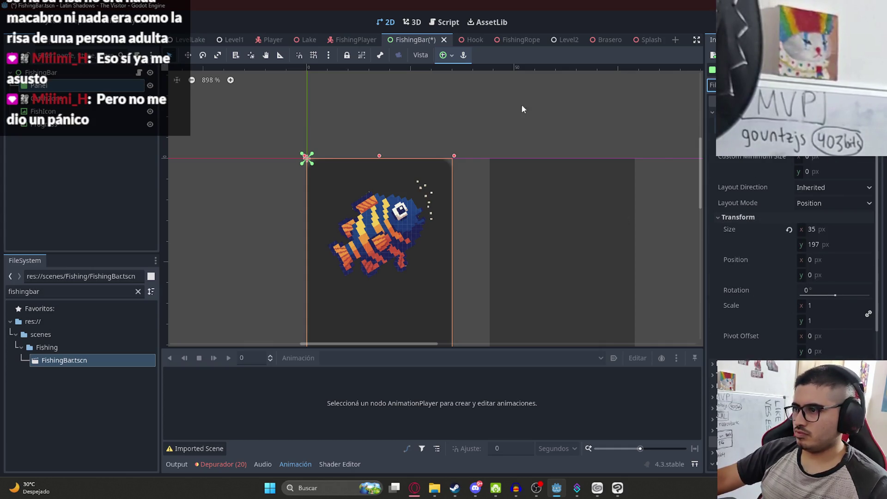
Deselect the panel, save the FishingBar scene, and bring the green bar back into view.
click(507, 109)
key(ctrl+s)
scroll(438, 149, down, 3)
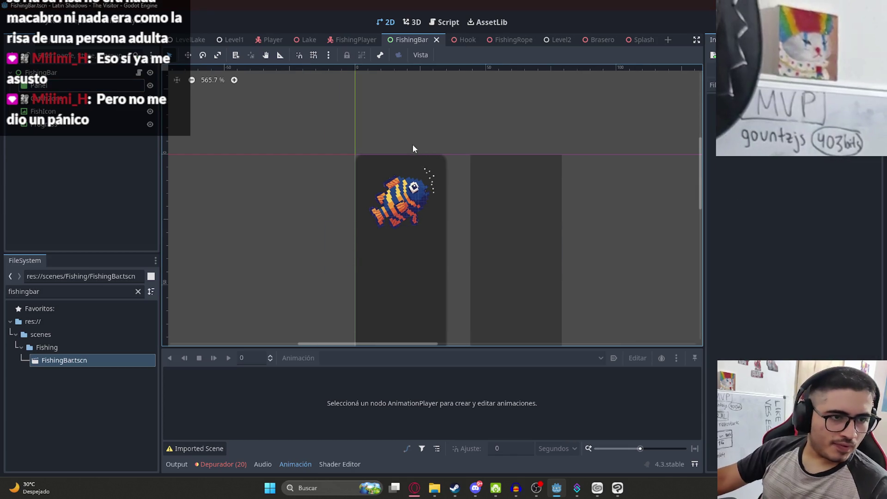
scroll(349, 257, down, 6)
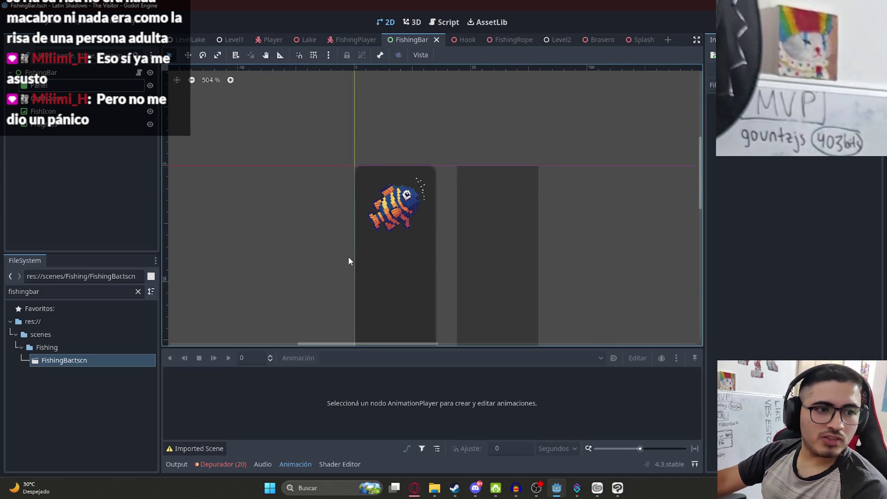
mouse_move(413, 308)
mouse_down()
mouse_move(381, 157)
mouse_move(381, 221)
mouse_up()
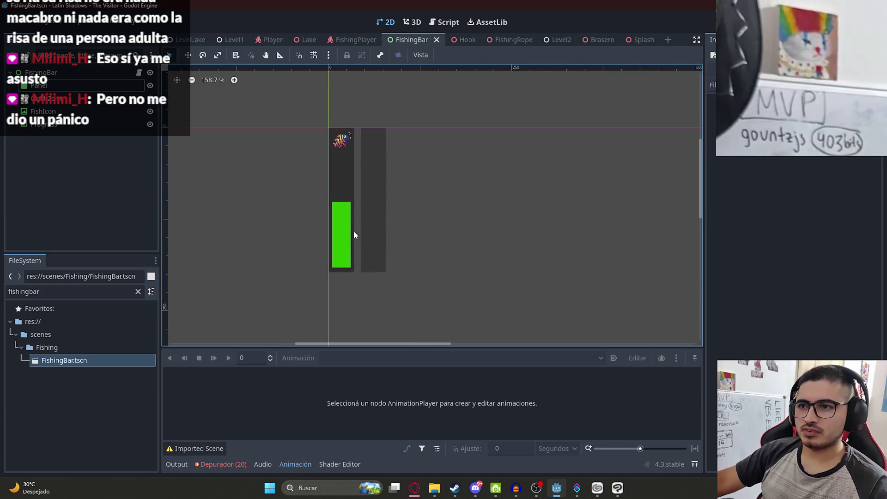
Select the green catch zone and try a vertical position of 80, then undo it.
click(345, 237)
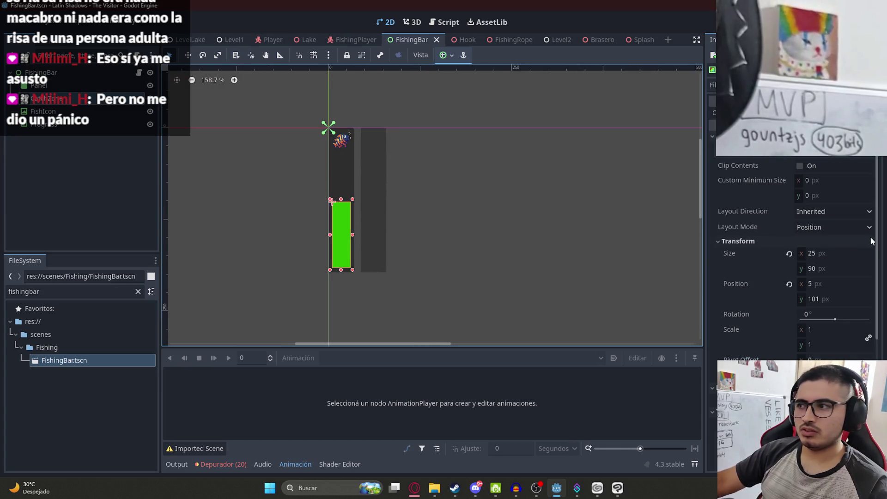
click(823, 298)
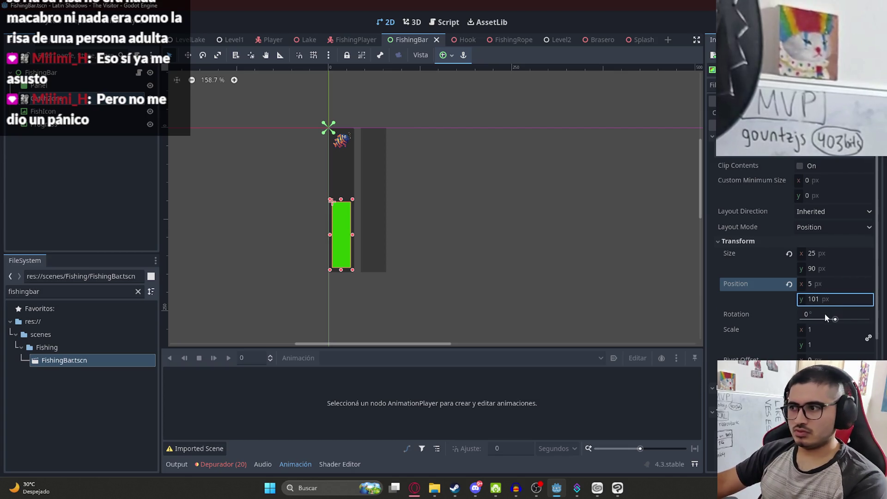
text(80)
key(Return)
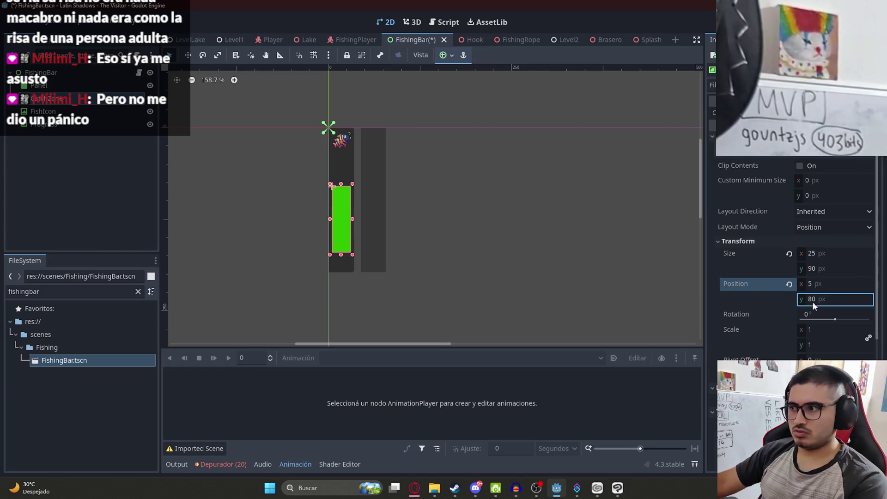
key(ctrl+z)
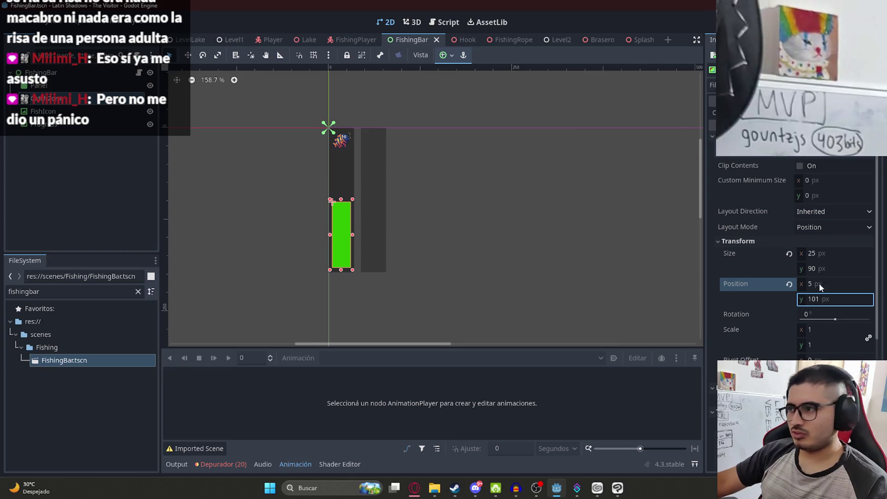
Set the catch zone's height to 50 (after trying 70), then return to FishingPlayer.
click(818, 265)
text(70)
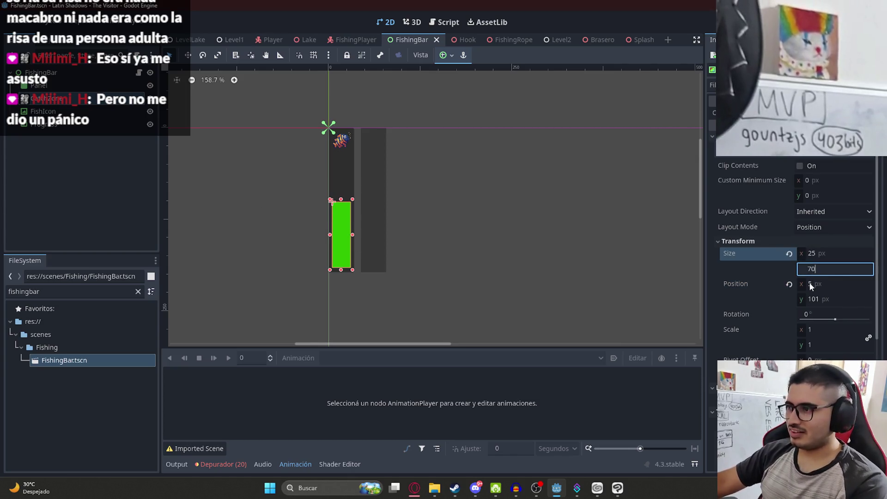
key(Return)
click(813, 273)
text(50)
key(Return)
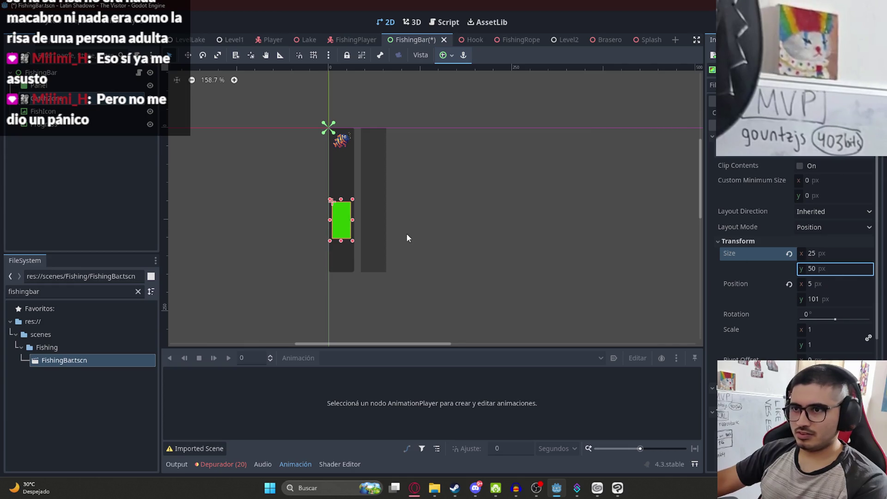
click(356, 40)
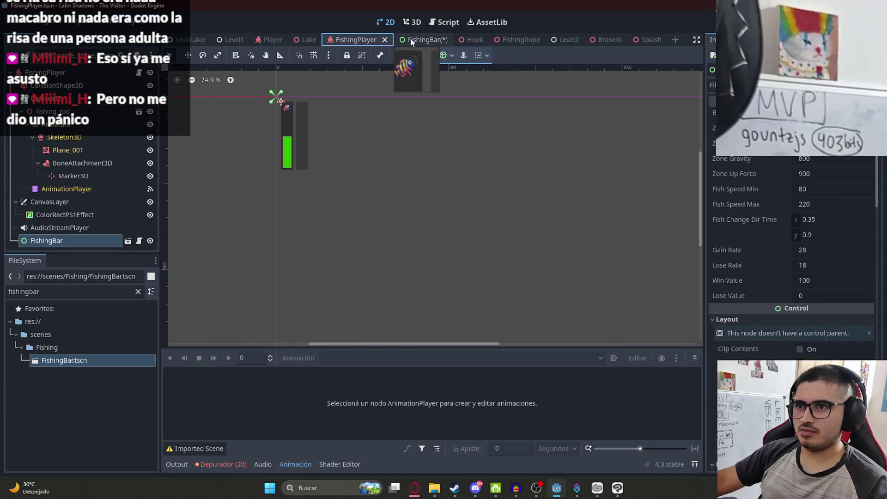
Run the FishingPlayer scene, cast the fishing line in-game, and stop the game.
scroll(408, 176, right, 2)
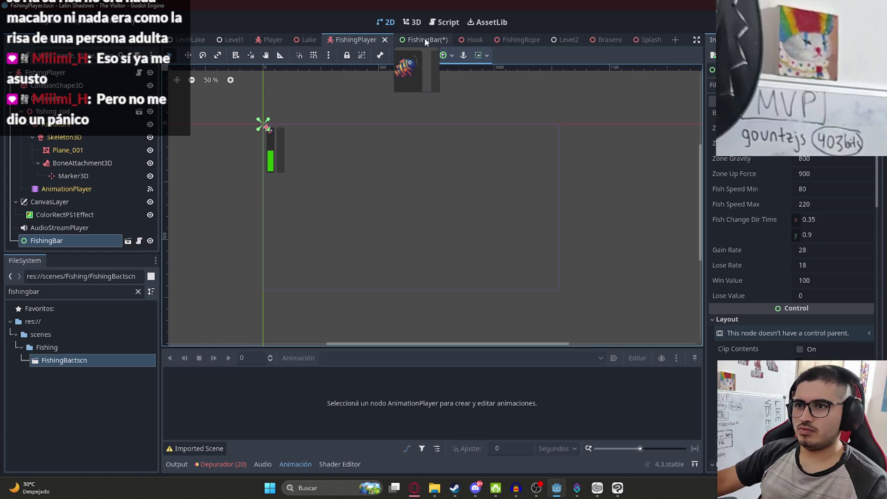
right_click(353, 43)
click(397, 115)
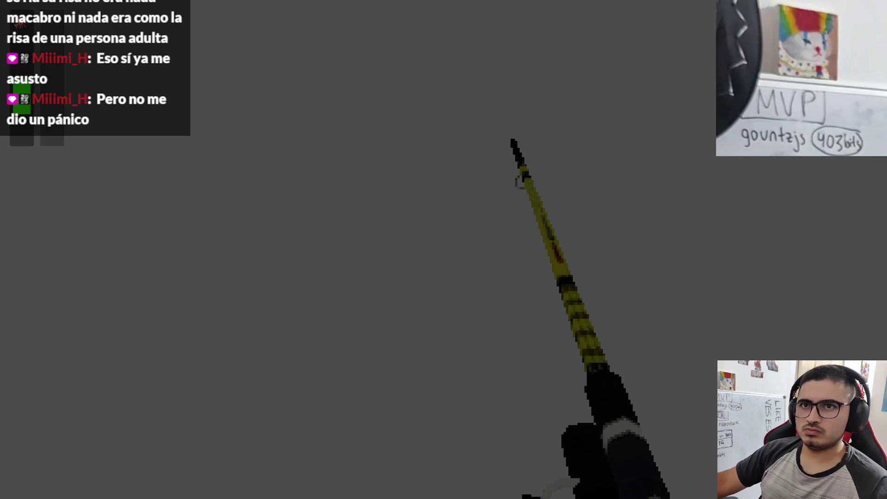
click(444, 249)
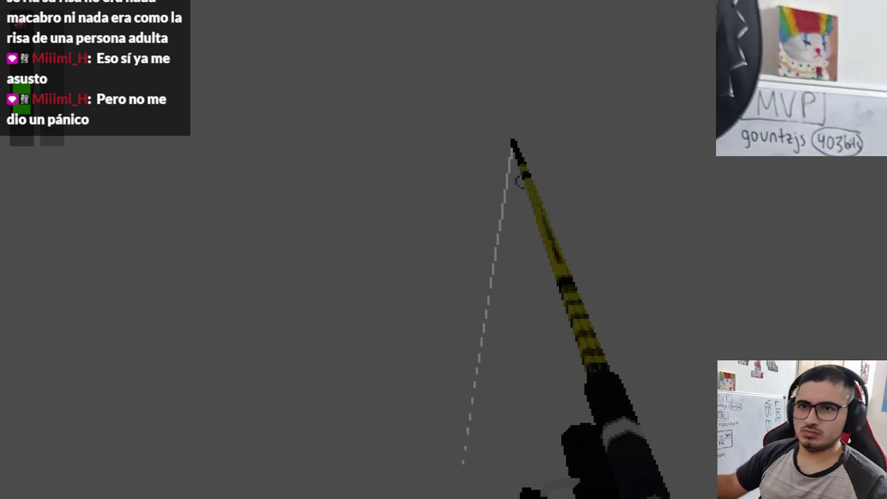
key(Escape)
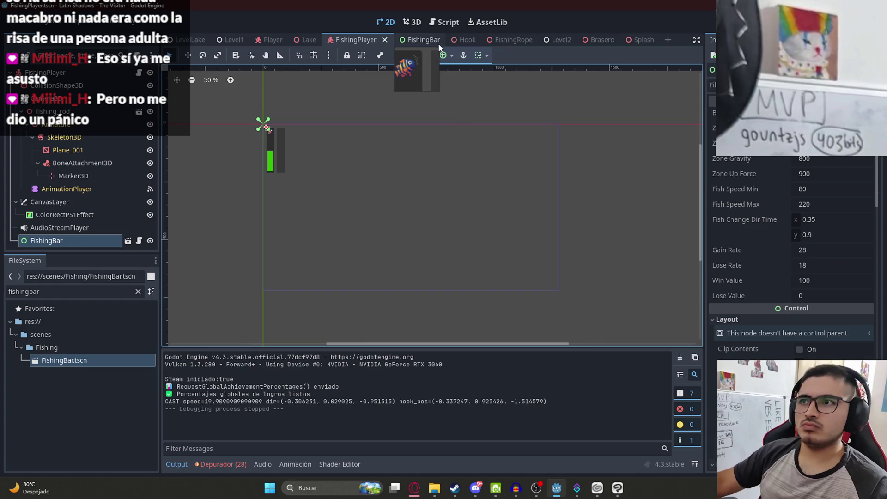
Bring the fishing bar into view in FishingPlayer and compare it with the FishingBar scene.
scroll(350, 168, up, 5)
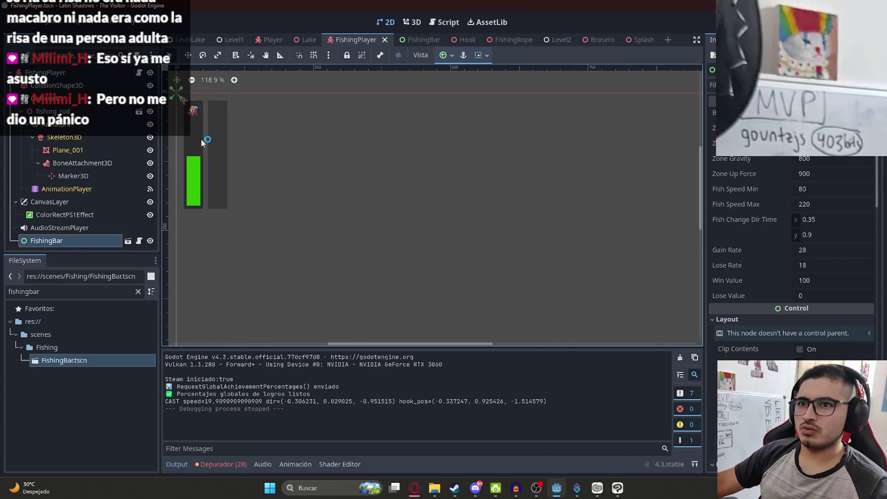
drag(200, 138, 359, 158)
scroll(349, 132, up, 5)
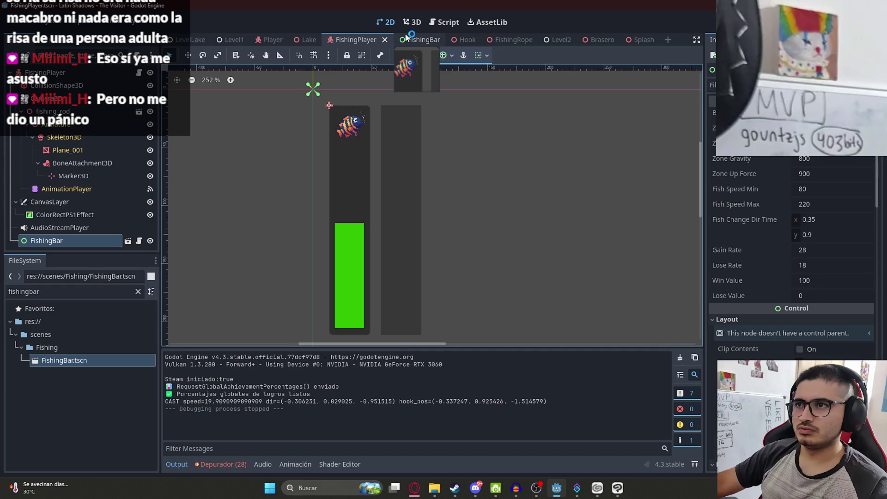
click(411, 40)
click(365, 41)
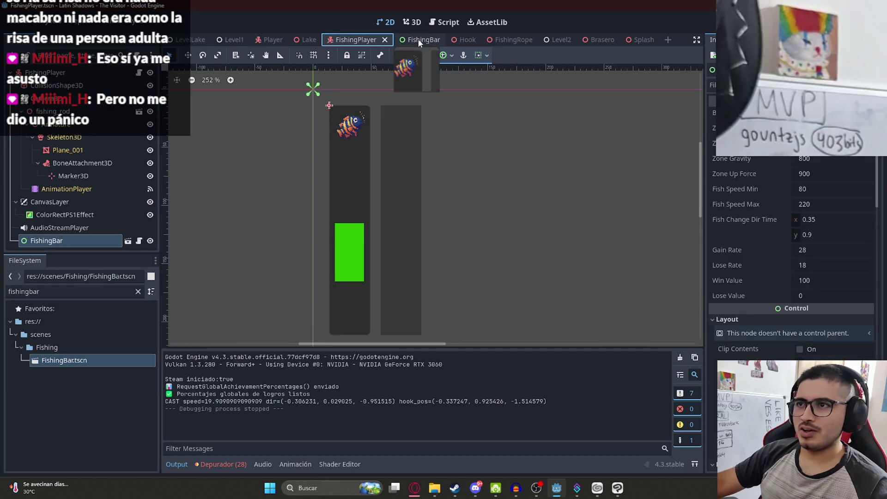
click(419, 41)
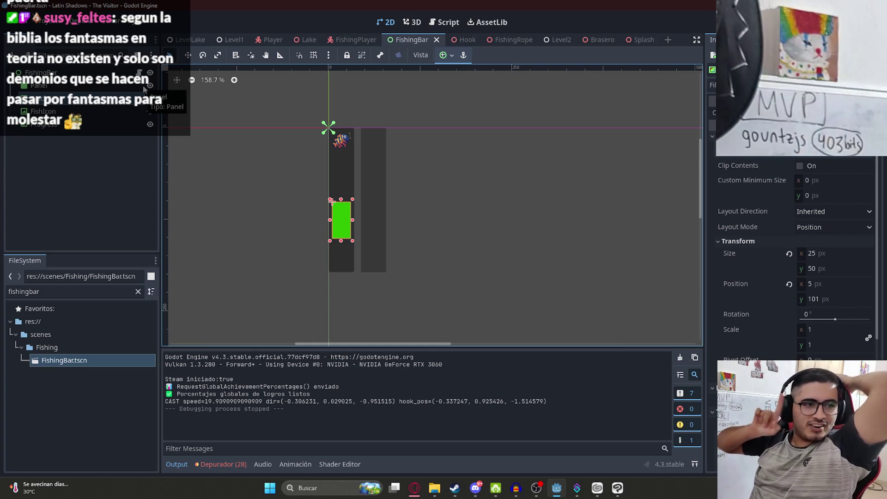
Zoom into the FishingBar canvas and select the FishIcon node to view its texture.
click(406, 264)
scroll(406, 263, up, 3)
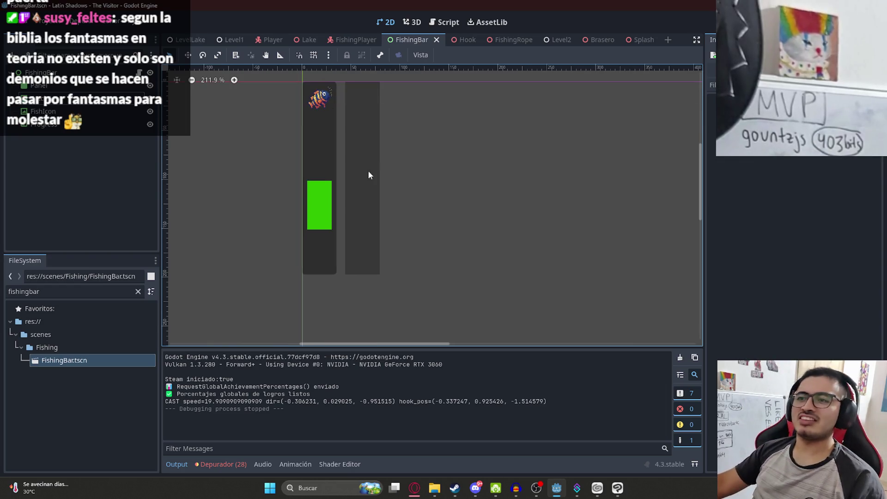
scroll(436, 244, up, 1)
click(395, 185)
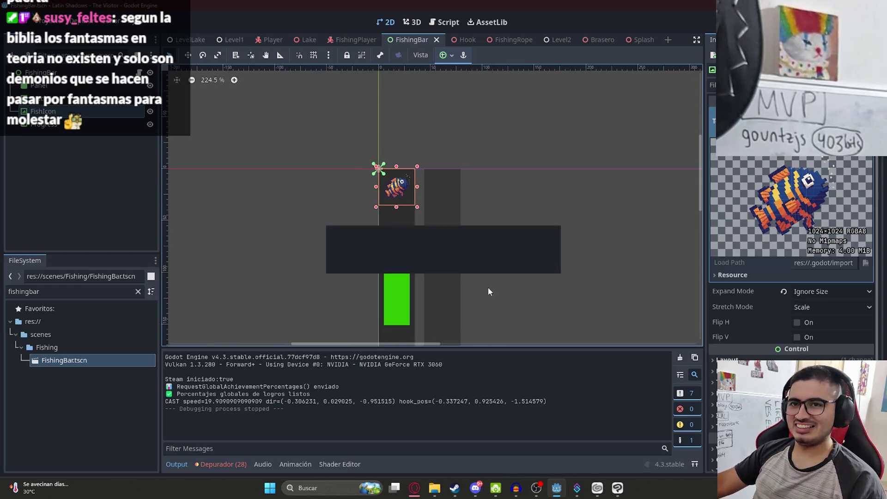
Inspect the FishingBar layout and check the green catch zone's 50 px height.
click(140, 73)
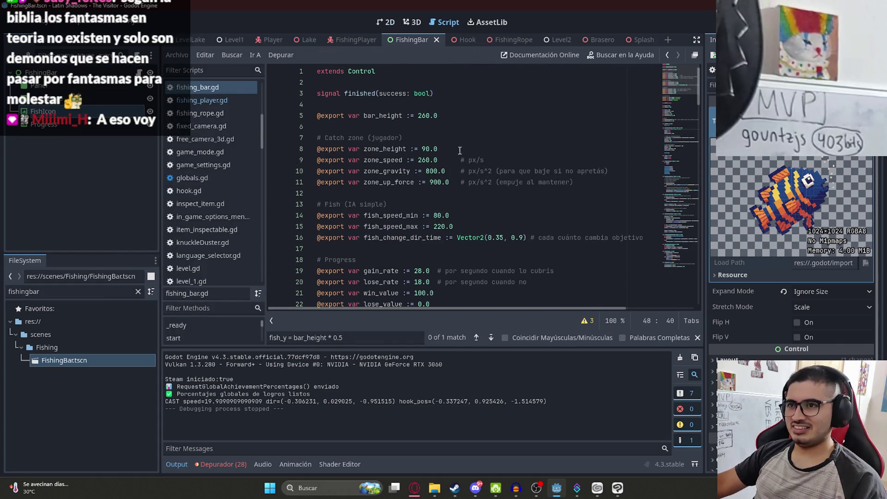
click(430, 149)
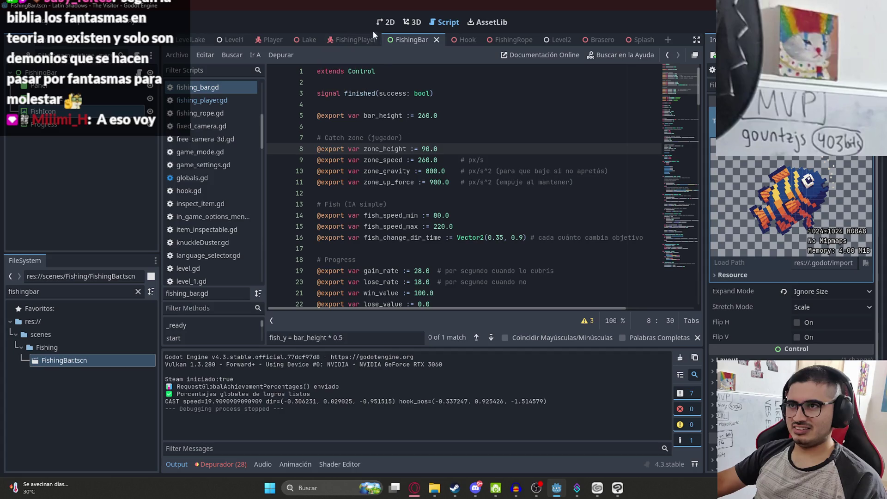
click(384, 22)
click(397, 296)
mouse_move(416, 290)
mouse_down()
mouse_move(334, 149)
mouse_move(404, 206)
mouse_up()
click(340, 171)
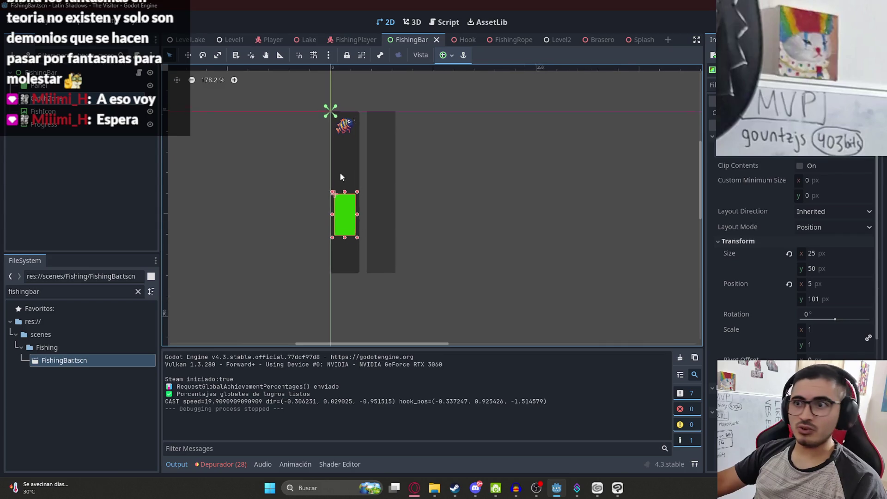
scroll(341, 171, up, 2)
click(348, 217)
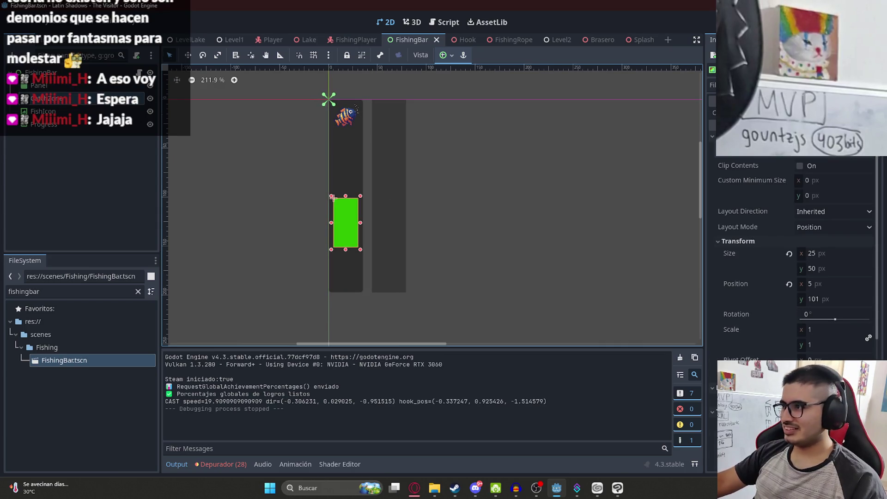
click(824, 268)
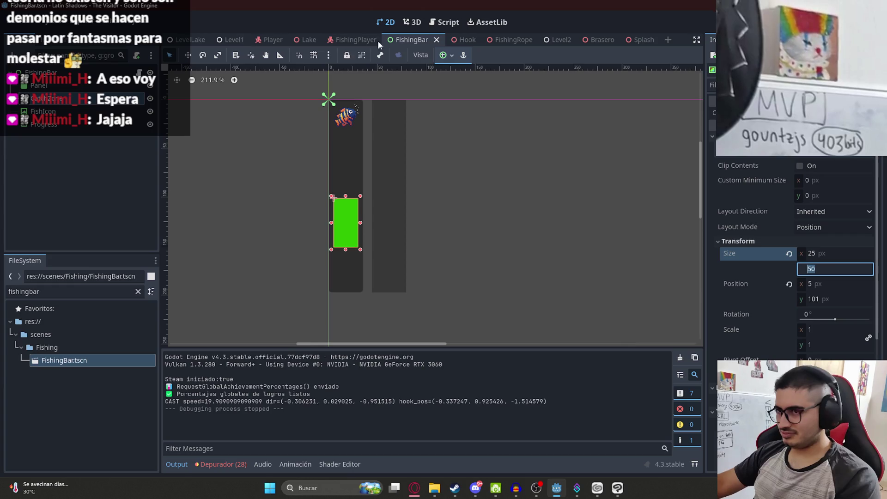
Change zone_height in fishing_bar.gd from 90.0 to 50.0 and run the FishingBar scene.
click(69, 72)
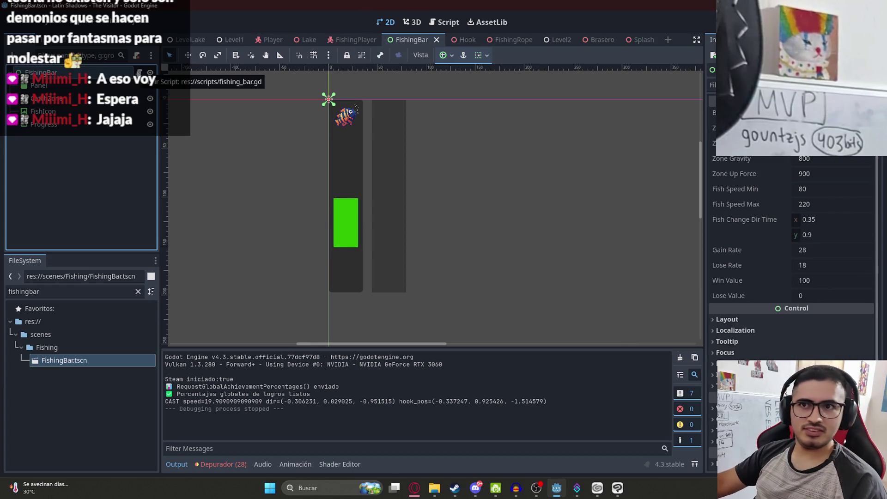
click(139, 73)
key(BackSpace)
key(BackSpace)
text(50.0)
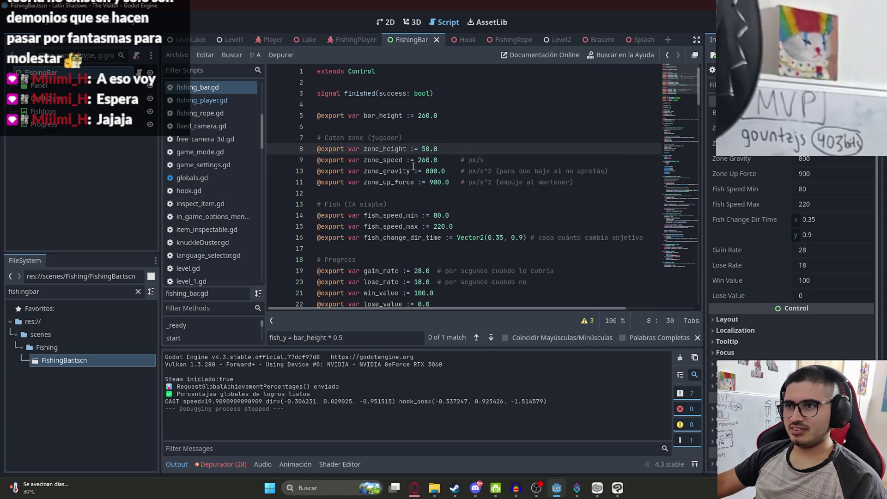
click(396, 162)
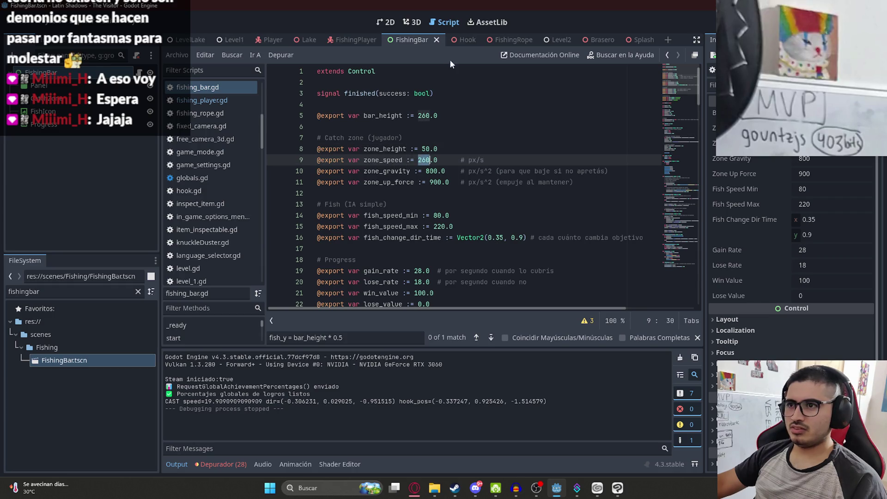
right_click(408, 39)
click(450, 111)
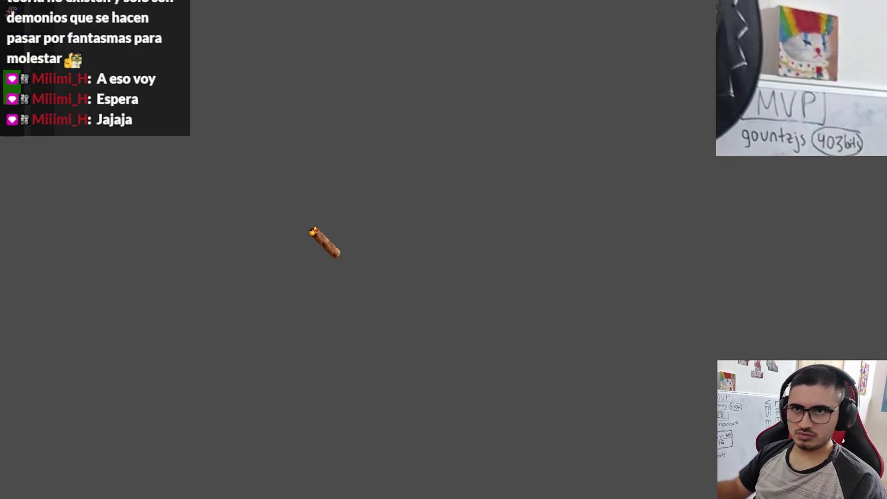
Remove pass so _ready calls start(), then test-run the FishingBar scene and stop it.
key(alt+F4)
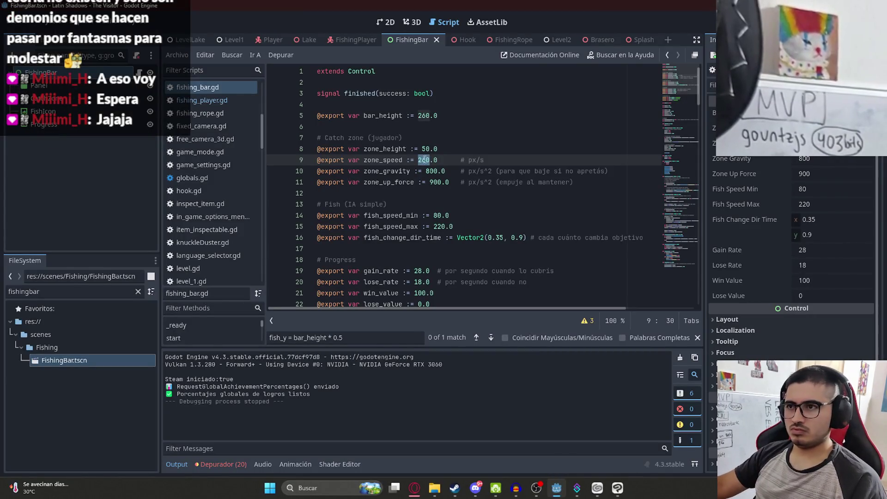
scroll(397, 219, down, 2)
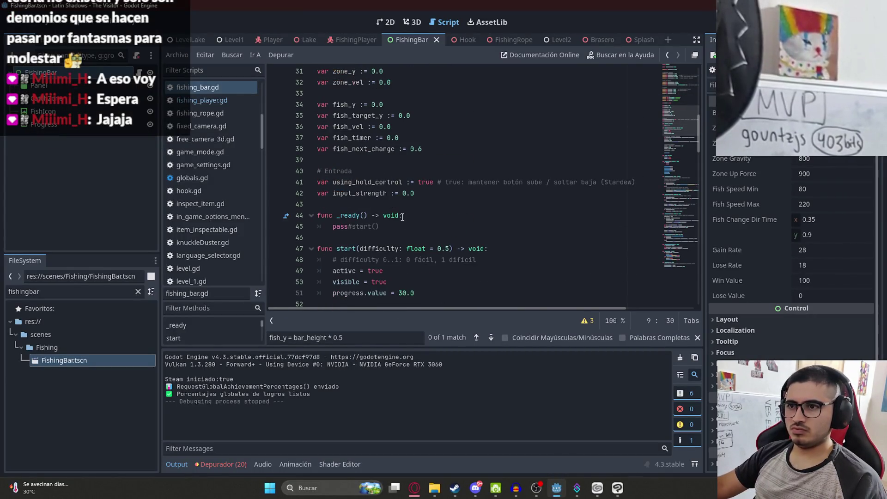
click(350, 226)
key(BackSpace)
key(BackSpace)
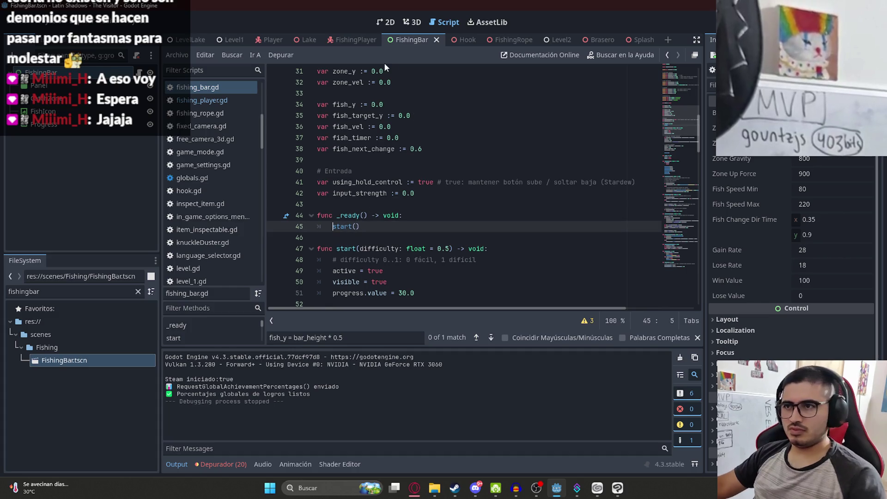
right_click(400, 37)
click(430, 116)
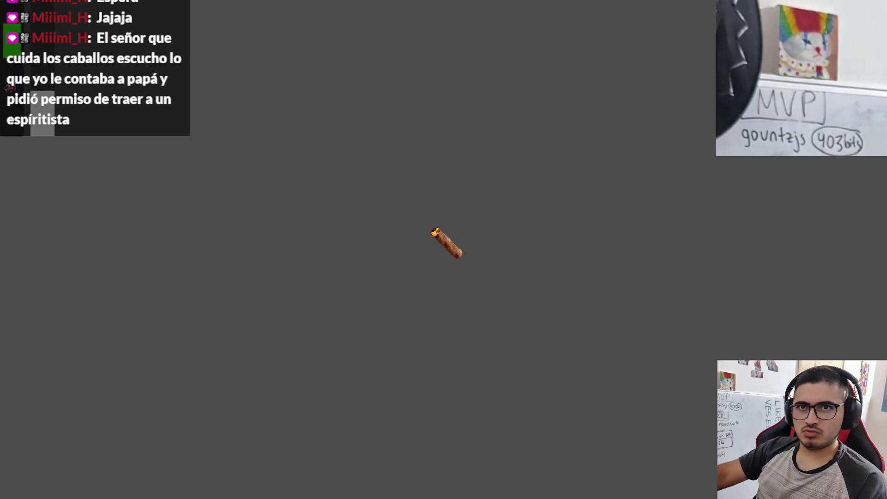
key(alt+F4)
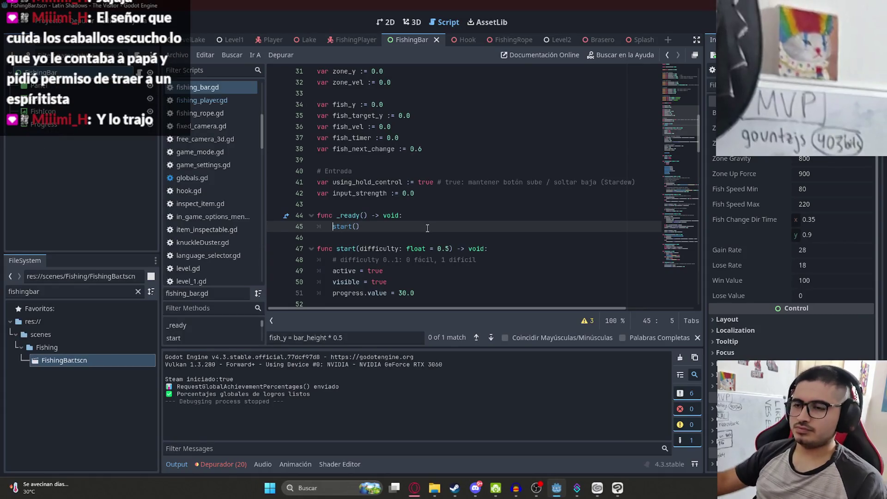
Undo the Panel and Progress resizes to restore the tall background panel, then save FishingBar.
click(386, 22)
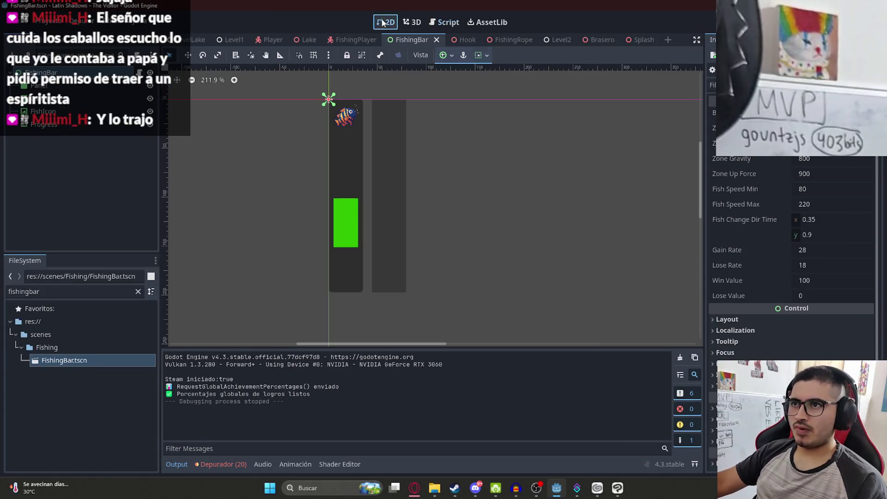
drag(445, 295, 348, 218)
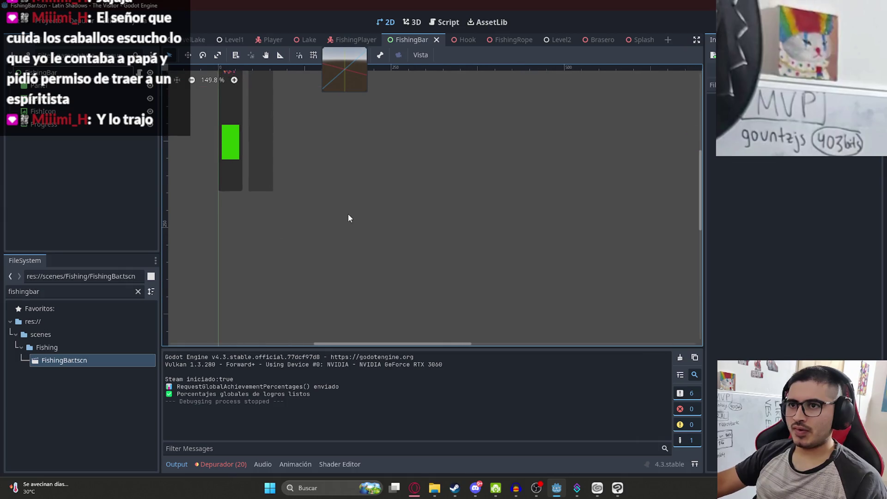
scroll(348, 217, down, 3)
key(ctrl+z)
key(ctrl+z)
key(ctrl+z)
key(ctrl+z)
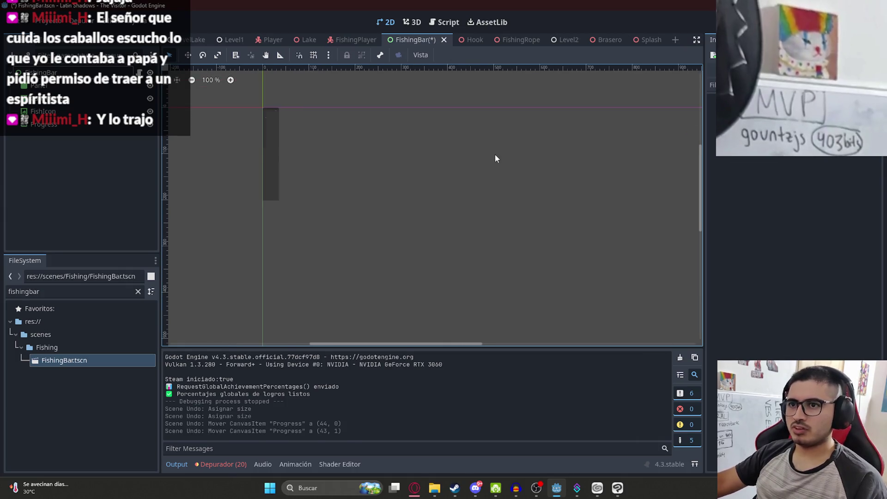
scroll(413, 195, down, 1)
key(ctrl+z)
key(ctrl+z)
key(ctrl+z)
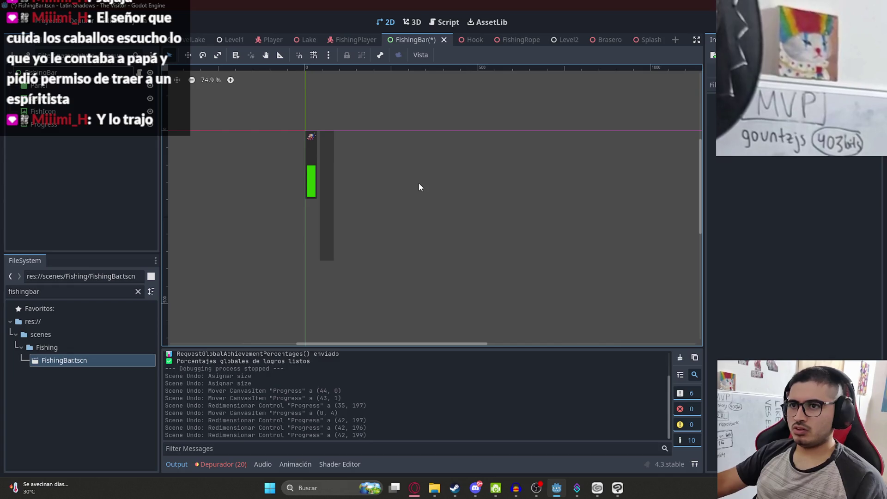
key(ctrl+z)
key(ctrl+z)
key(ctrl+z)
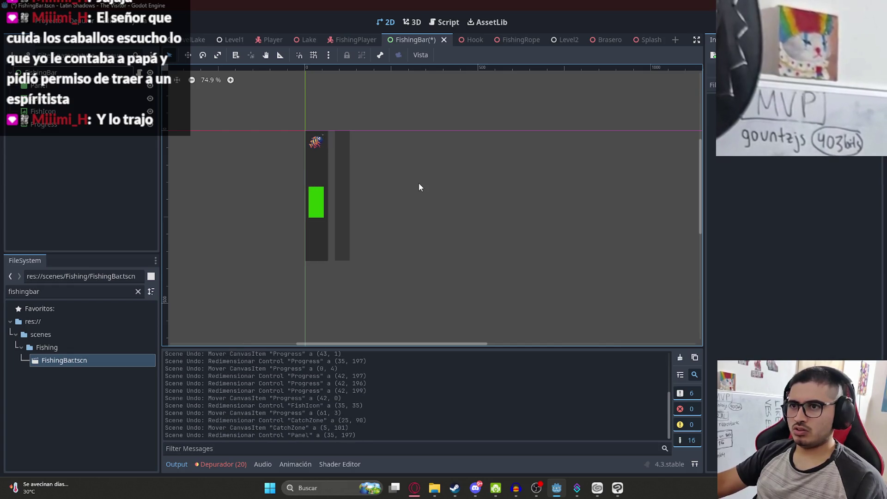
key(ctrl+z)
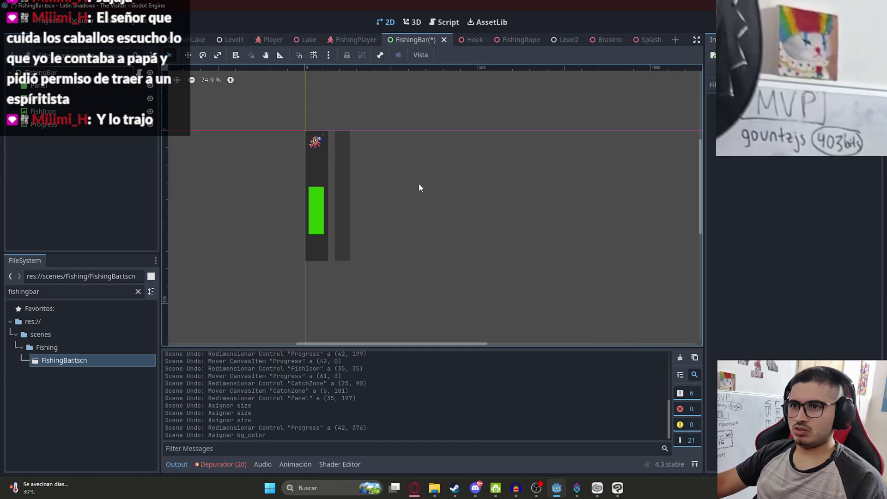
key(ctrl+shift+z)
key(ctrl+shift+z)
key(ctrl+shift+z)
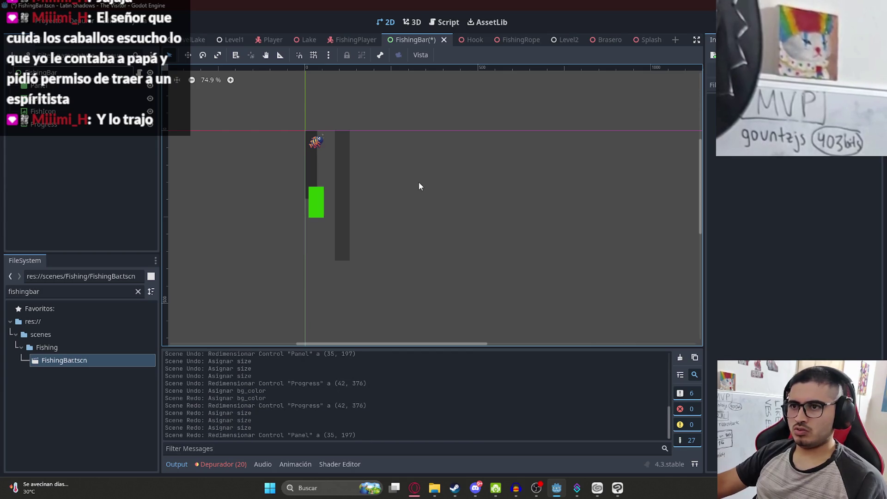
key(ctrl+z)
key(ctrl+s)
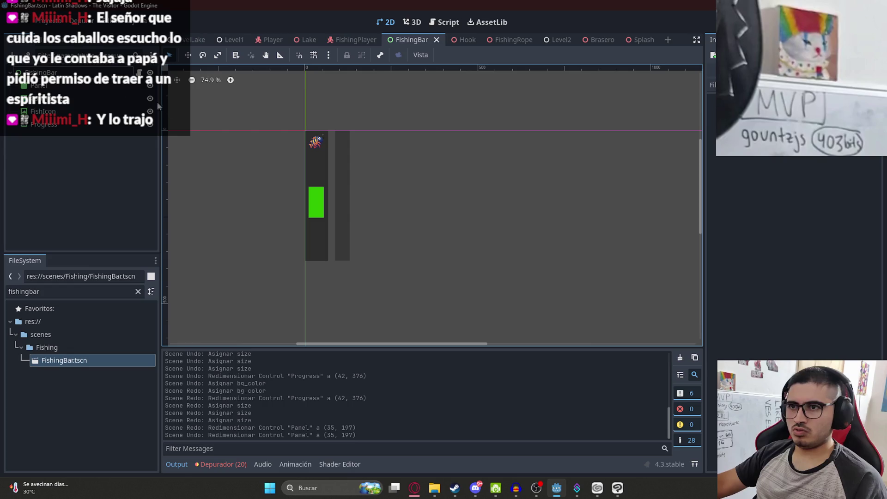
key(ctrl+F3)
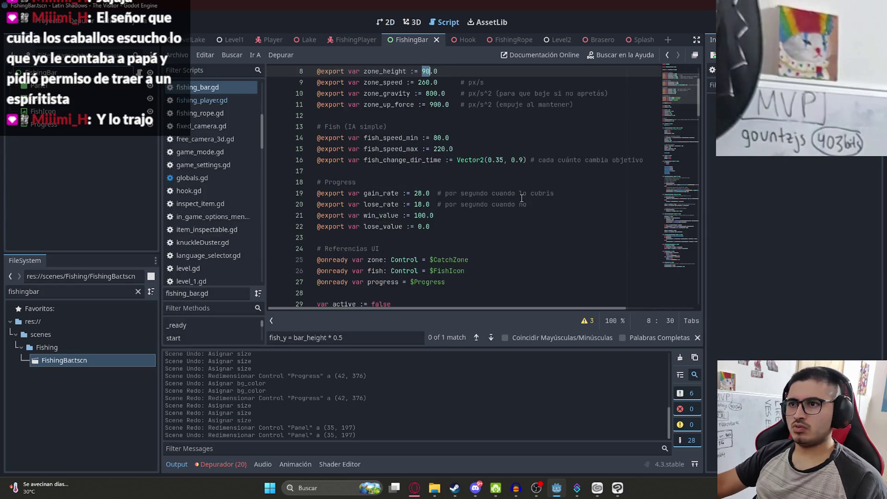
Revert the zone edits so _ready calls start(), save, and play FishingBar alone, then stop.
key(ctrl+z)
key(ctrl+z)
key(ctrl+z)
key(ctrl+z)
key(ctrl+z)
key(ctrl+z)
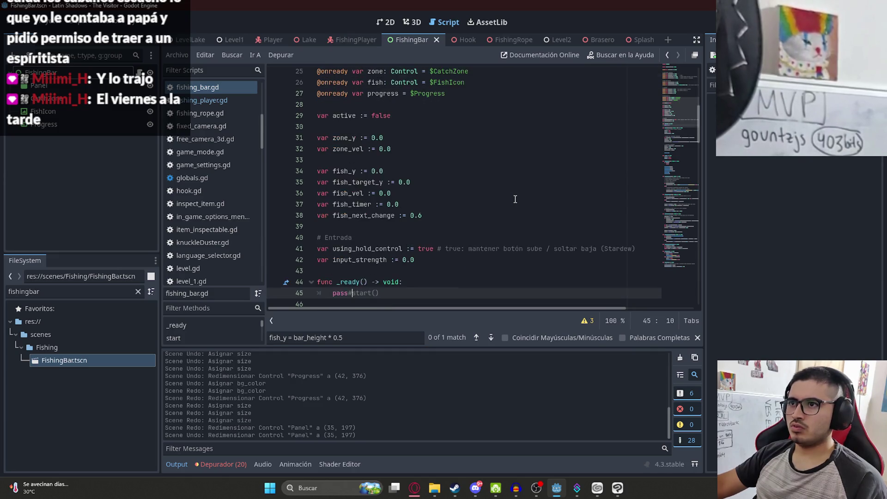
key(ctrl+z)
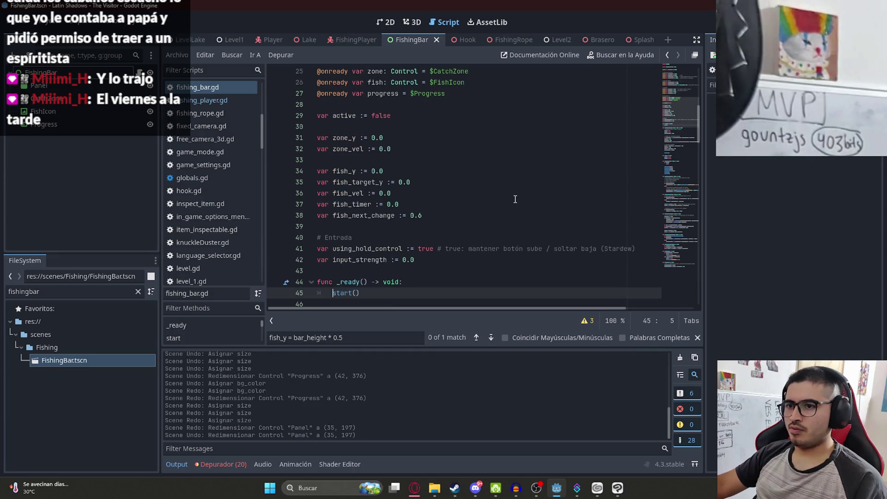
key(ctrl+z)
key(ctrl+s)
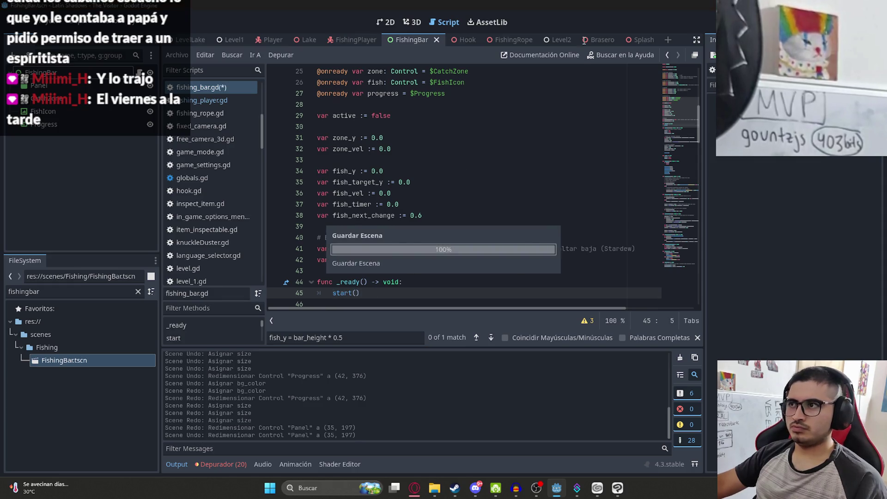
right_click(413, 40)
click(472, 118)
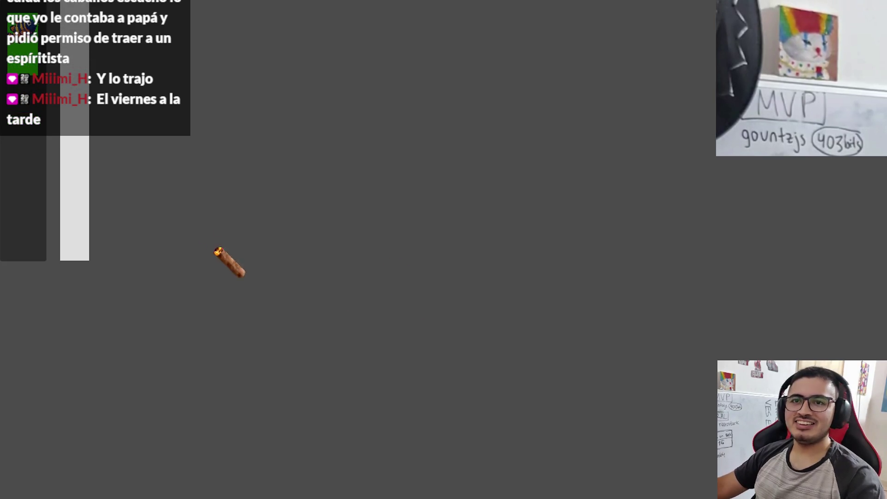
key(alt+F4)
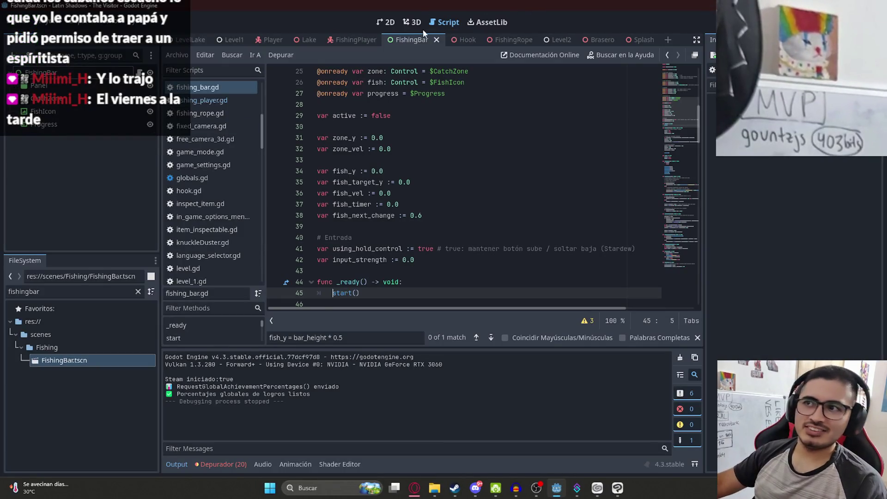
Narrow the green catch zone to 36 px wide in the FishingBar layout.
click(386, 22)
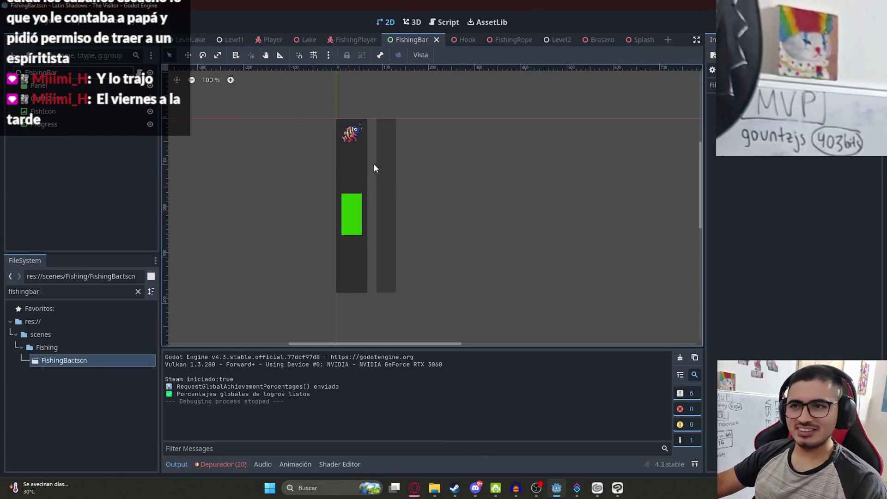
click(358, 168)
scroll(335, 232, up, 13)
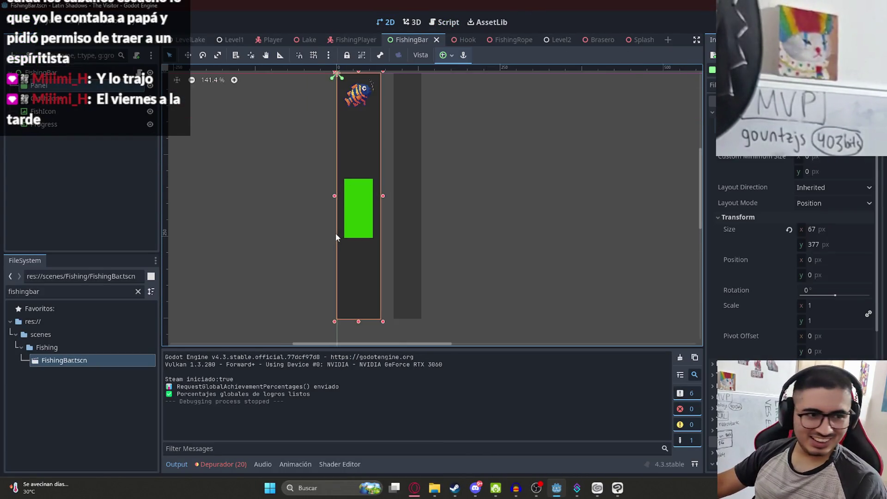
click(357, 224)
scroll(351, 196, up, 9)
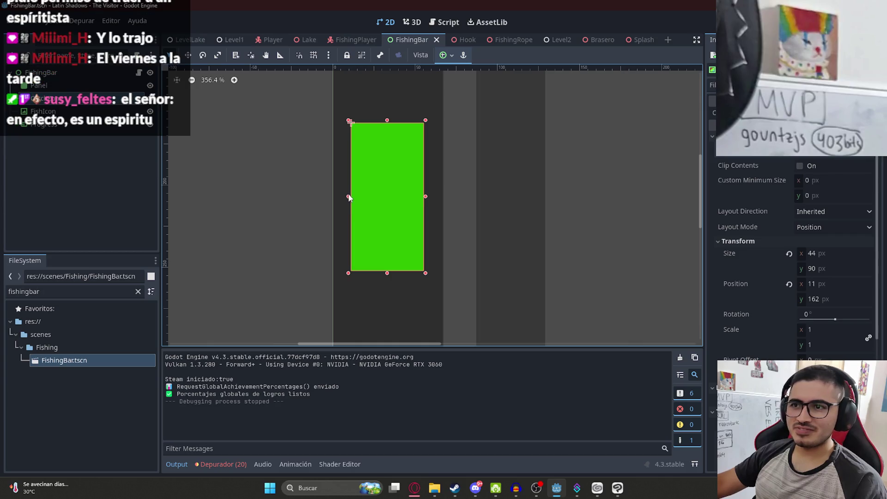
drag(348, 195, 342, 196)
mouse_move(424, 196)
mouse_down()
mouse_move(401, 196)
mouse_move(423, 186)
mouse_move(413, 184)
mouse_up()
scroll(411, 201, down, 5)
scroll(410, 206, down, 1)
Move the Progress bar left to x 0.
click(408, 212)
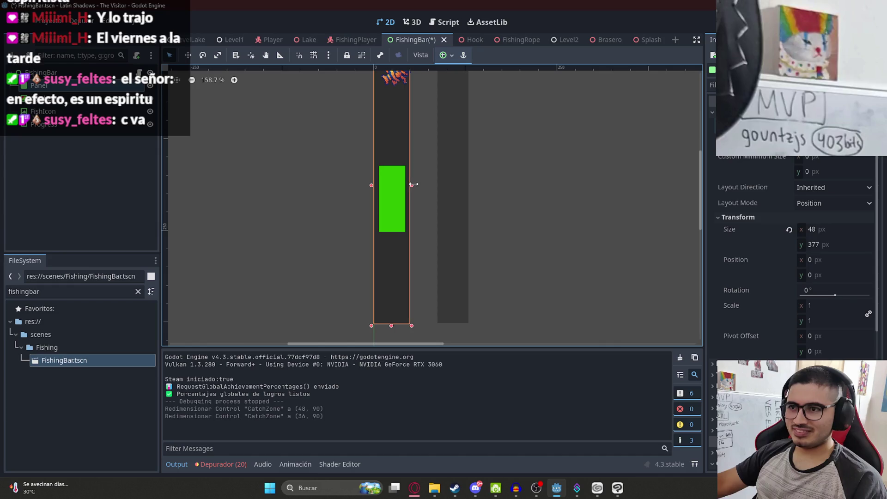
mouse_move(462, 133)
mouse_down()
mouse_move(410, 195)
mouse_move(402, 189)
mouse_up()
scroll(398, 195, up, 20)
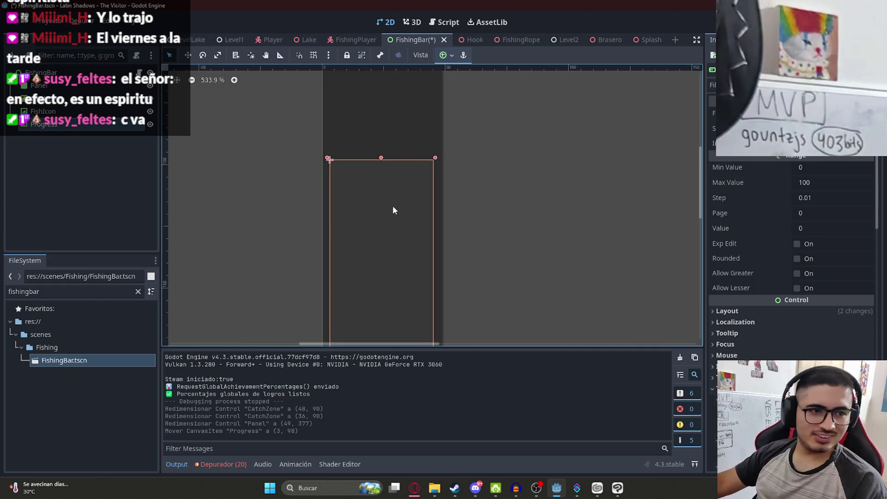
scroll(380, 223, down, 2)
scroll(398, 164, up, 2)
drag(370, 231, 359, 231)
scroll(392, 279, down, 3)
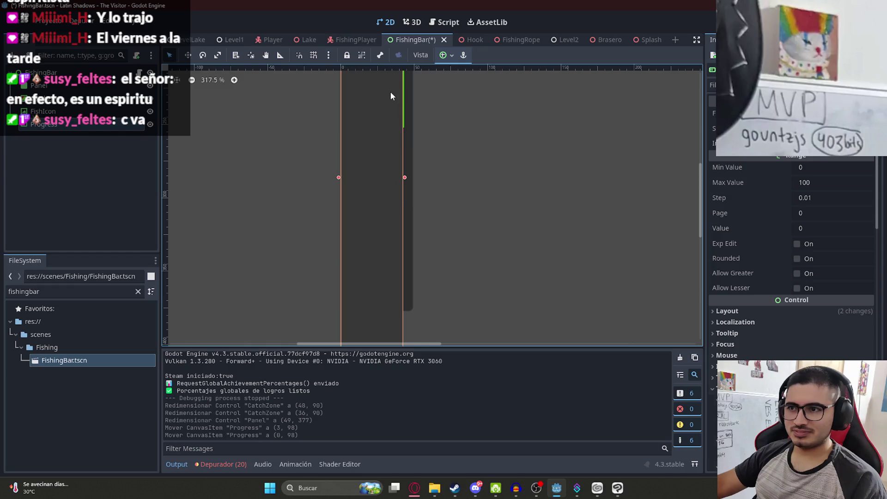
scroll(404, 173, up, 2)
Widen the Progress bar to 49 px, place it at (65, 0), and save the scene.
drag(405, 164, 417, 167)
scroll(417, 173, down, 9)
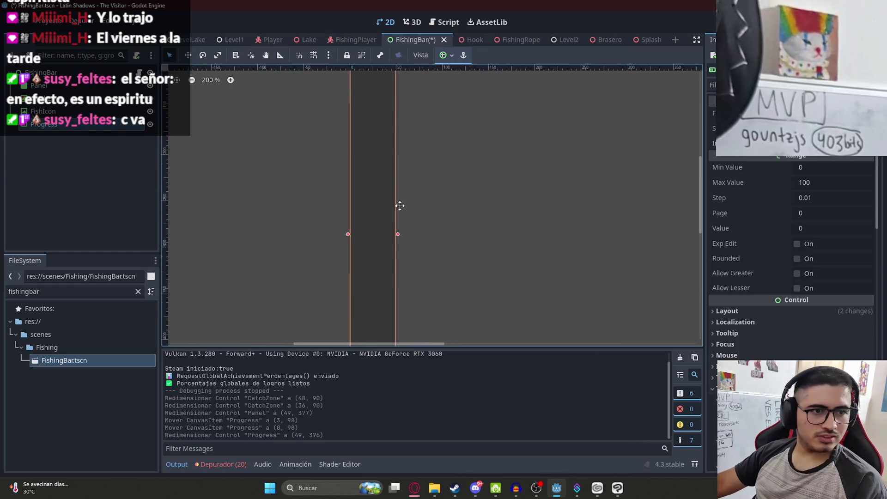
mouse_move(387, 198)
mouse_down()
mouse_move(418, 106)
mouse_move(416, 86)
mouse_up()
scroll(416, 85, up, 3)
scroll(416, 85, down, 5)
click(485, 133)
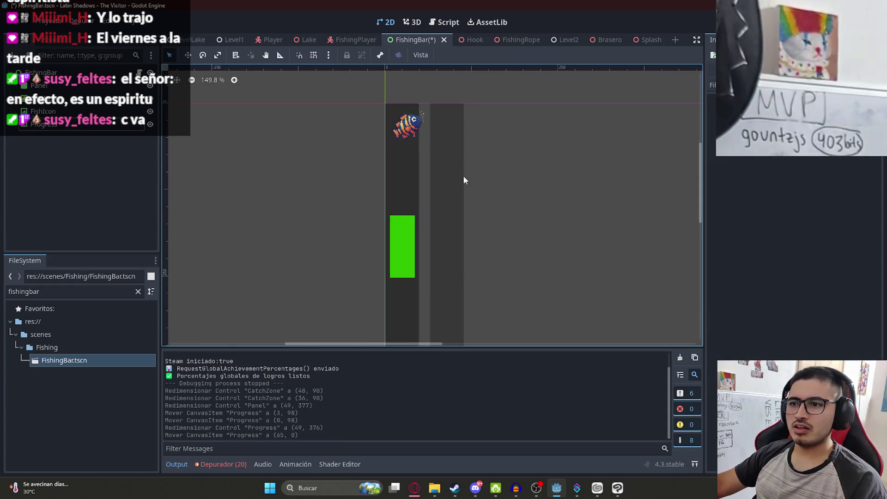
key(ctrl+s)
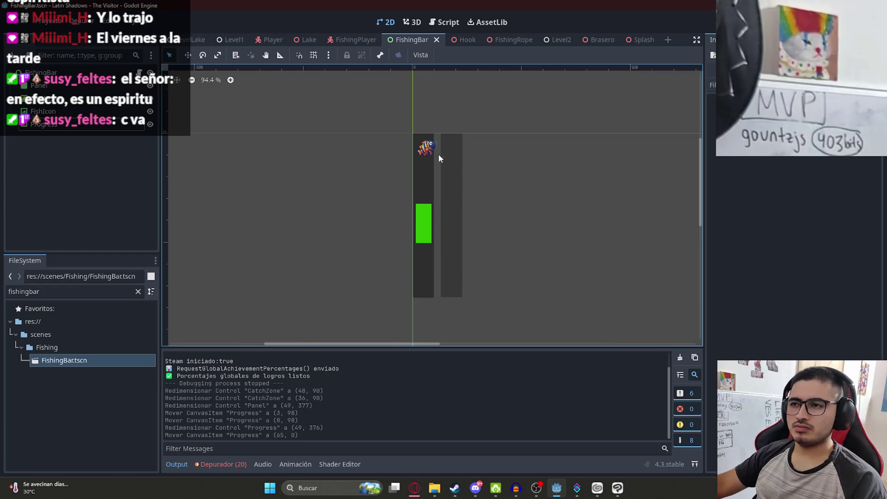
Resize the fish icon to 48×48 px and confirm its size in the layout properties.
scroll(426, 141, up, 1)
click(425, 140)
scroll(426, 141, up, 6)
drag(465, 191, 449, 185)
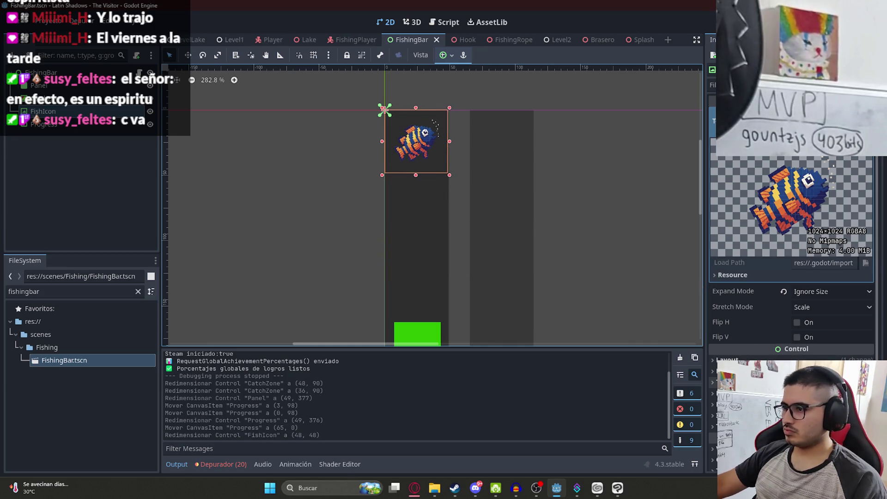
click(730, 360)
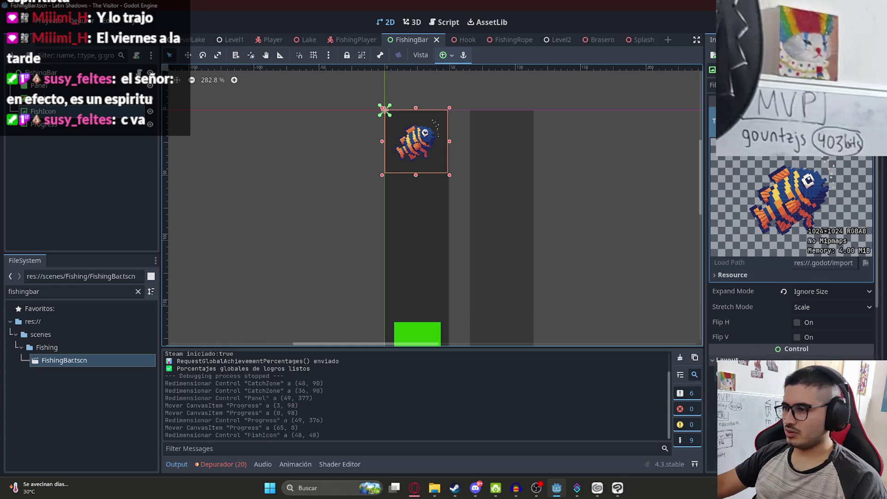
scroll(782, 314, down, 5)
click(761, 279)
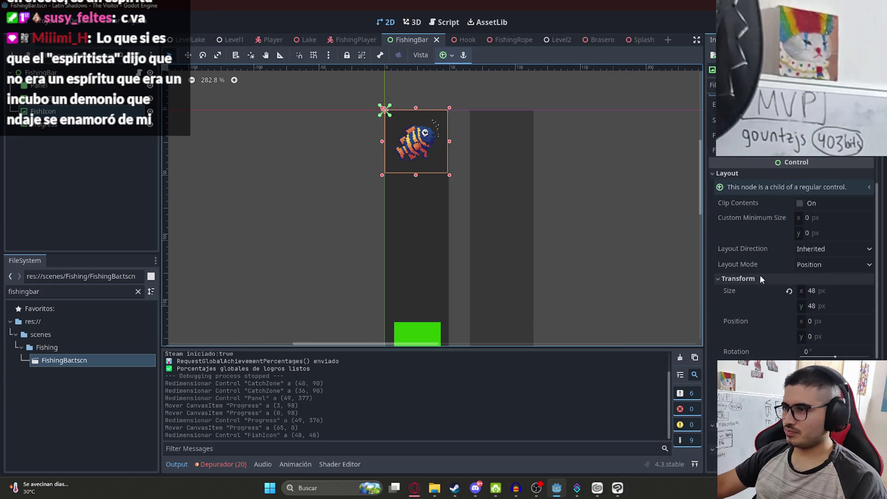
click(828, 304)
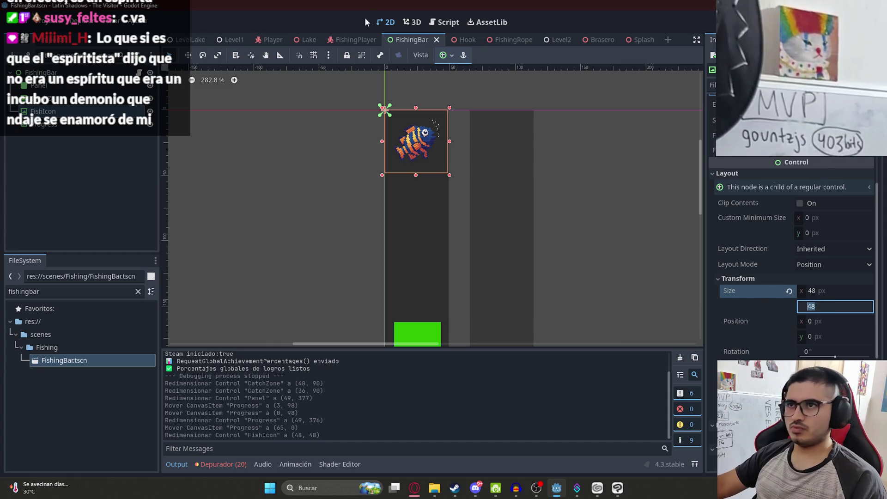
click(444, 22)
click(461, 126)
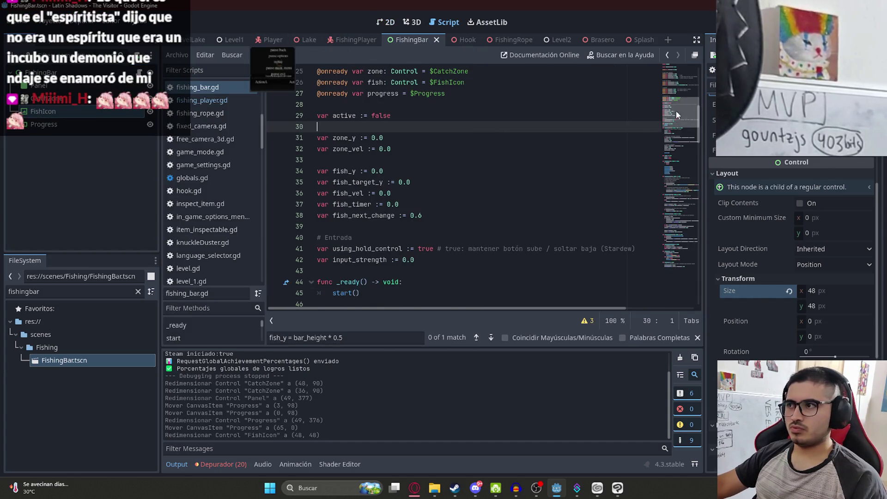
Save the FishingBar scene from its tab menu and run it with F6.
scroll(676, 110, up, 8)
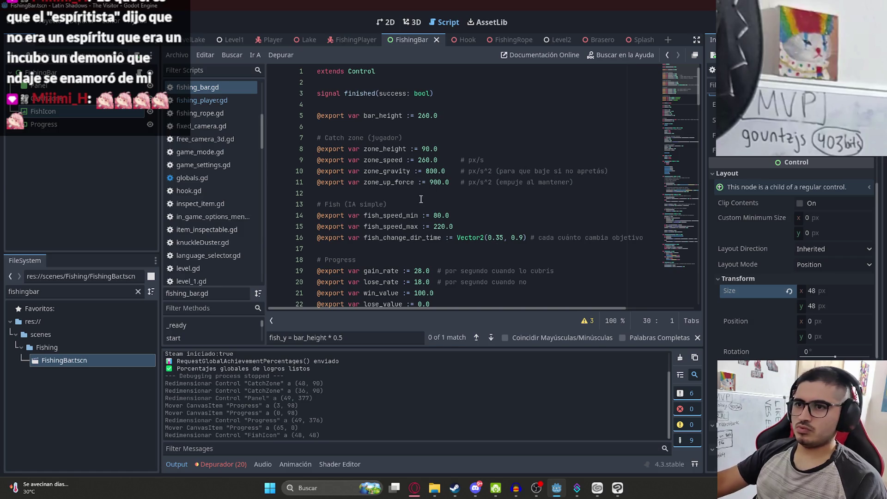
scroll(426, 176, down, 2)
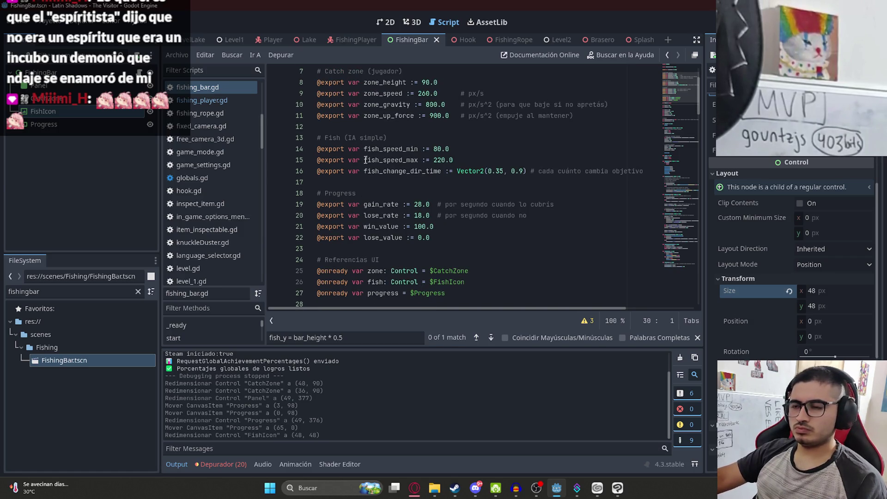
right_click(398, 37)
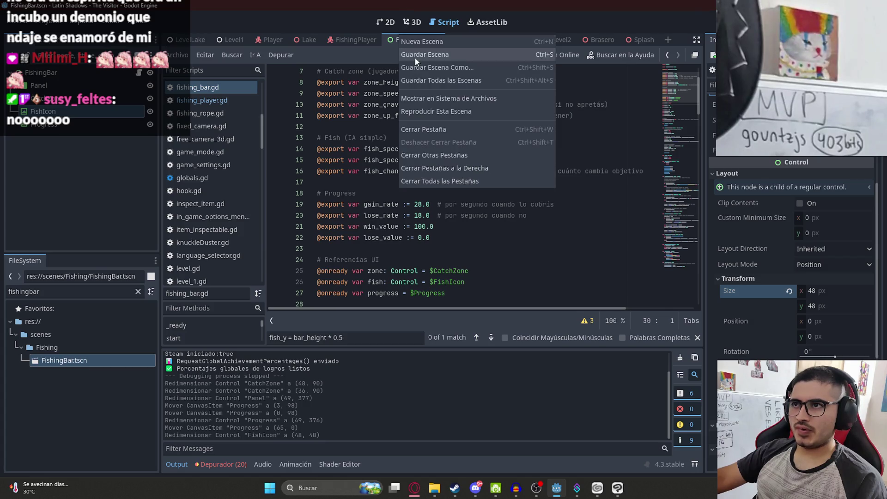
click(435, 112)
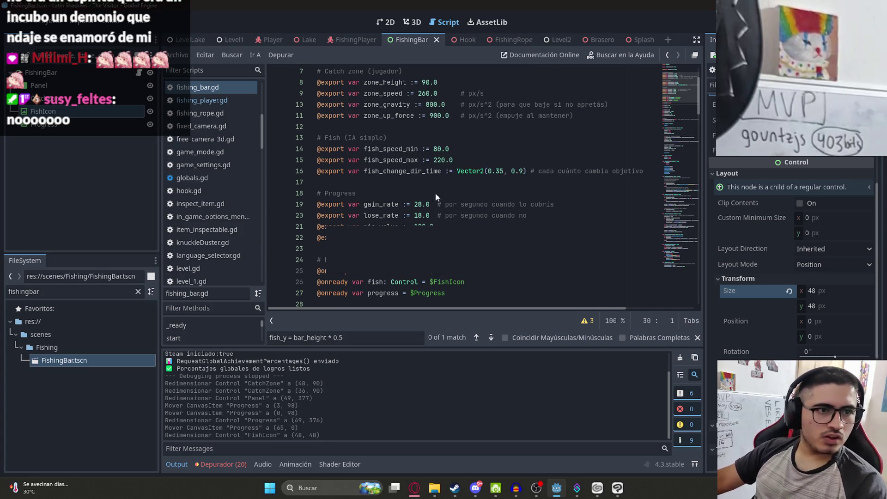
key(F6)
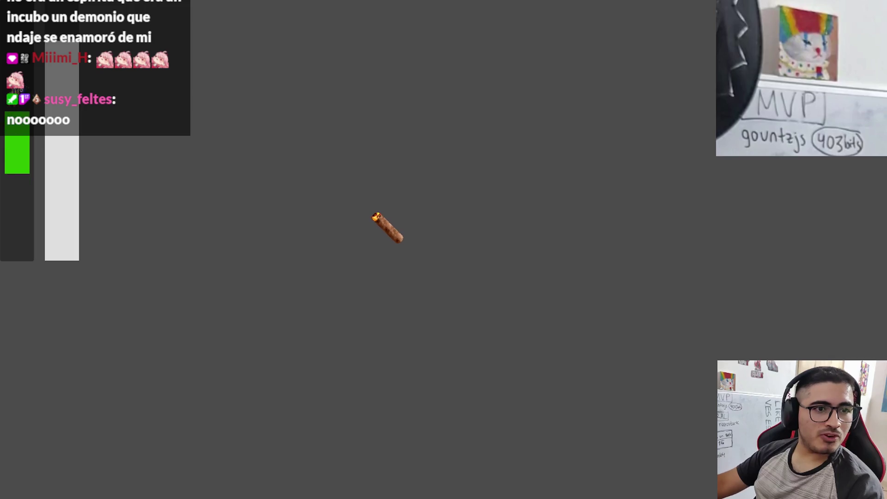
In the test run, push the green catch zone up after the fish, then stop the game.
click(365, 215)
click(364, 215)
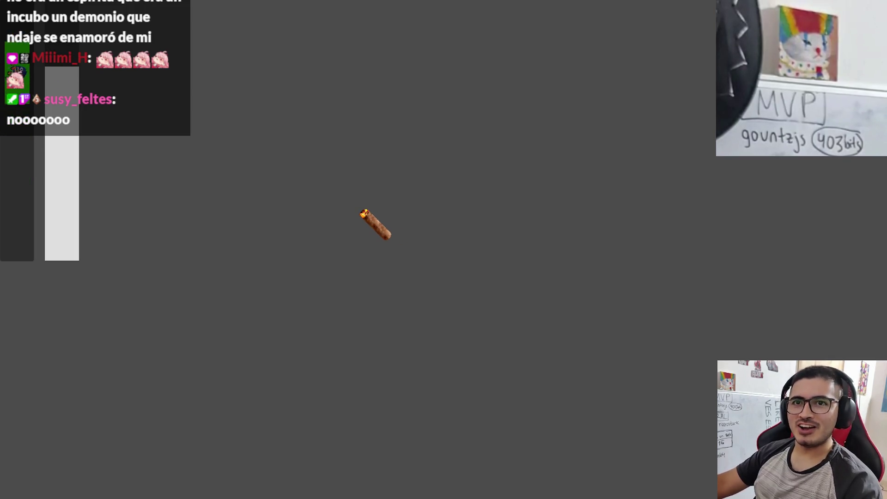
click(360, 215)
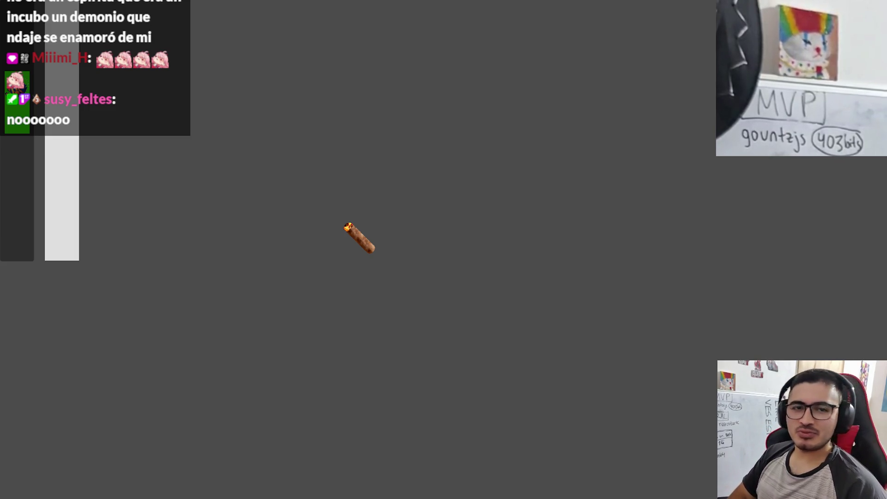
key(alt+F4)
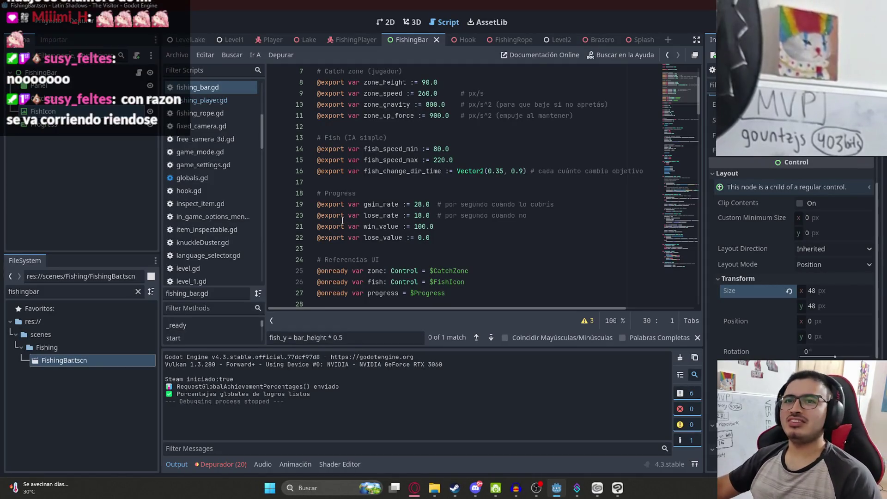
Switch to the FishingPlayer scene's 2D view with the Move tool and save it.
click(351, 40)
click(386, 22)
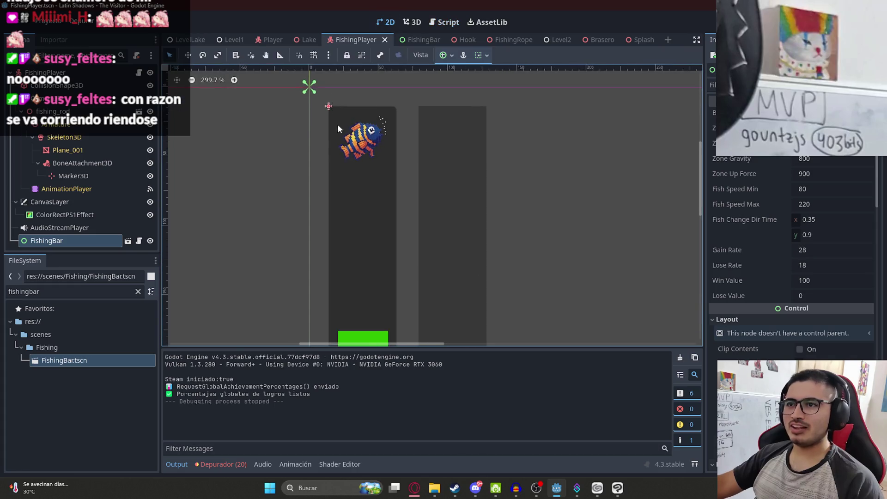
scroll(337, 123, down, 5)
key(w)
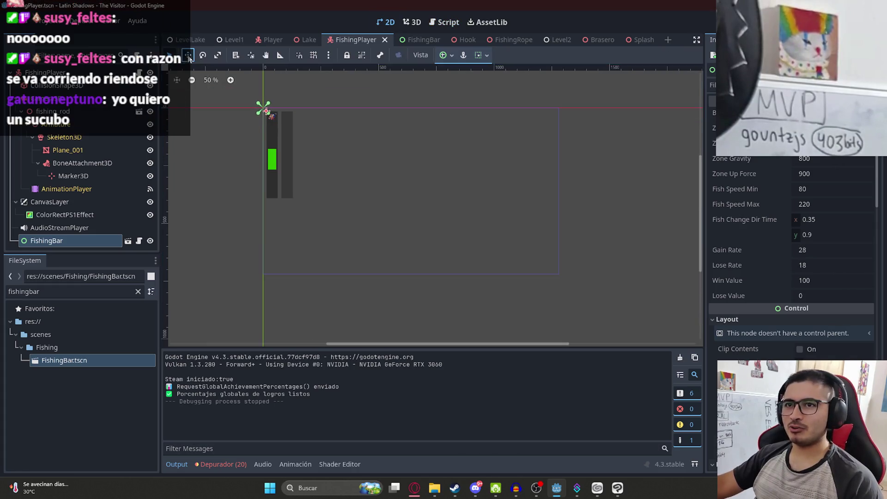
scroll(259, 153, up, 2)
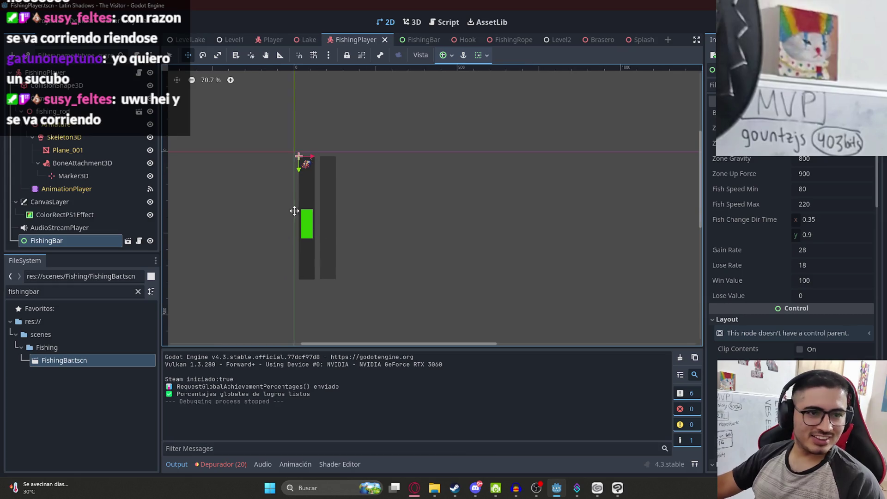
scroll(290, 213, up, 3)
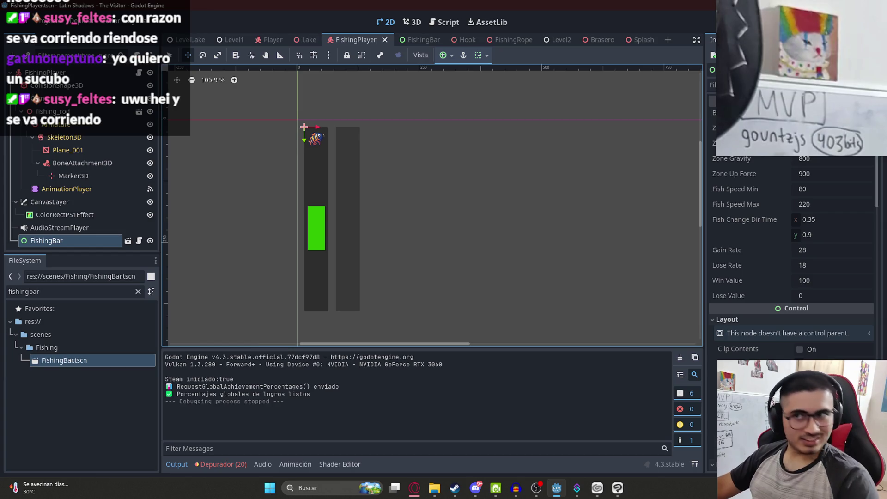
scroll(428, 178, down, 6)
key(ctrl+s)
In the FishingBar scene, shrink the dark Panel to 41×315 px.
click(409, 39)
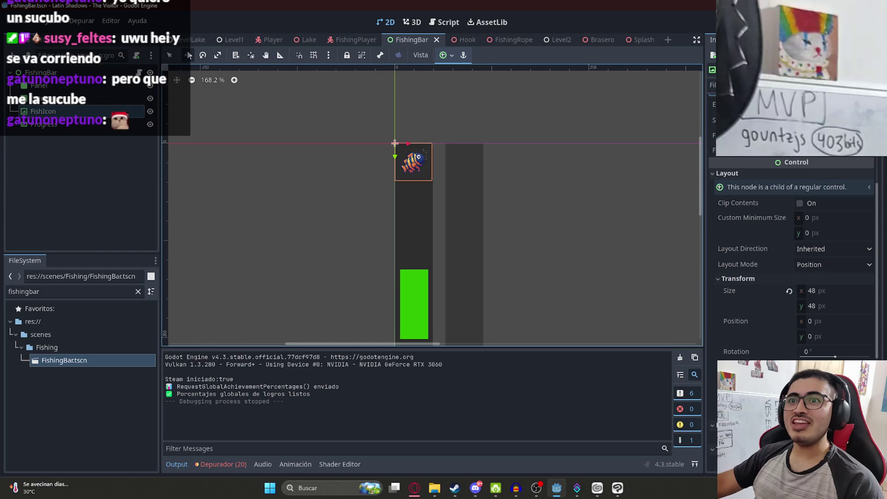
click(171, 55)
click(401, 161)
scroll(396, 152, down, 3)
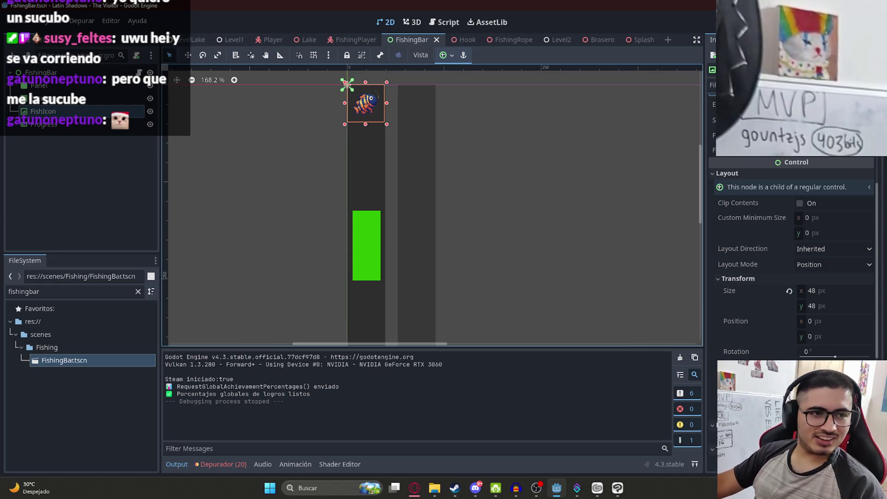
scroll(370, 183, down, 3)
mouse_move(384, 235)
mouse_down()
mouse_move(396, 149)
mouse_move(396, 186)
mouse_up()
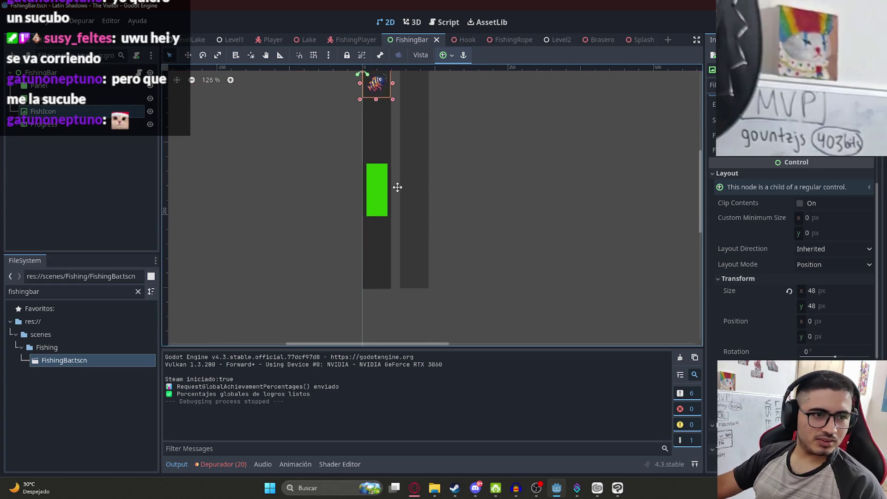
scroll(376, 246, up, 1)
click(377, 253)
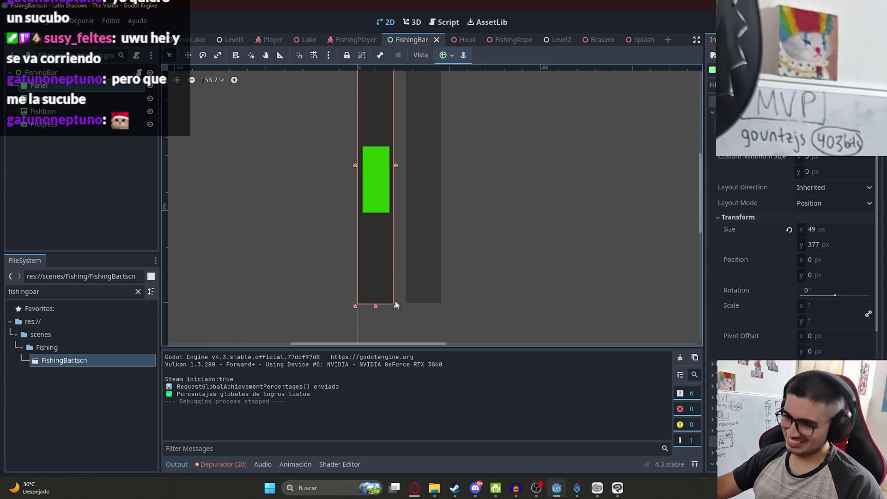
drag(395, 306, 382, 222)
key(ctrl+z)
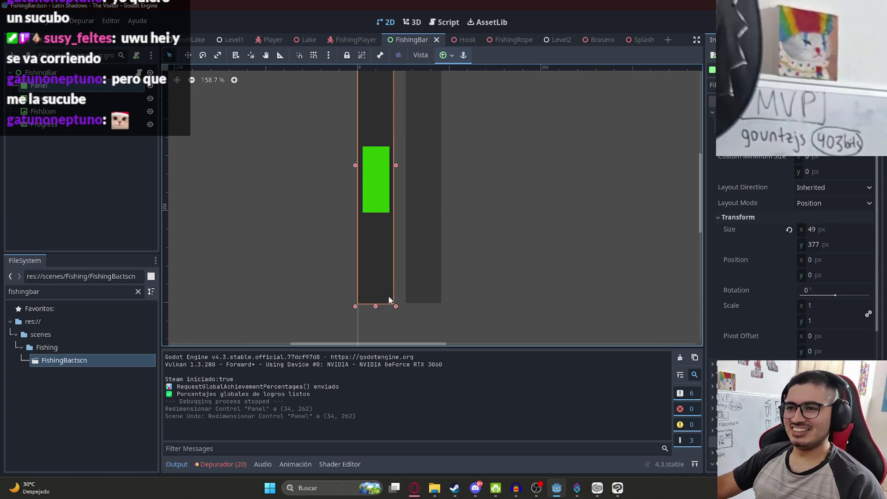
drag(396, 306, 390, 260)
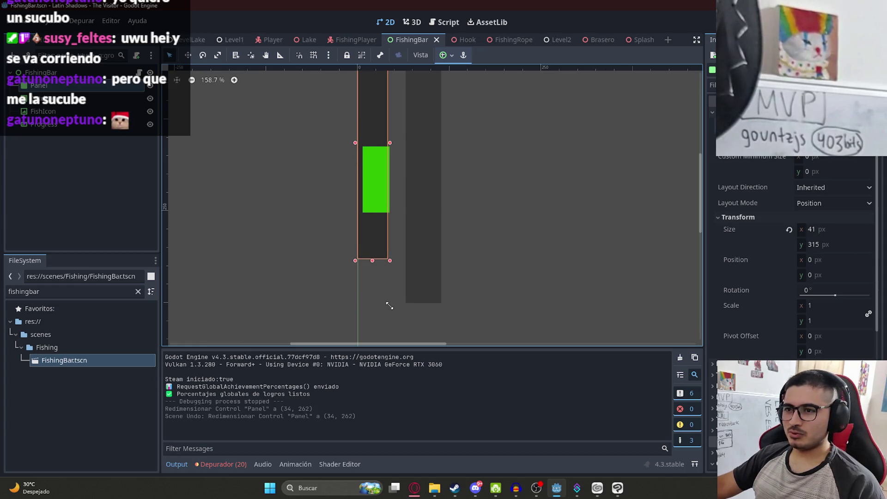
Resize the Progress bar to 41×315 px to match the Panel.
click(419, 268)
mouse_move(438, 304)
mouse_down()
mouse_move(434, 299)
mouse_move(430, 322)
mouse_move(421, 308)
mouse_move(433, 281)
mouse_up()
key(ctrl+z)
scroll(420, 302, up, 3)
scroll(438, 292, up, 2)
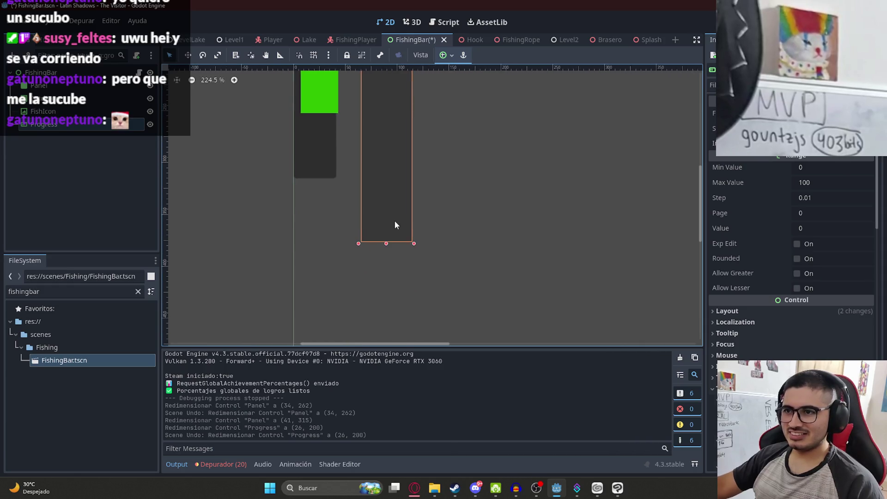
drag(410, 298, 399, 294)
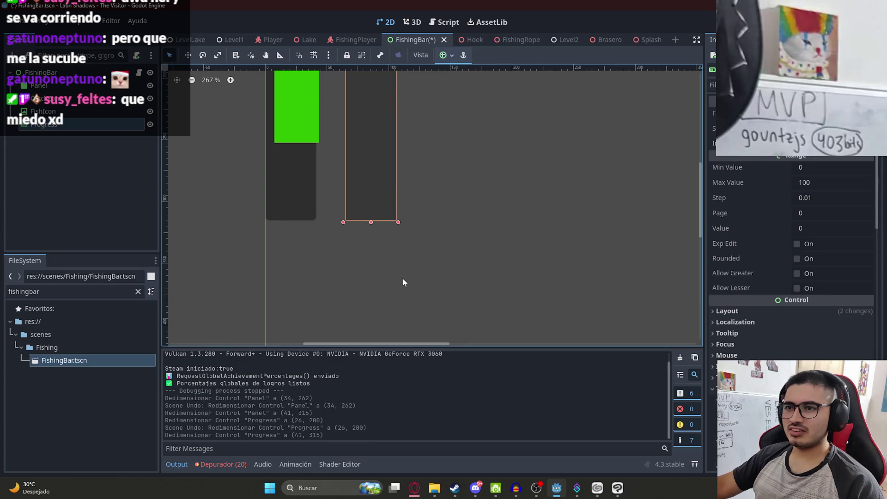
scroll(364, 198, up, 6)
scroll(378, 239, up, 2)
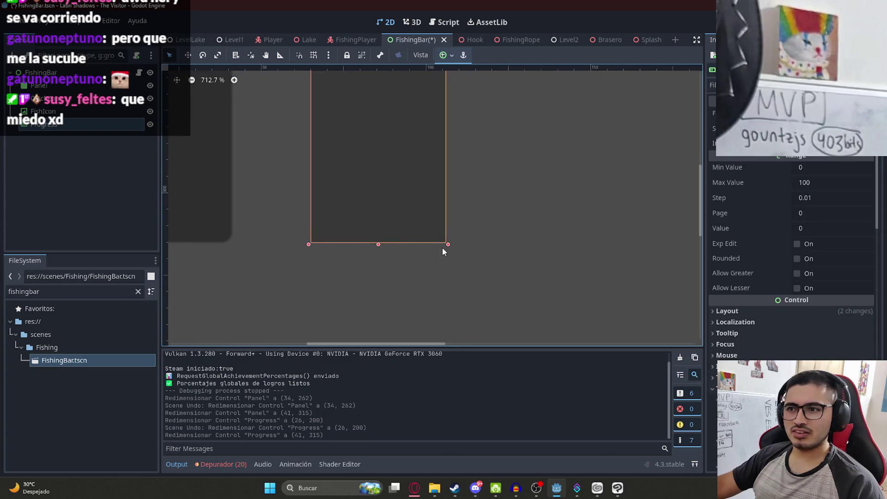
scroll(390, 284, down, 13)
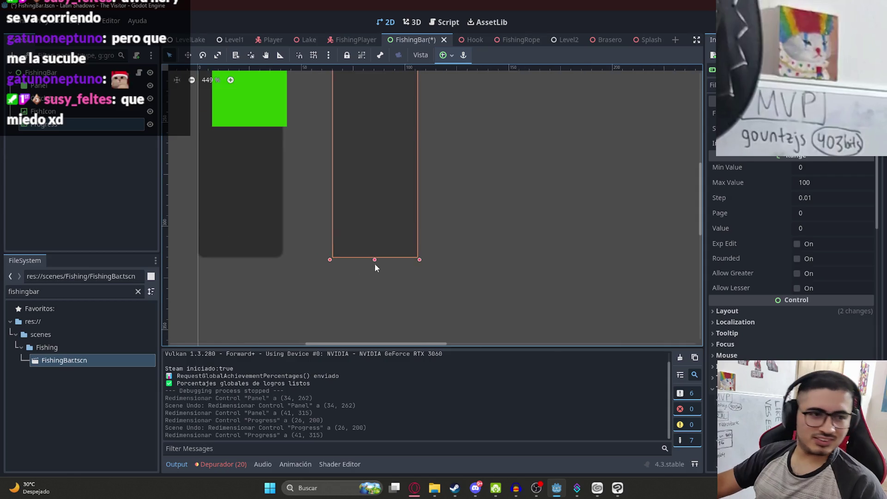
click(375, 213)
Narrow the green catch zone to 26 px wide and save FishingBar.
drag(393, 224, 387, 224)
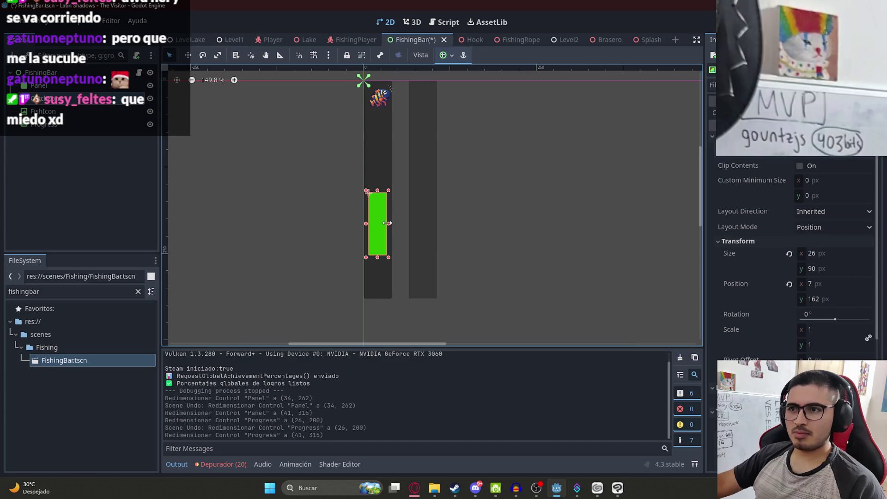
click(536, 217)
key(ctrl+s)
Shrink the fish icon to 42×42 px, save, and return to the FishingPlayer scene.
click(379, 98)
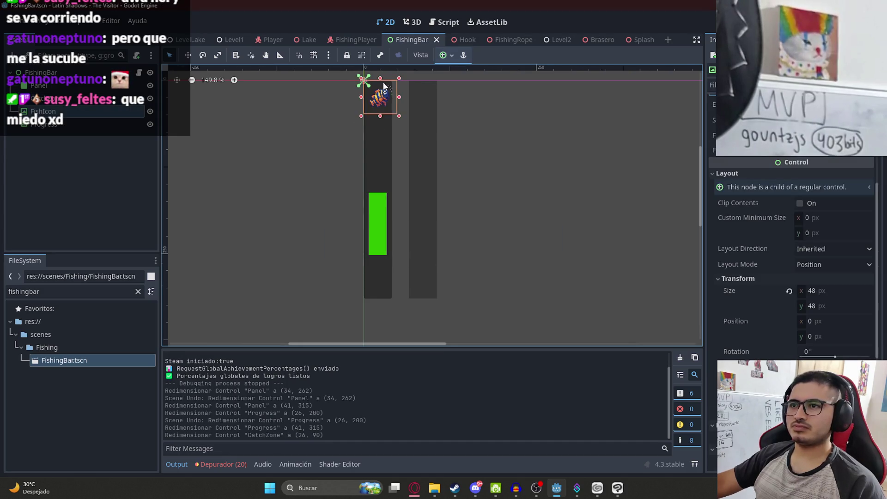
scroll(393, 228, up, 5)
drag(398, 248, 391, 240)
scroll(599, 215, down, 4)
click(574, 221)
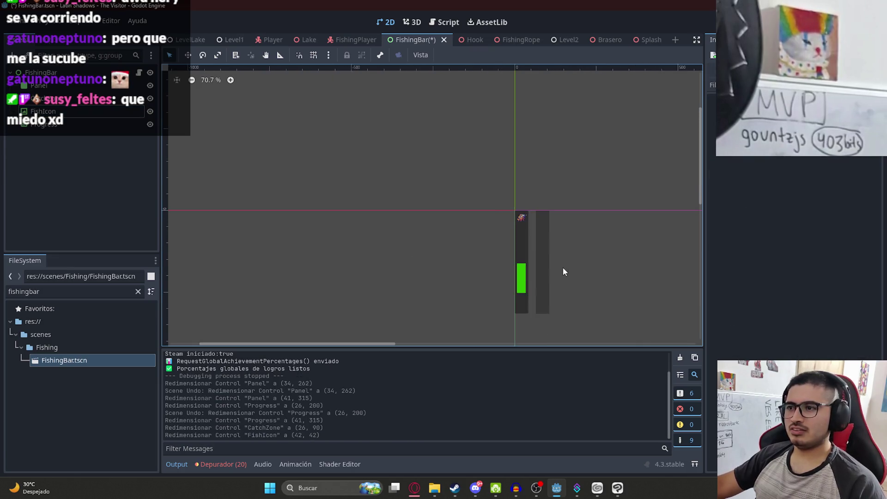
key(ctrl+s)
click(356, 39)
scroll(364, 187, up, 2)
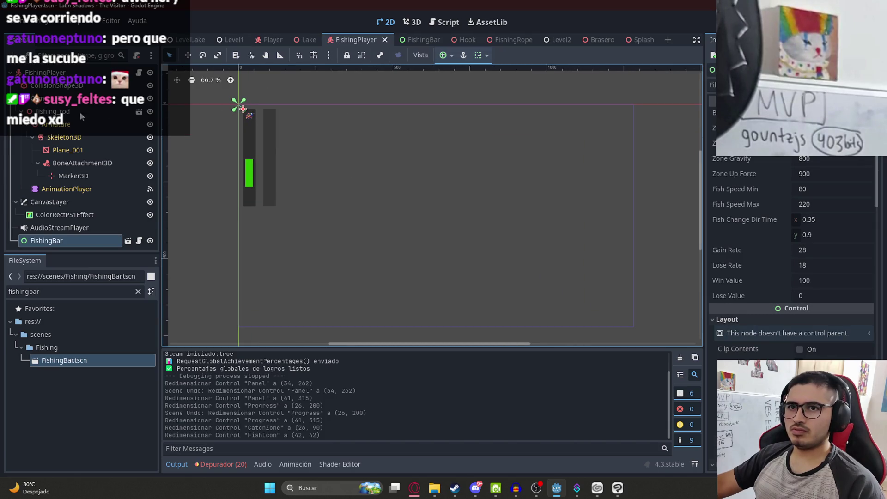
Move FishingBar right and down to (544, 207) and save the FishingPlayer scene.
click(187, 55)
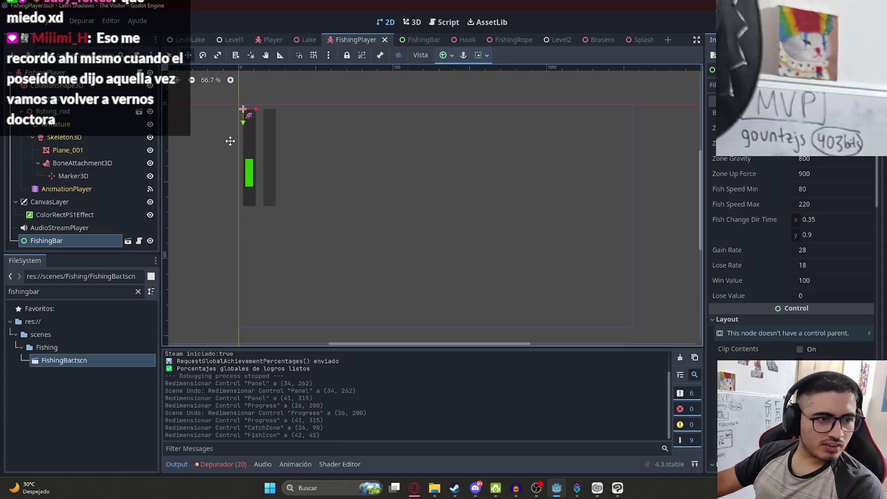
scroll(382, 169, up, 2)
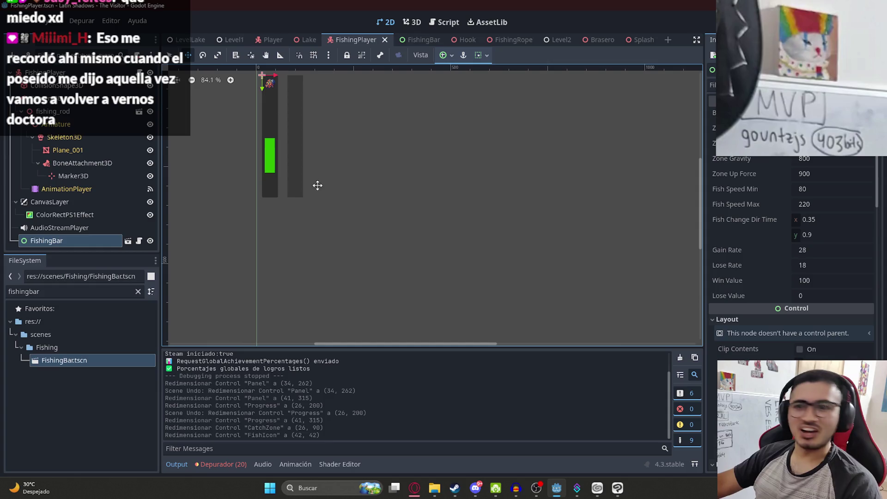
mouse_move(323, 170)
mouse_down()
mouse_move(372, 192)
mouse_move(481, 209)
mouse_up()
scroll(311, 212, down, 3)
mouse_move(344, 215)
mouse_down()
mouse_move(386, 206)
mouse_move(389, 237)
mouse_move(423, 227)
mouse_move(500, 263)
mouse_move(576, 194)
mouse_move(430, 218)
mouse_move(396, 244)
mouse_move(415, 244)
mouse_up()
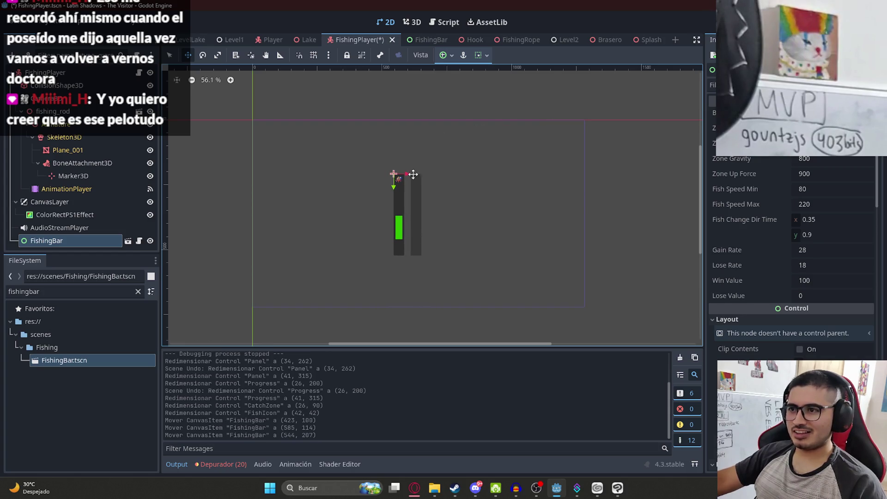
right_click(350, 40)
click(380, 114)
Run the game, cast the line and keep the catch zone on the fish until progress fills, then stop.
key(F6)
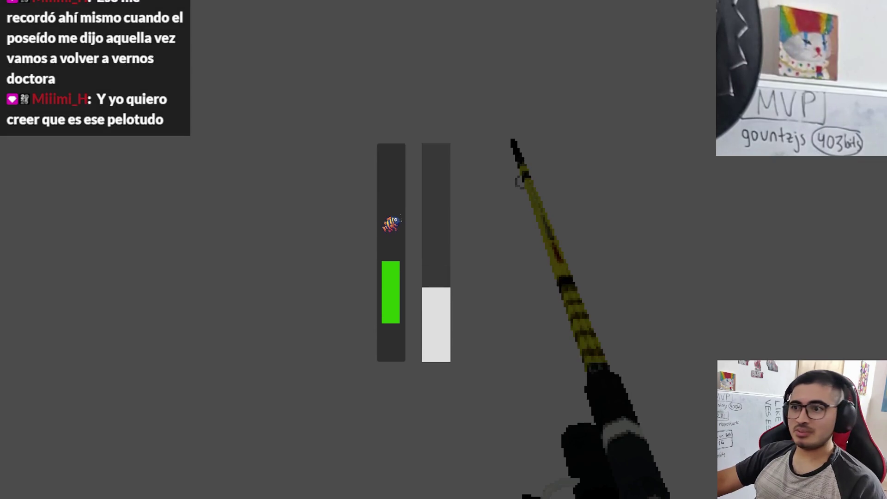
key(space)
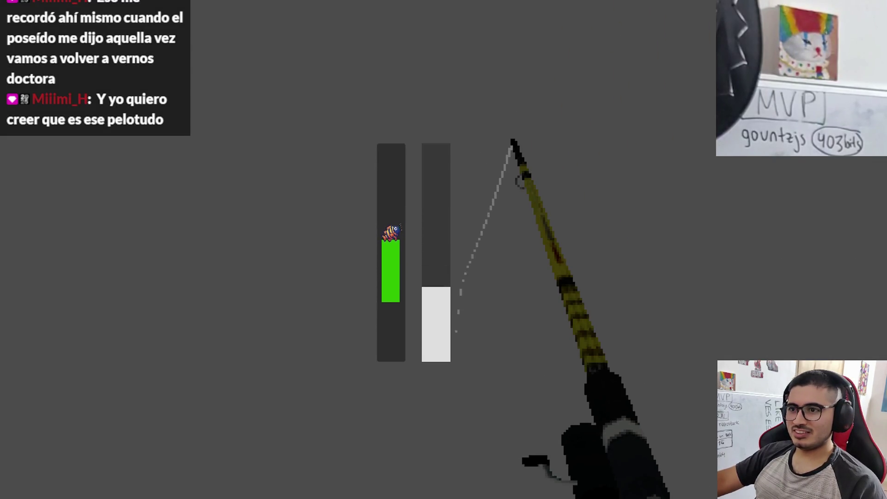
key(space)
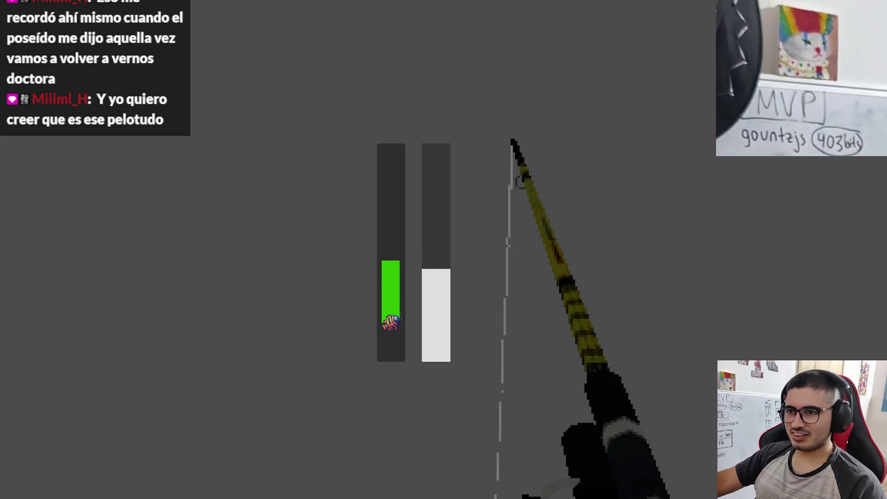
key(space)
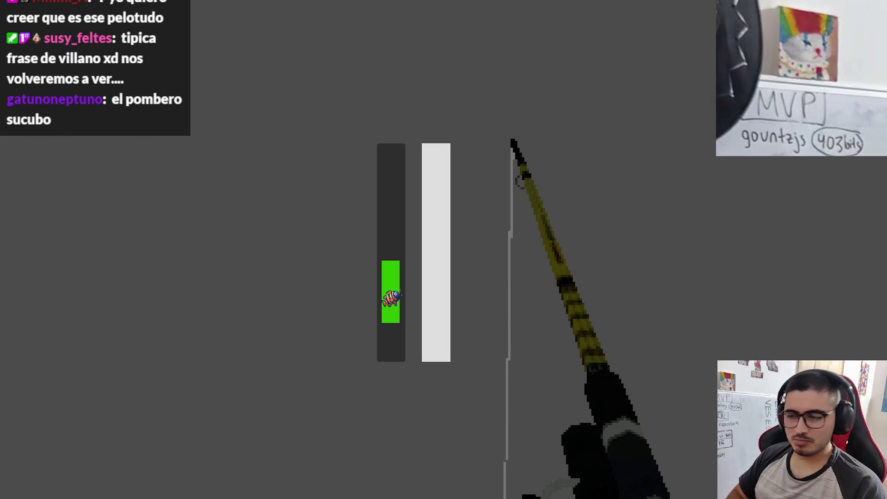
key(F8)
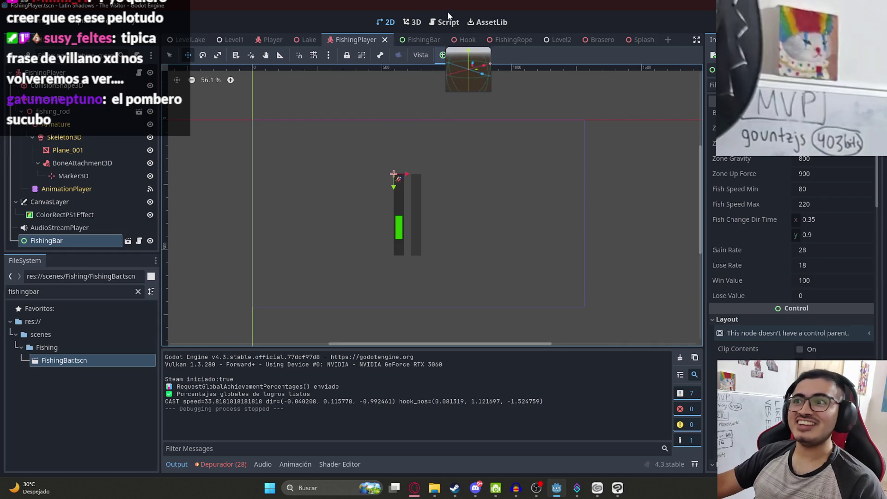
Return to select mode and bring up the FishingBar scene's canvas.
key(q)
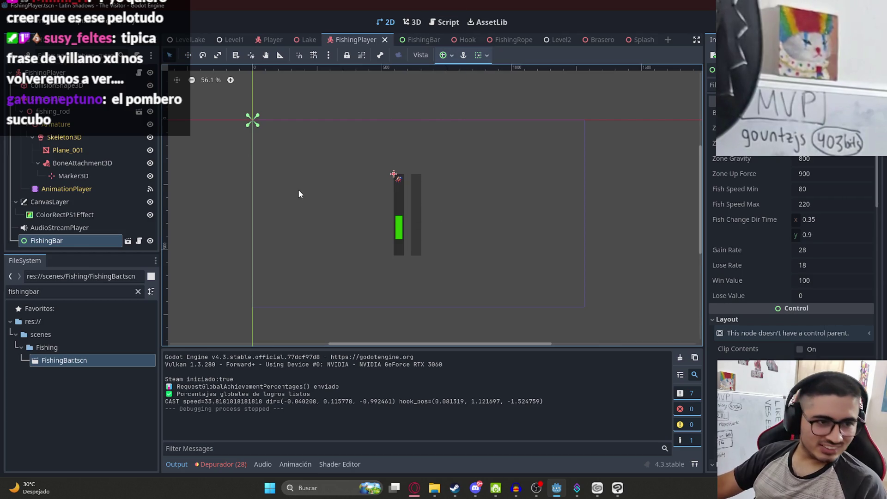
scroll(375, 266, up, 4)
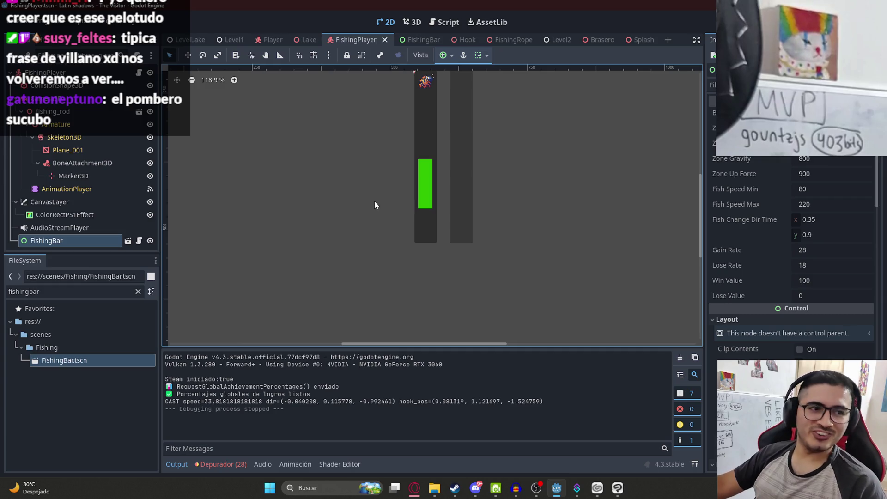
scroll(375, 205, up, 6)
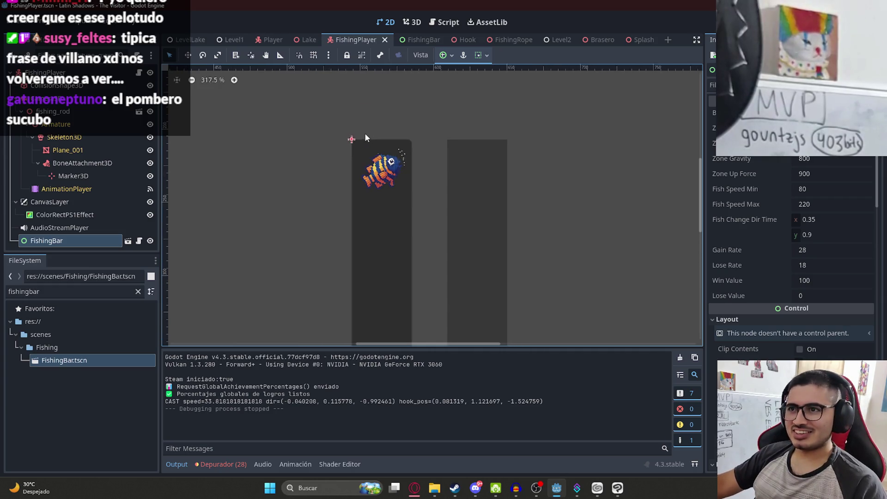
scroll(367, 139, up, 7)
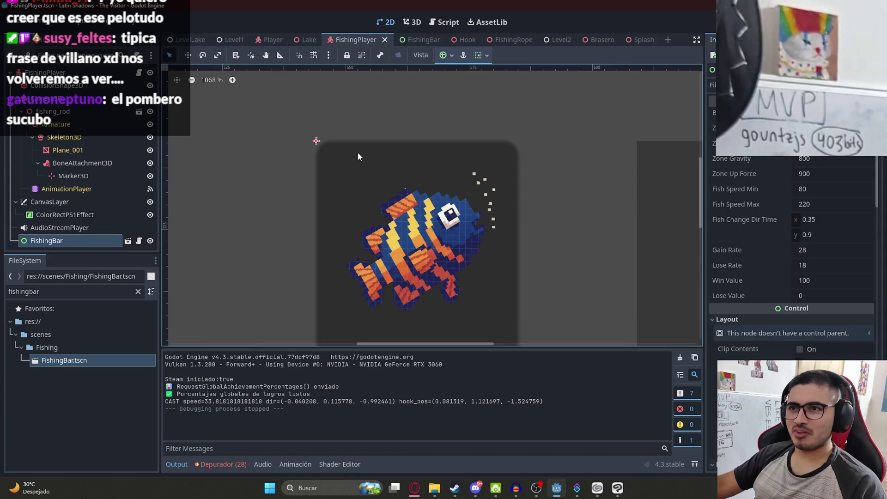
scroll(358, 156, down, 10)
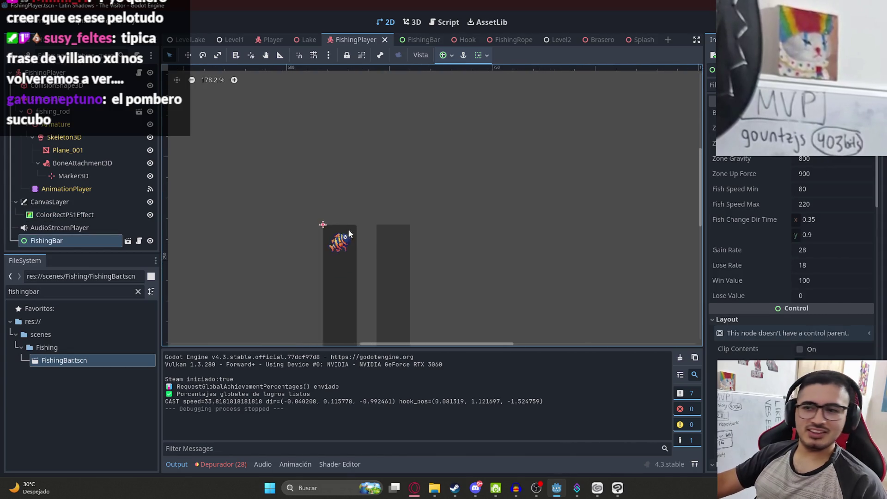
click(427, 40)
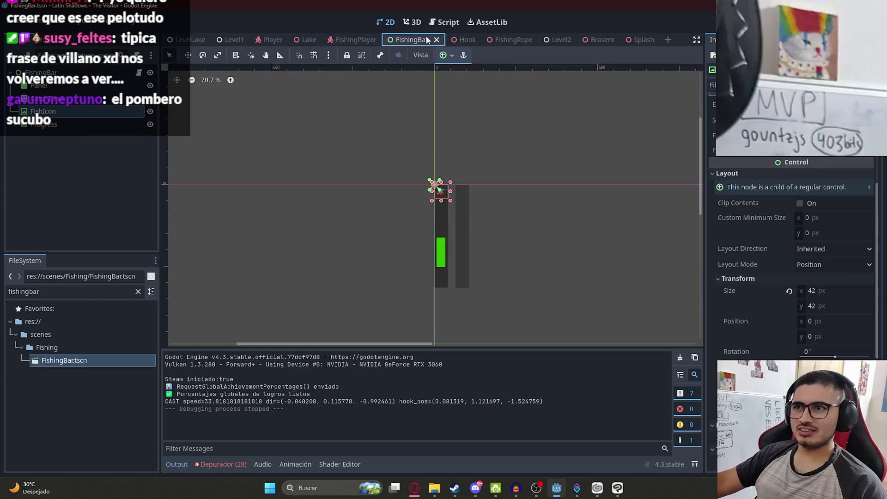
click(347, 40)
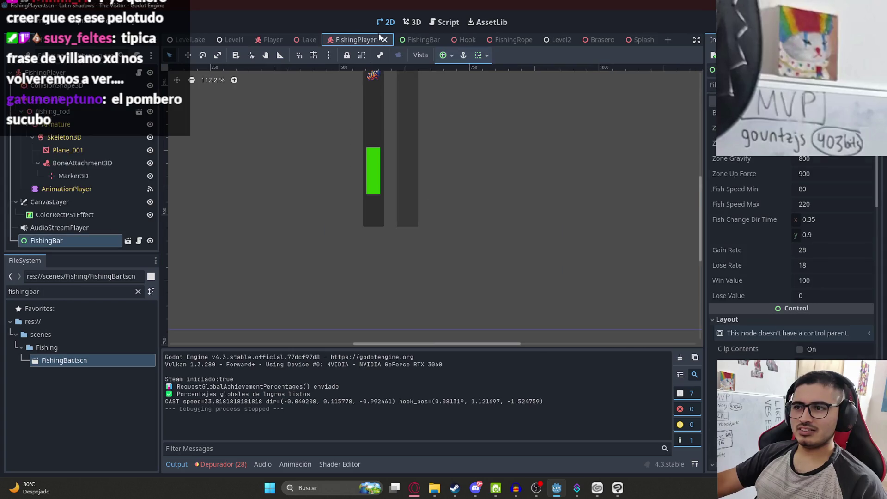
click(413, 41)
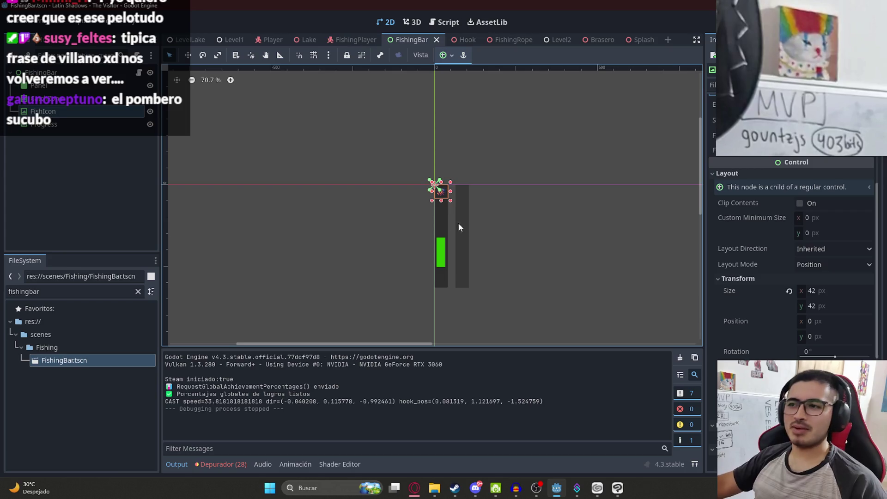
scroll(485, 263, up, 5)
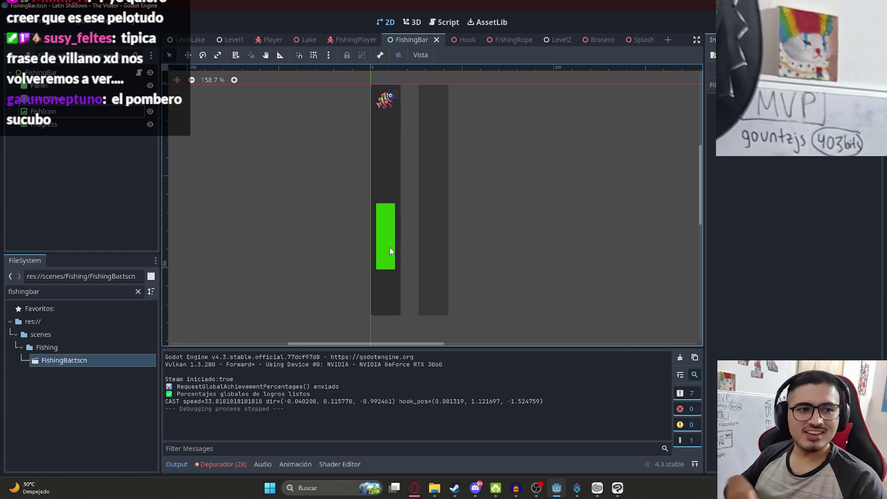
scroll(424, 324, down, 8)
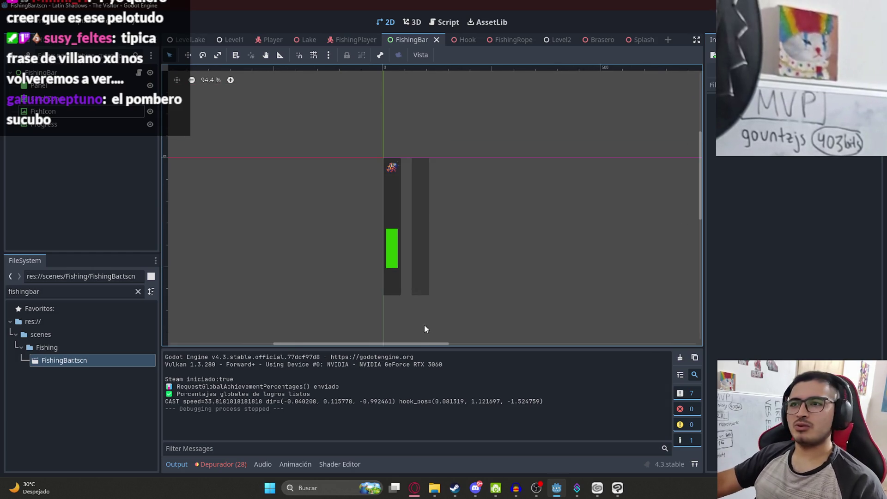
Move the Progress bar to x 55, at (55, 0) beside the fish track.
click(422, 225)
scroll(423, 258, up, 7)
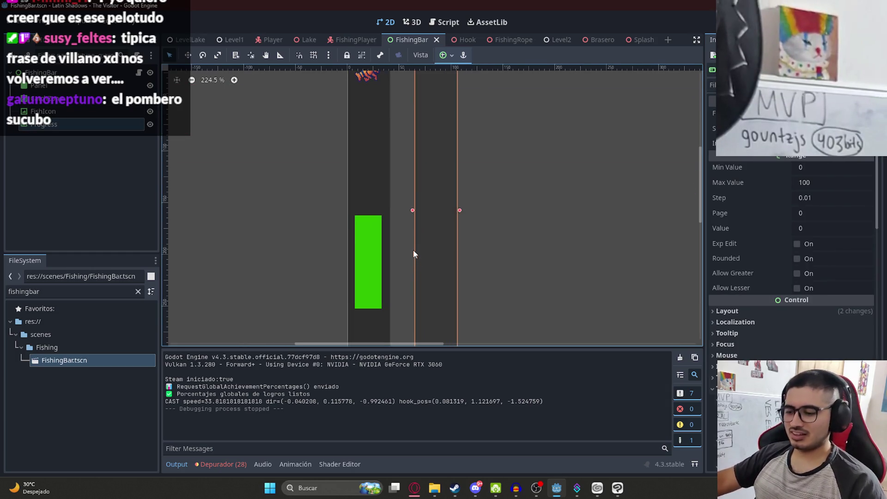
key(Left)
key(Left)
key(Left)
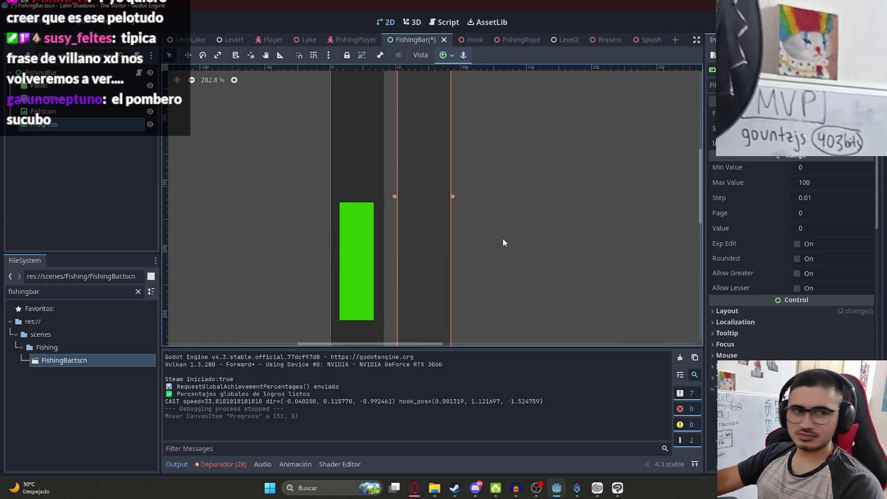
click(502, 238)
scroll(441, 257, down, 4)
click(437, 250)
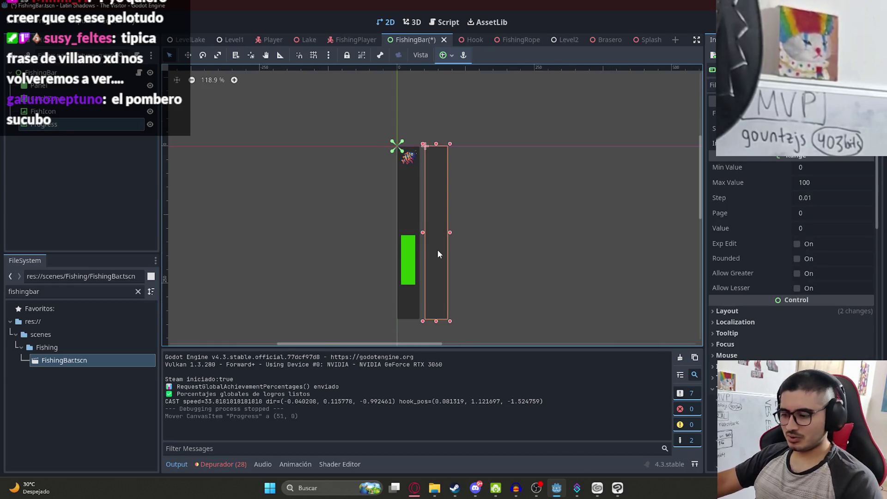
drag(437, 248, 435, 254)
key(Left)
key(Left)
key(Left)
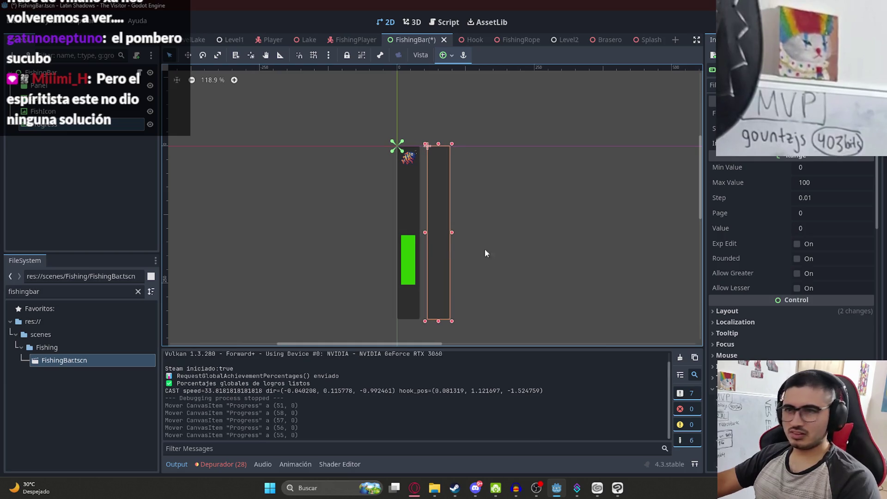
click(484, 248)
Save the FishingBar scene with the repositioned Progress bar.
scroll(462, 259, down, 3)
scroll(411, 226, up, 10)
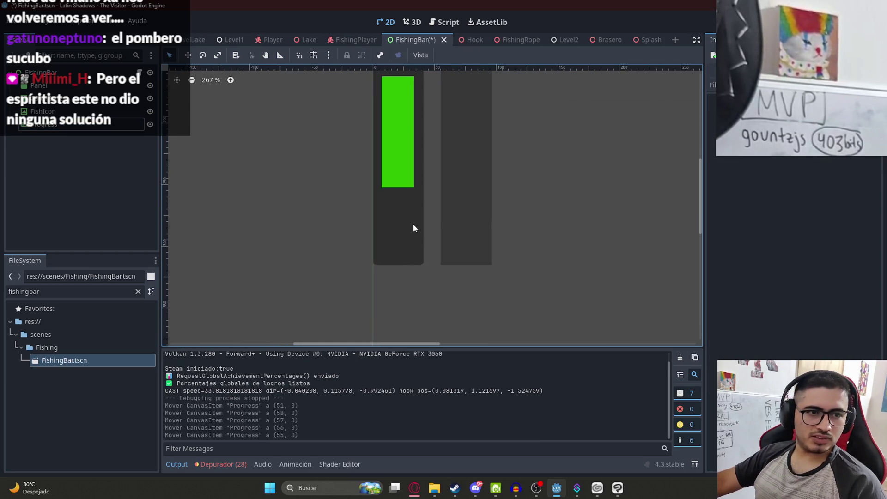
scroll(386, 254, up, 2)
key(ctrl+s)
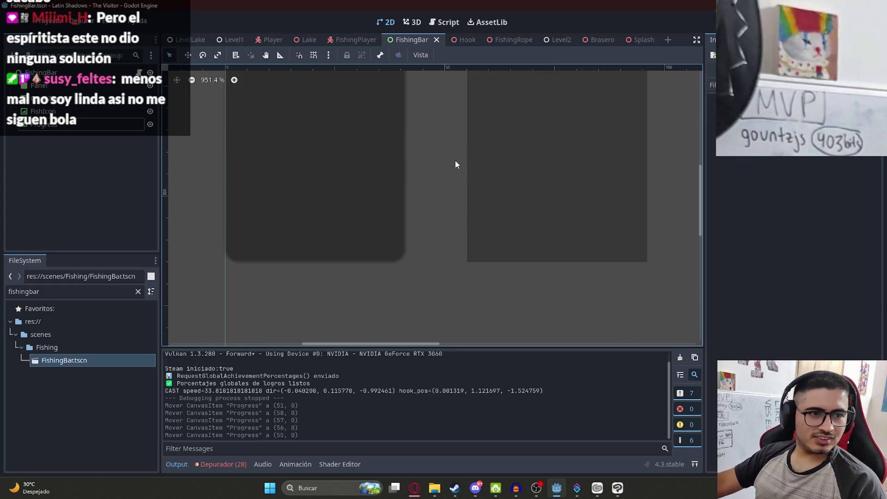
scroll(390, 199, down, 2)
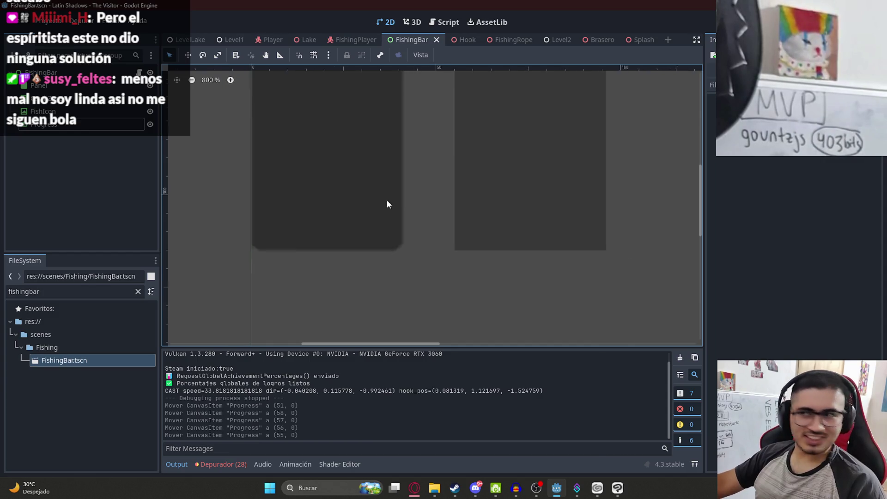
Select the Panel behind the fish track and browse its Inspector sections.
scroll(381, 217, down, 10)
click(375, 227)
scroll(375, 224, up, 15)
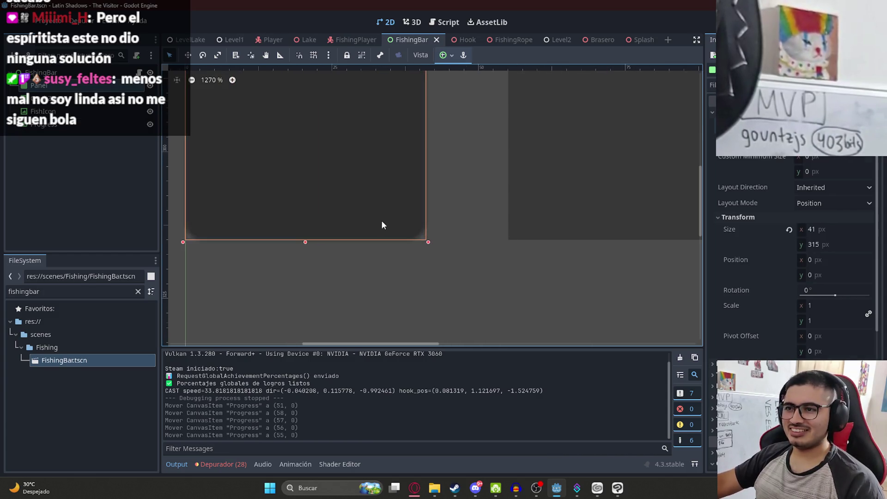
scroll(381, 225, up, 8)
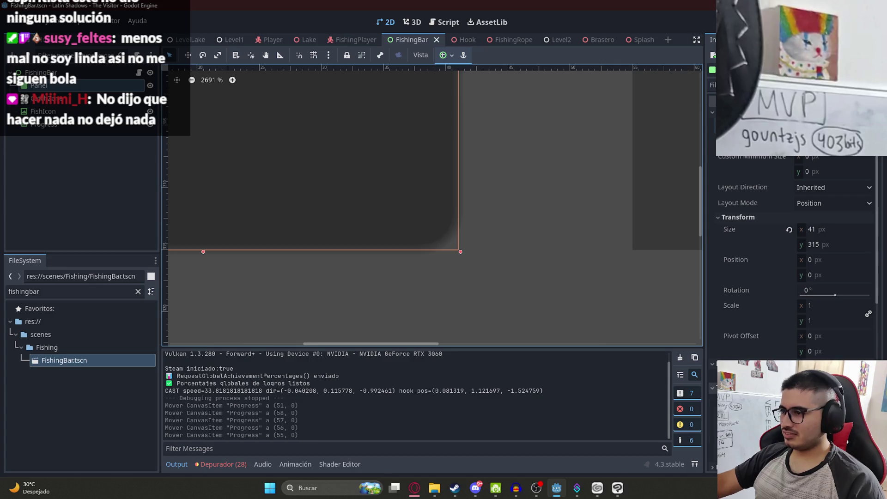
scroll(753, 318, down, 10)
click(743, 267)
click(742, 257)
click(744, 244)
click(745, 237)
scroll(766, 326, down, 6)
Enable the Panel's Theme Overrides > Styles > Panel override with a new StyleBoxFlat.
click(770, 208)
click(739, 220)
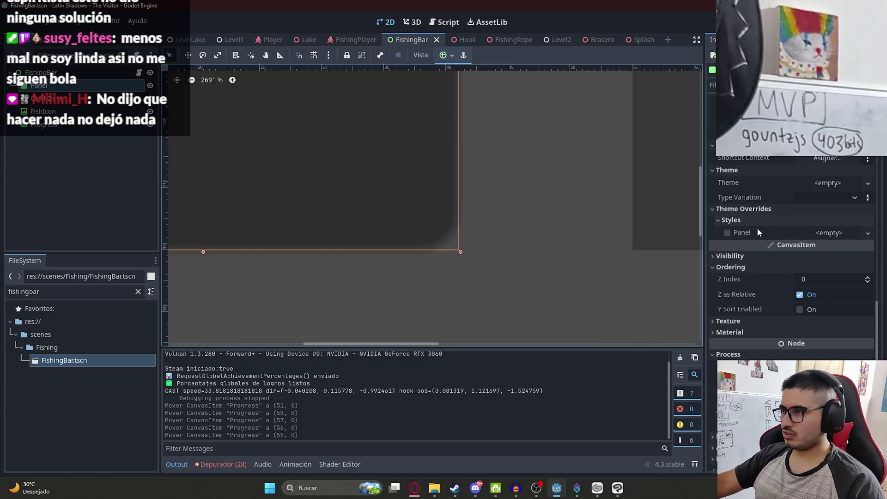
click(726, 233)
click(829, 233)
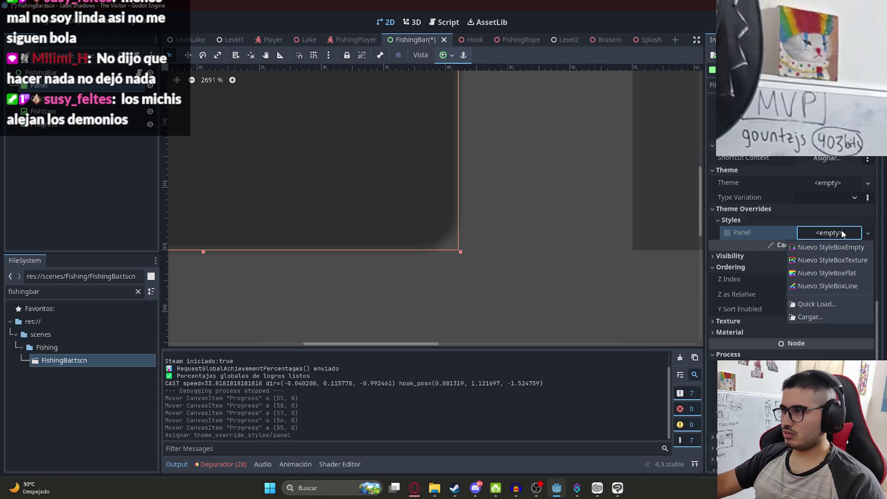
click(826, 273)
scroll(461, 203, down, 9)
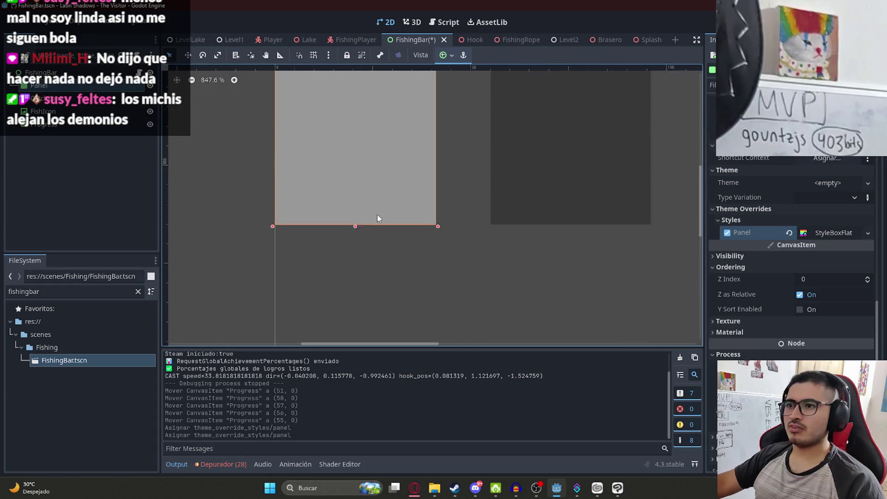
scroll(386, 229, down, 4)
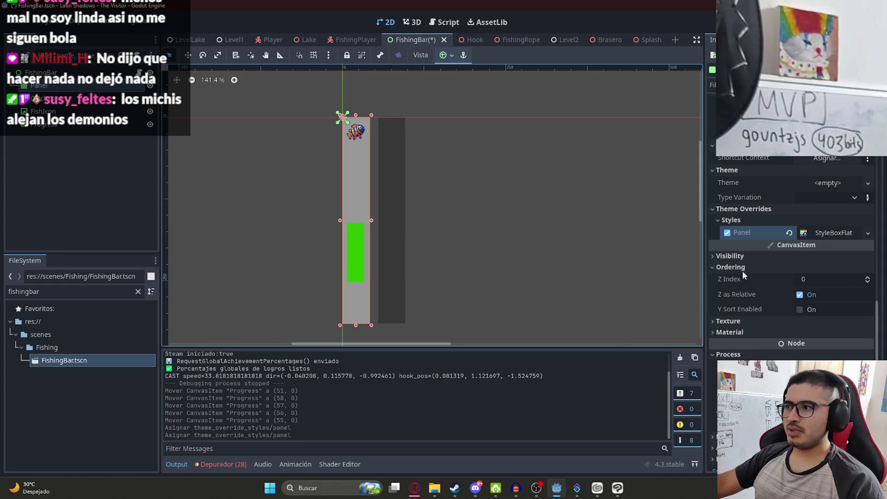
Set the StyleBoxFlat's BG Color to a slightly lighter dark grey hex value.
click(823, 234)
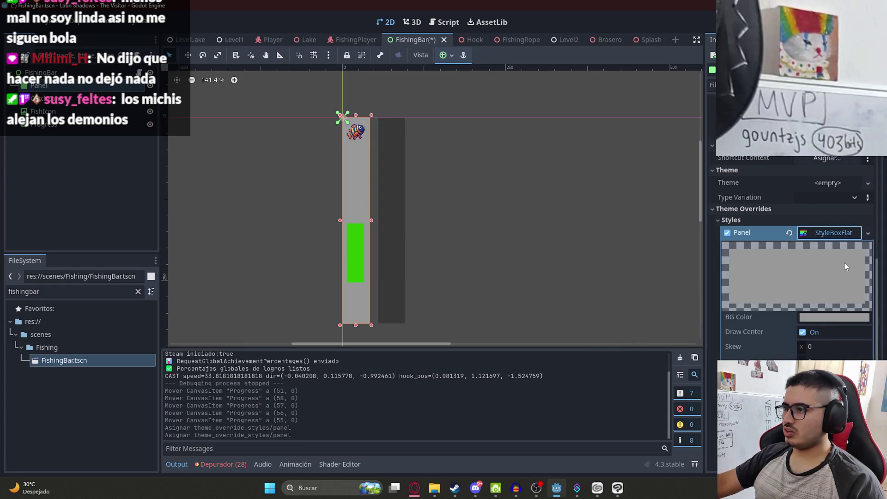
click(847, 322)
text(2d2d2d)
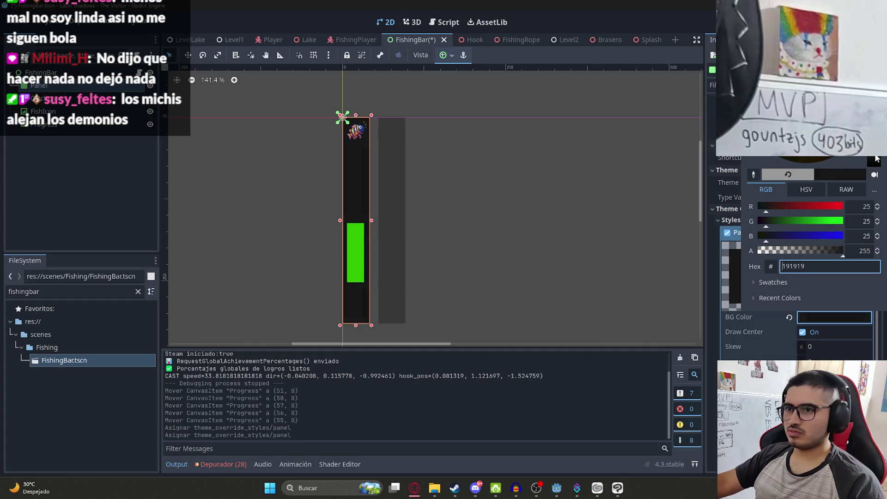
text(3a3a3a)
key(Return)
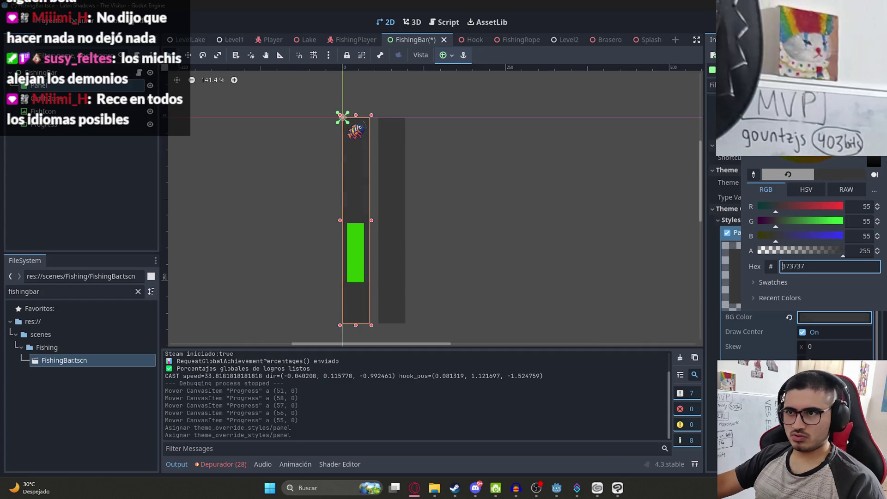
click(413, 207)
Compare against the Progress bar's style, then save the restyled FishingBar scene.
click(401, 217)
scroll(785, 217, down, 5)
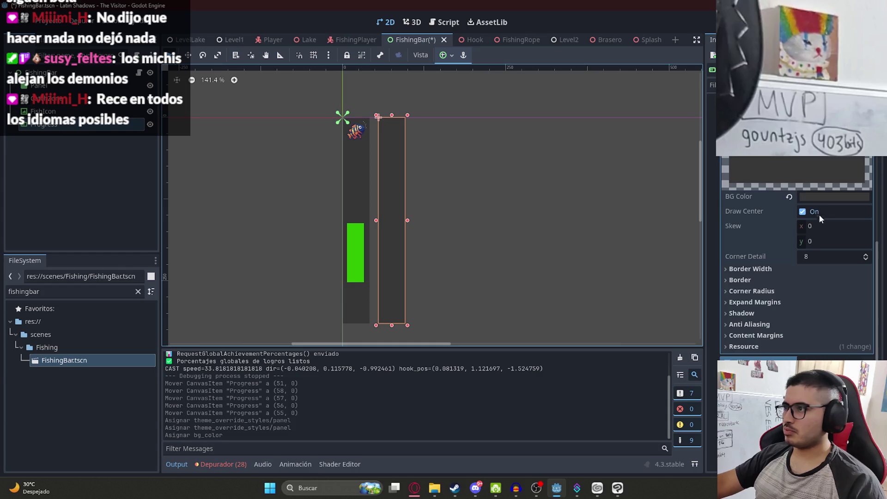
scroll(822, 256, down, 2)
click(209, 149)
key(ctrl+s)
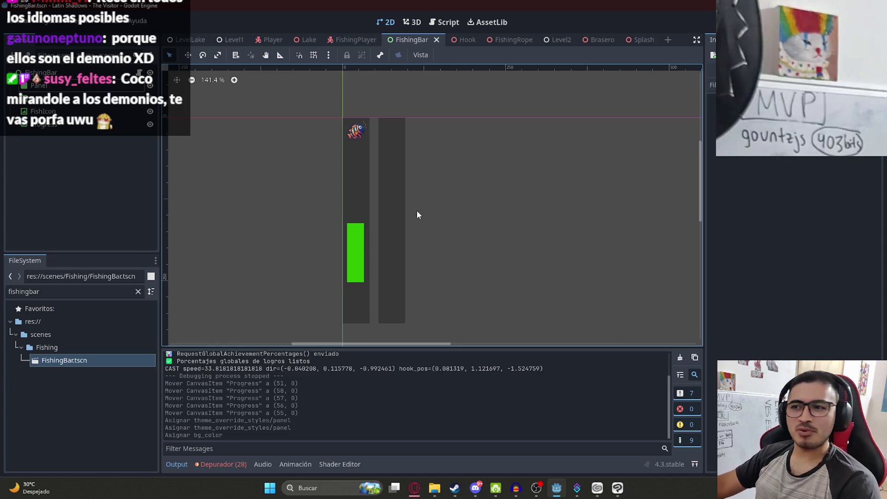
Save FishingBar.tscn again and switch to the FishingPlayer scene.
scroll(340, 118, up, 3)
key(ctrl+s)
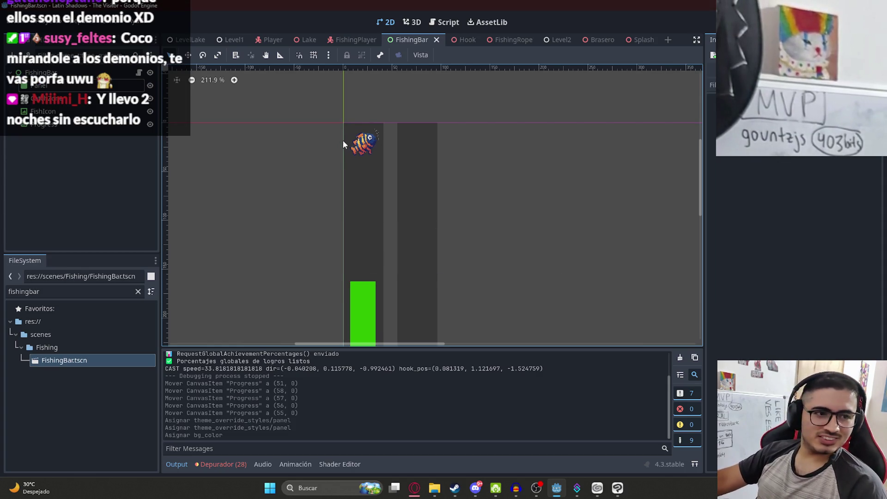
scroll(342, 147, down, 10)
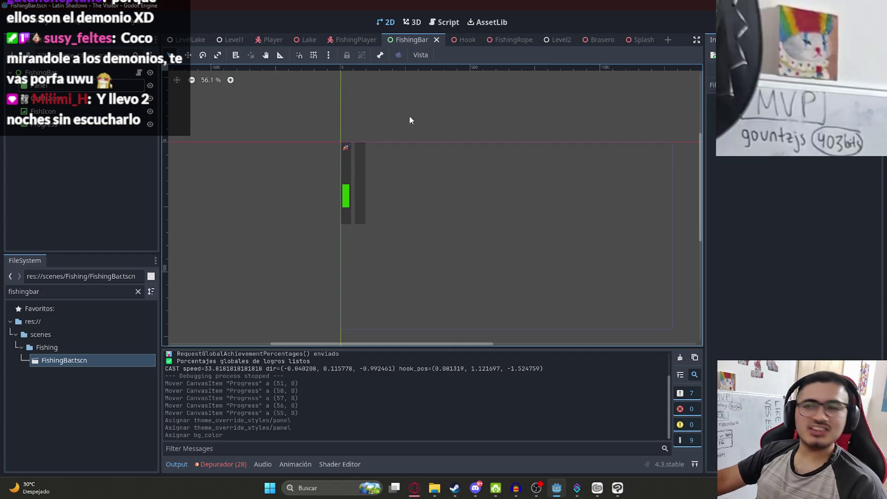
scroll(379, 166, down, 4)
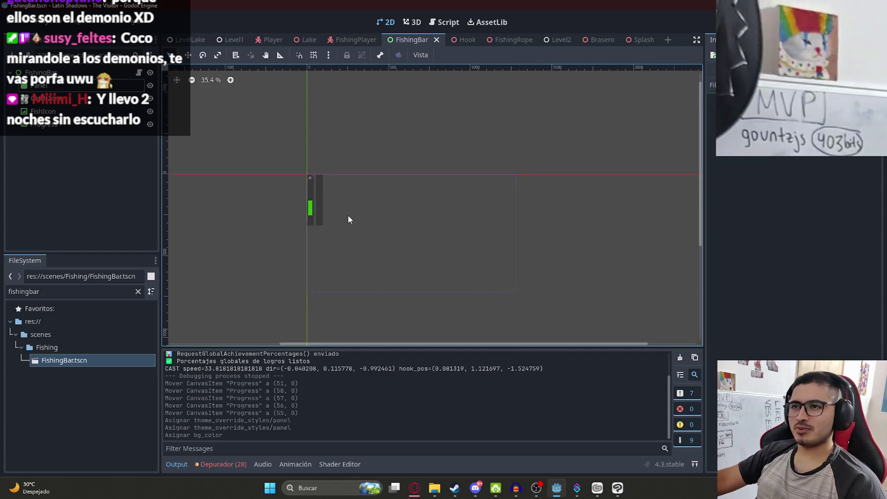
click(355, 39)
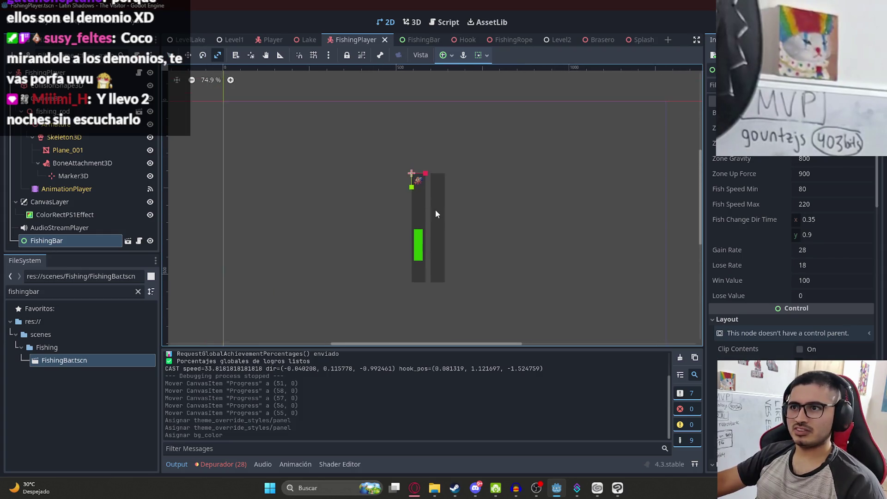
Nudge the FishingBar node slightly within FishingPlayer and save the scene.
key(w)
mouse_move(429, 205)
mouse_down()
mouse_move(446, 208)
mouse_move(429, 204)
mouse_up()
key(ctrl+s)
Play the LevelLake scene alone to check the bar while fishing, then quit back to FishingBar.
click(189, 41)
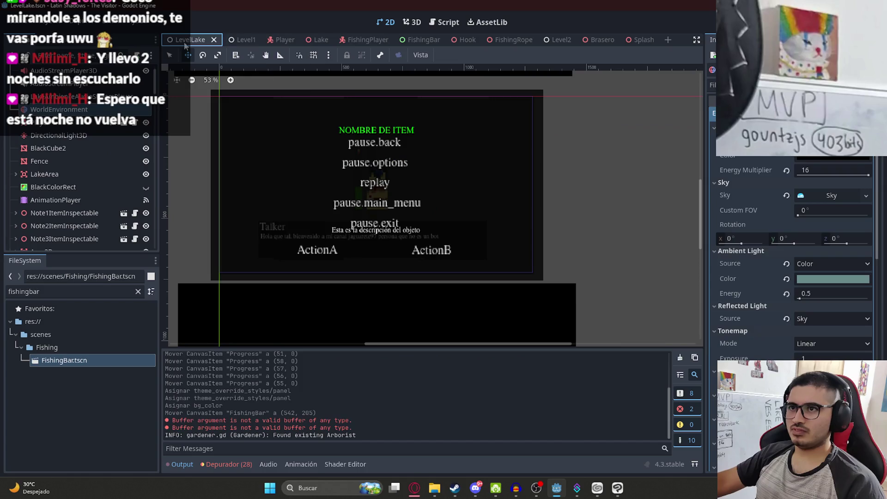
right_click(183, 45)
click(217, 122)
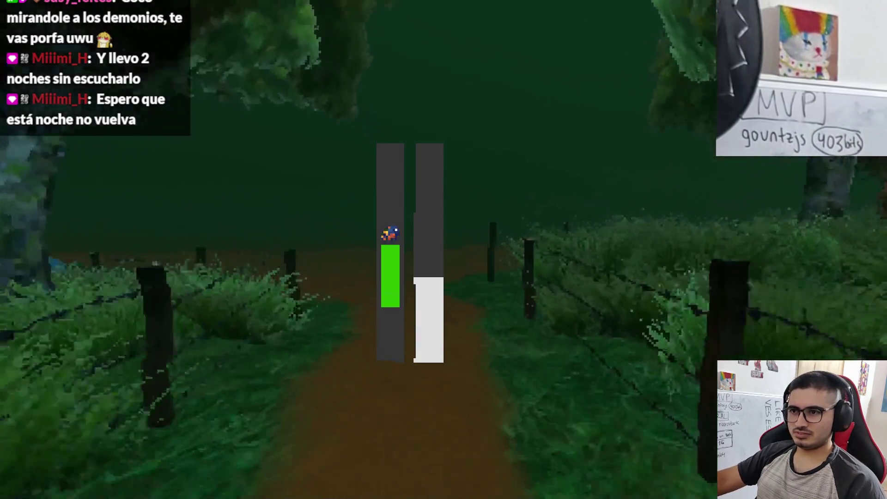
key(shift+w)
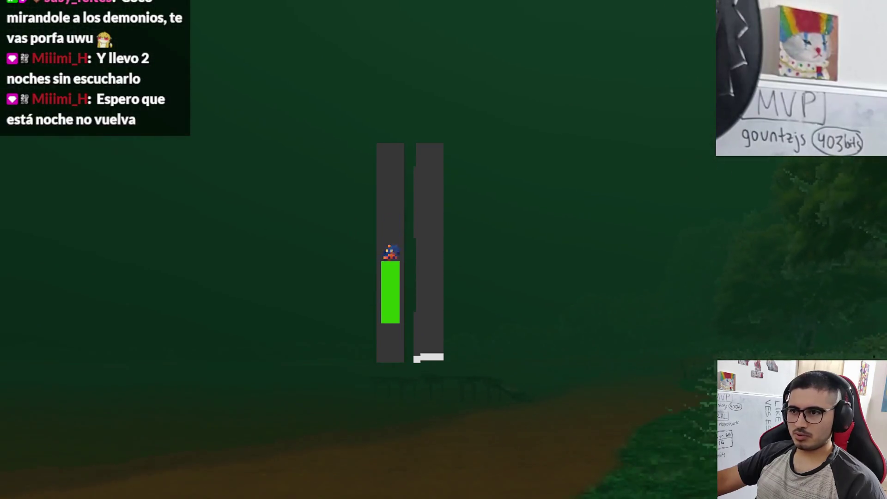
key(Escape)
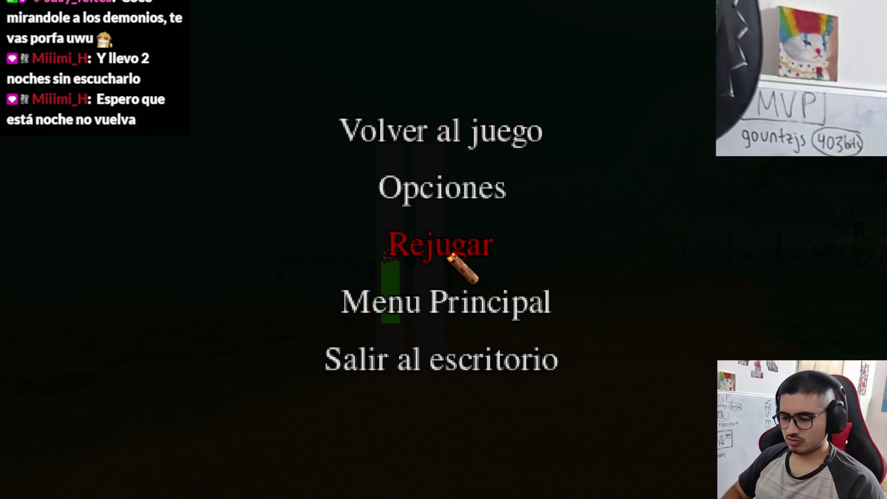
click(482, 357)
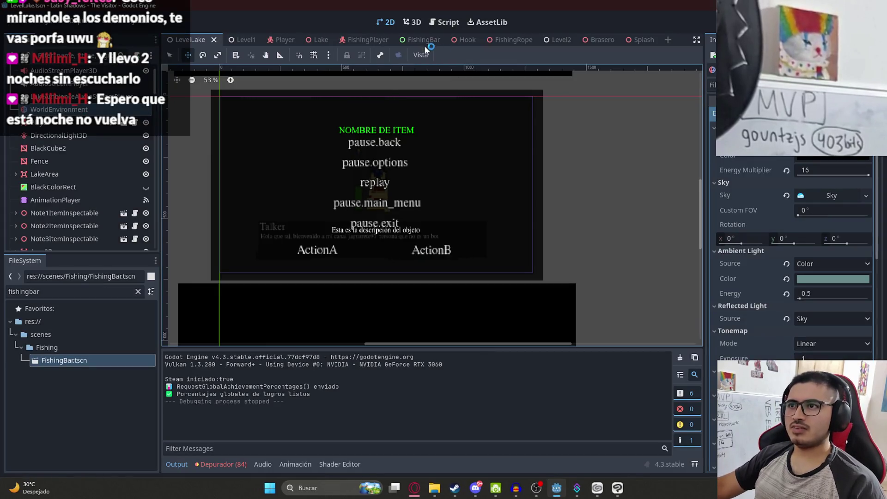
click(421, 40)
scroll(370, 192, down, 2)
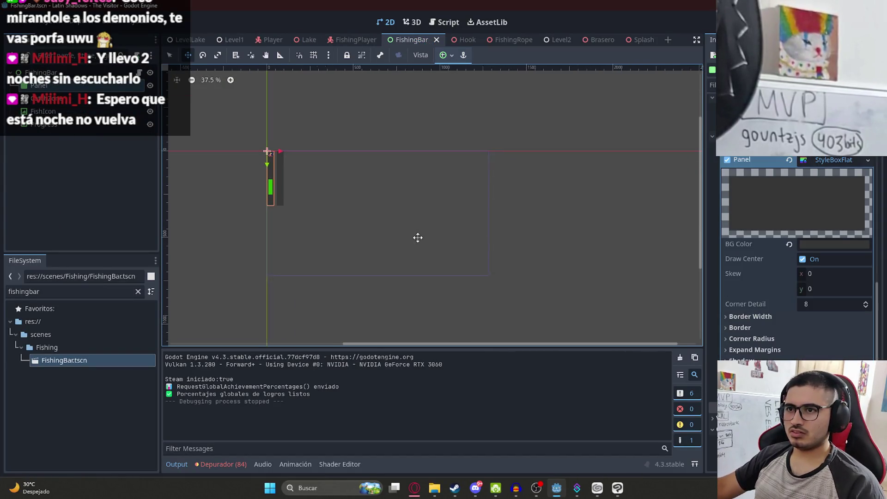
Disable start() in fishing_bar.gd's _ready with a 'pass#' prefix, then return to the 2D layout.
click(41, 73)
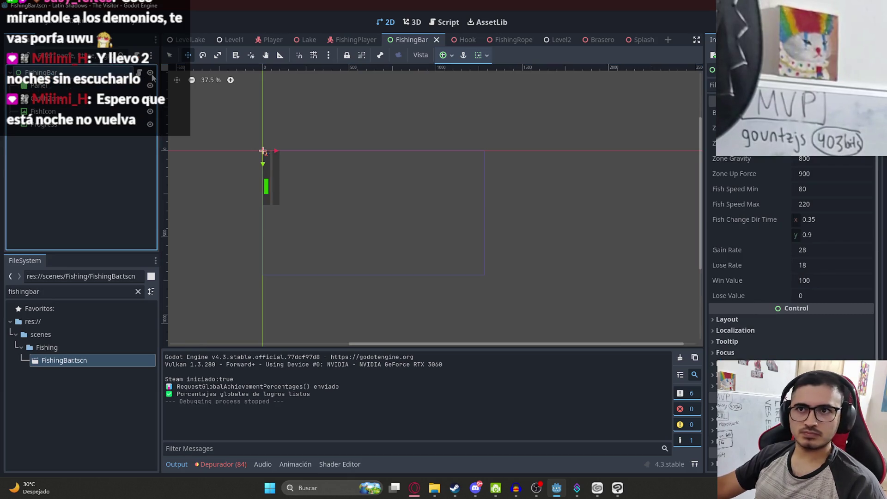
click(442, 22)
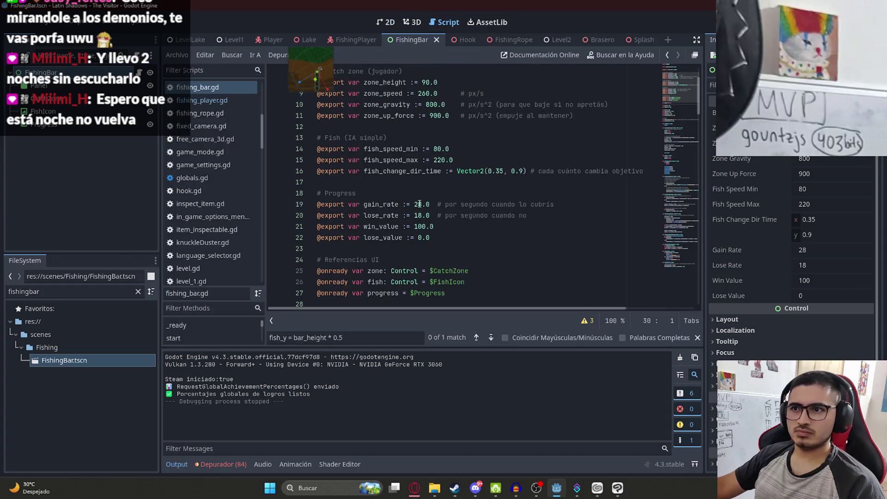
click(455, 149)
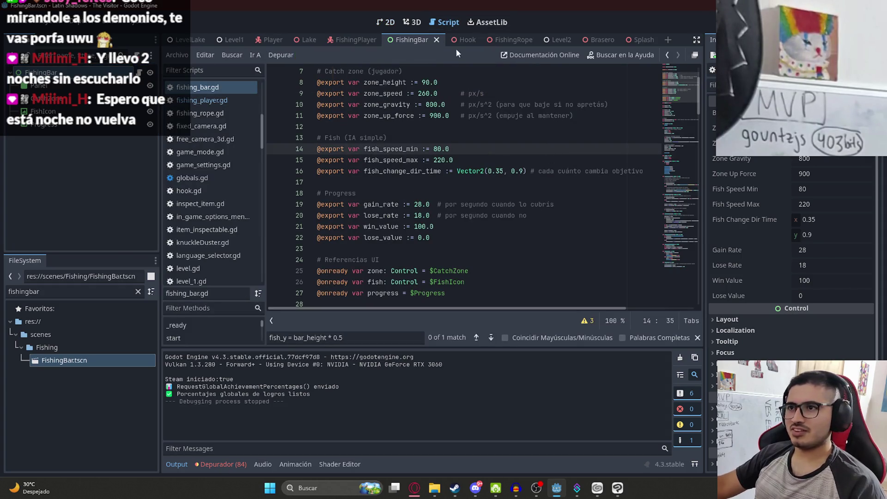
drag(689, 74, 683, 109)
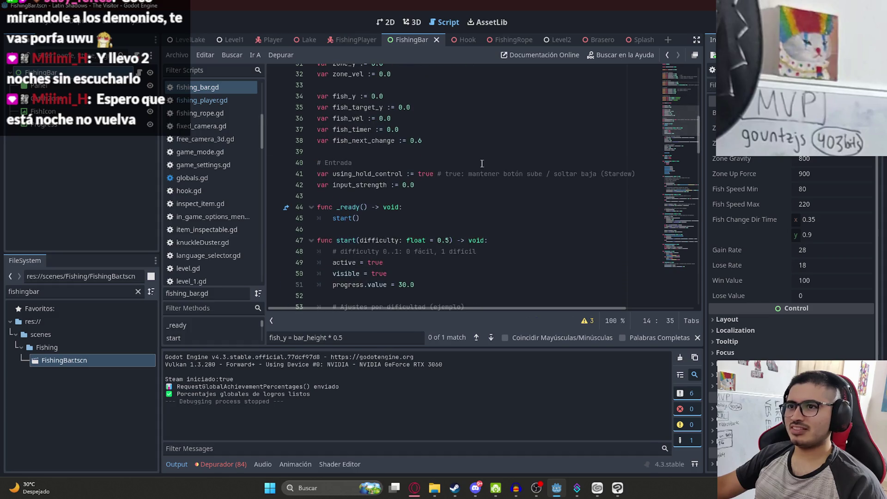
click(334, 218)
text(pass#)
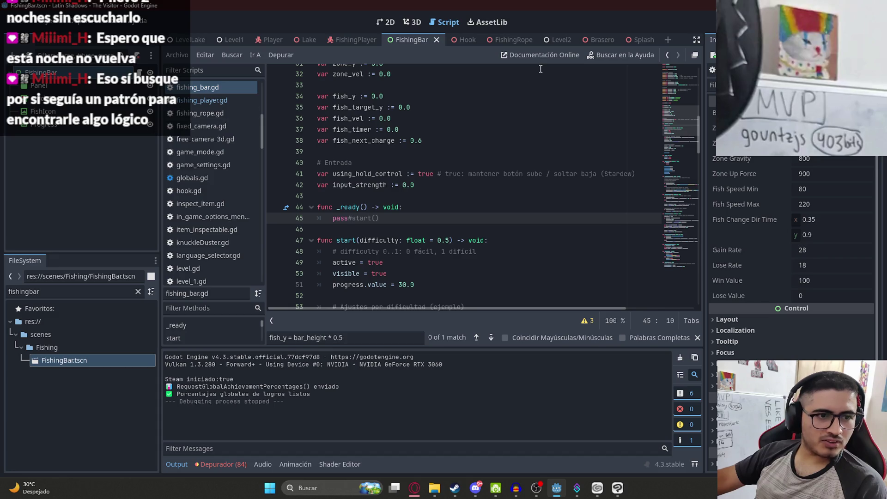
click(391, 23)
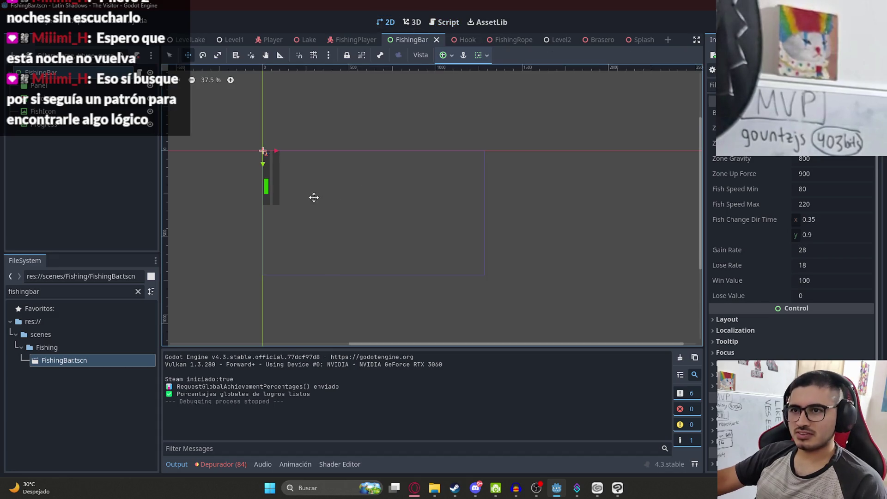
Switch to the select tool and save the FishingBar scene.
scroll(291, 192, up, 1)
click(169, 55)
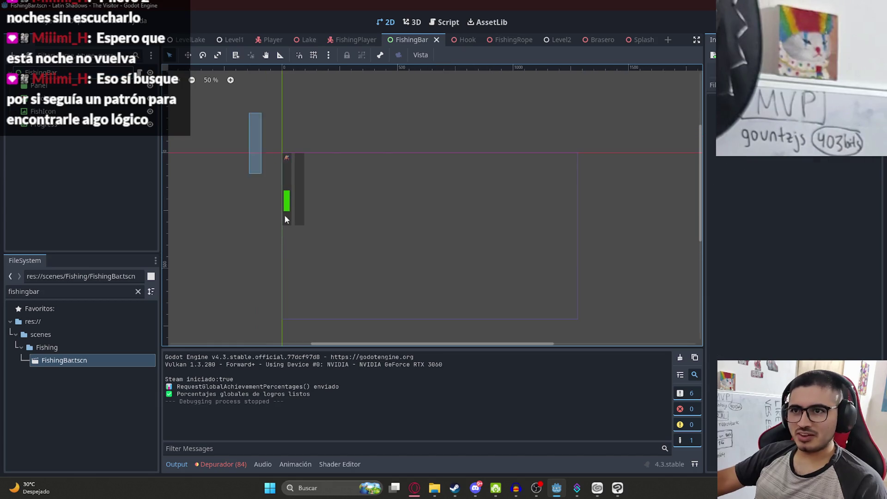
scroll(279, 203, up, 1)
key(ctrl+s)
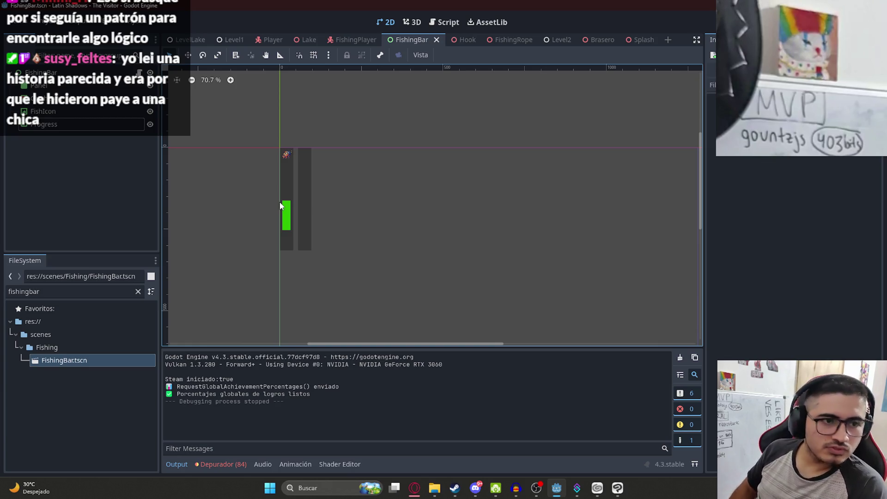
Inspect the bar pieces on the FishingBar canvas and select the FishingBar root node.
drag(233, 117, 340, 259)
click(372, 262)
scroll(300, 189, up, 7)
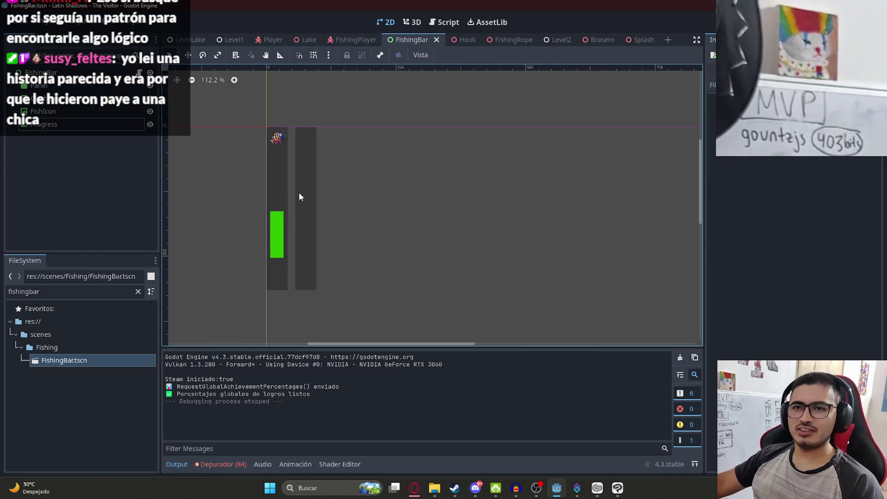
drag(284, 196, 315, 214)
click(302, 123)
click(401, 187)
scroll(377, 193, down, 4)
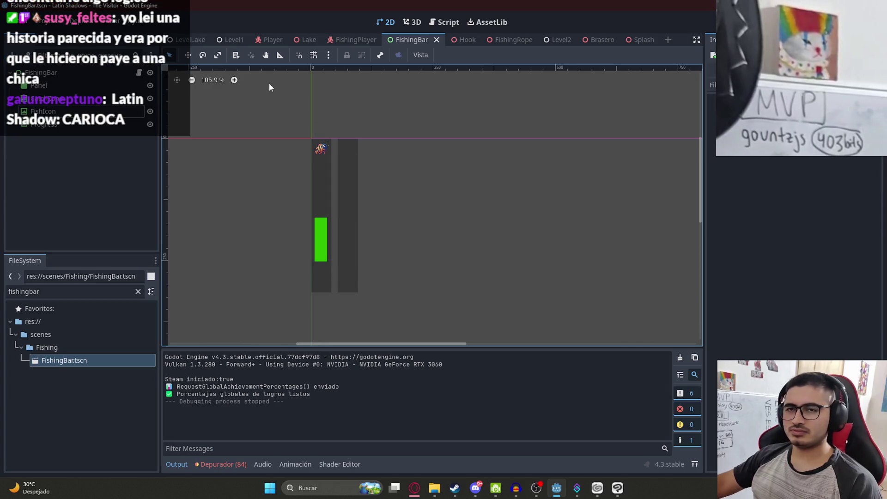
click(93, 72)
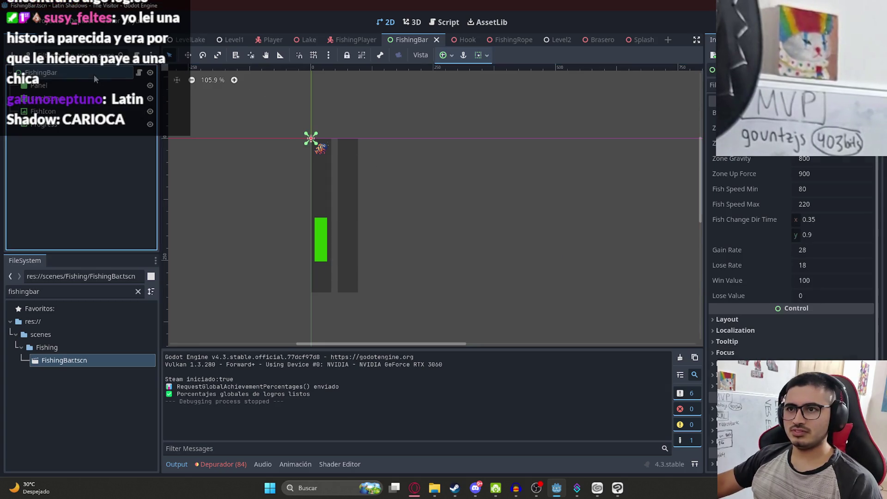
Hide the FishingBar node in the FishingPlayer scene and save that scene.
click(354, 40)
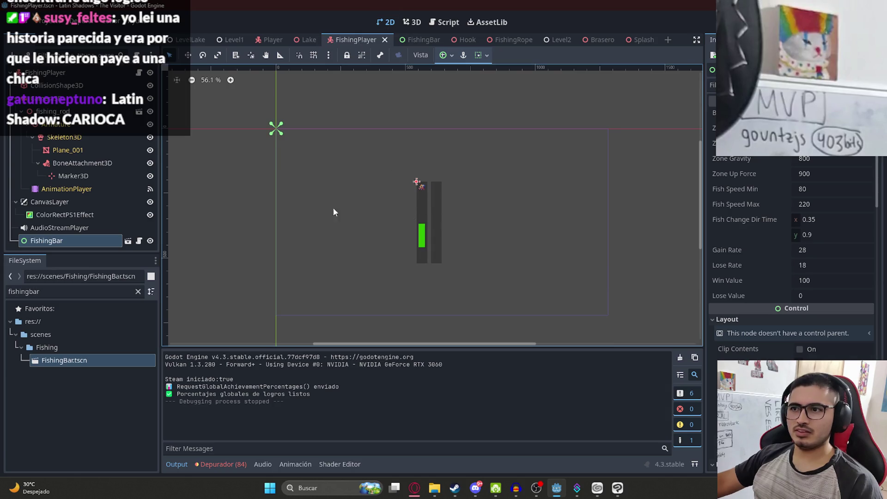
click(150, 241)
click(62, 241)
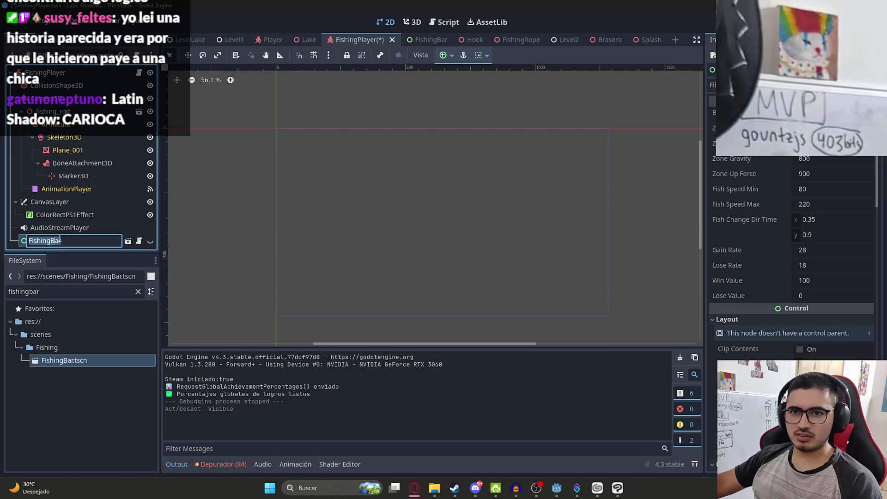
key(Escape)
key(ctrl+s)
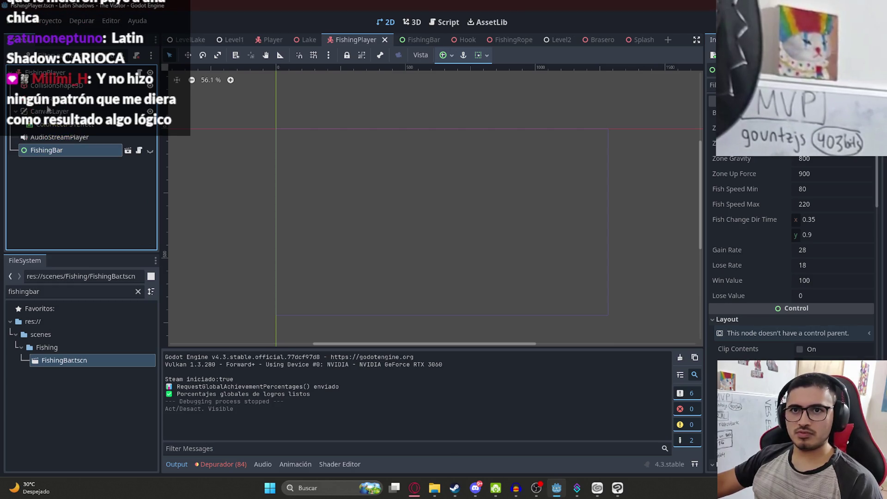
key(ctrl+F2)
key(ctrl+F3)
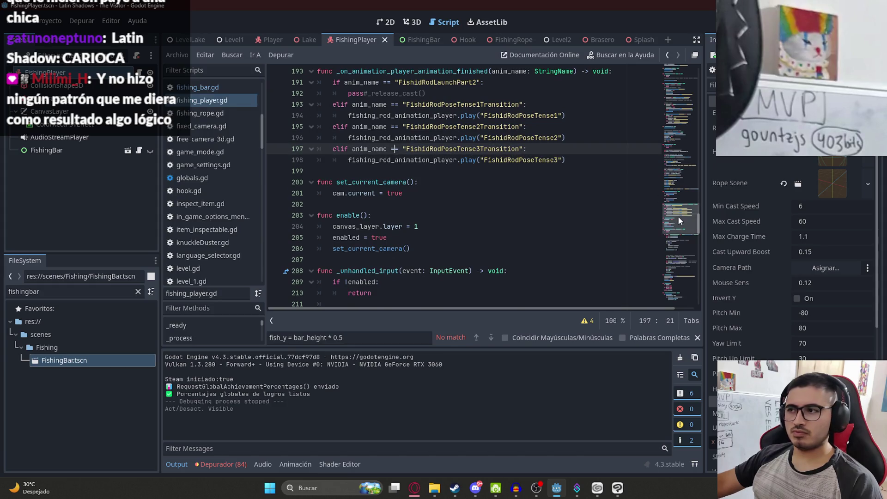
drag(678, 216, 697, 60)
scroll(495, 189, down, 12)
scroll(495, 189, up, 4)
scroll(496, 189, up, 2)
scroll(496, 185, down, 1)
click(496, 161)
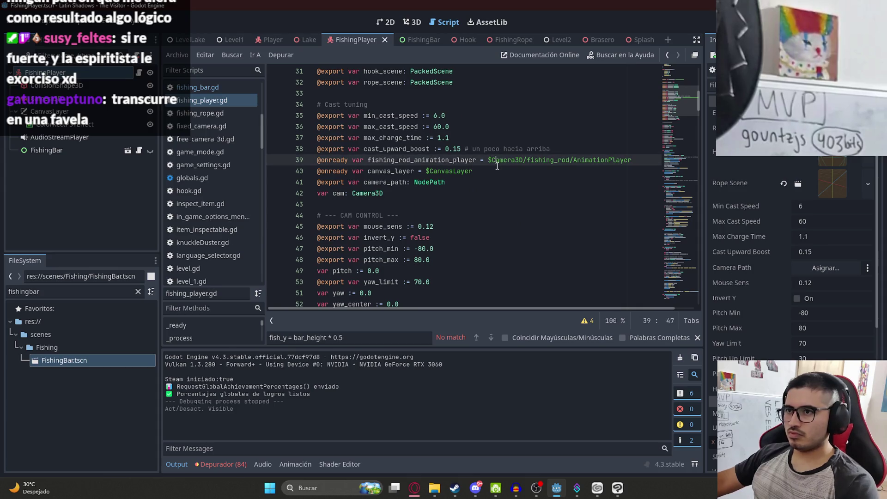
click(494, 173)
key(Return)
text(@)
key(Escape)
text(onready var FishingBar)
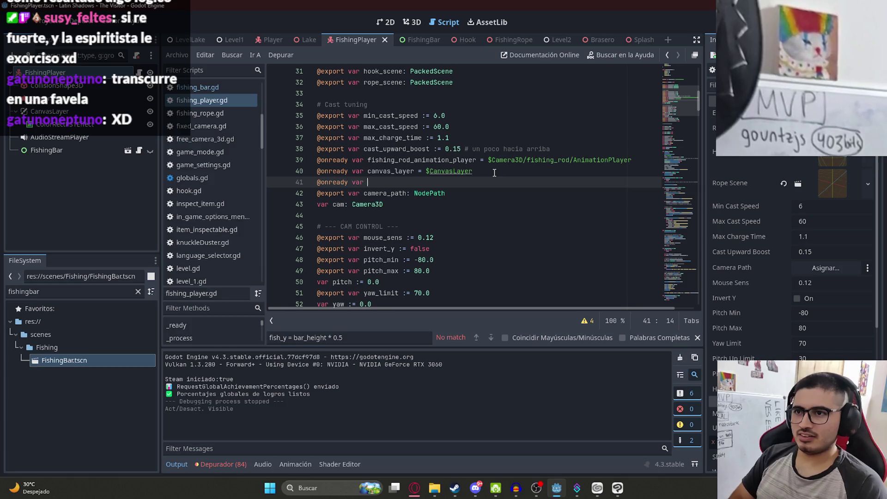
key(ctrl+BackSpace)
text(fis)
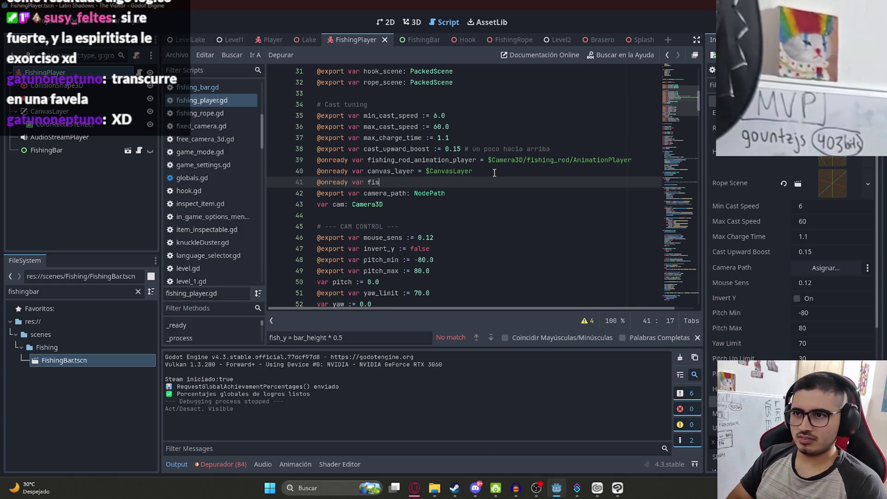
text(hing_bar :)
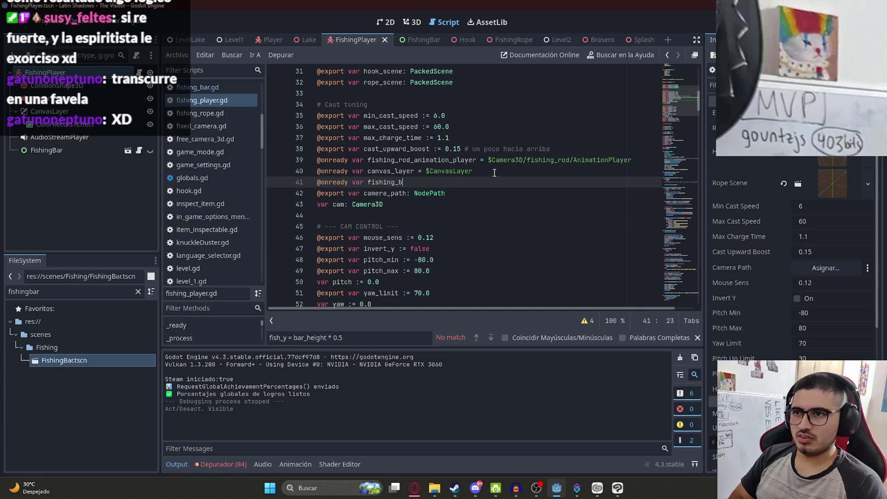
key(BackSpace)
text(= $FishingBar)
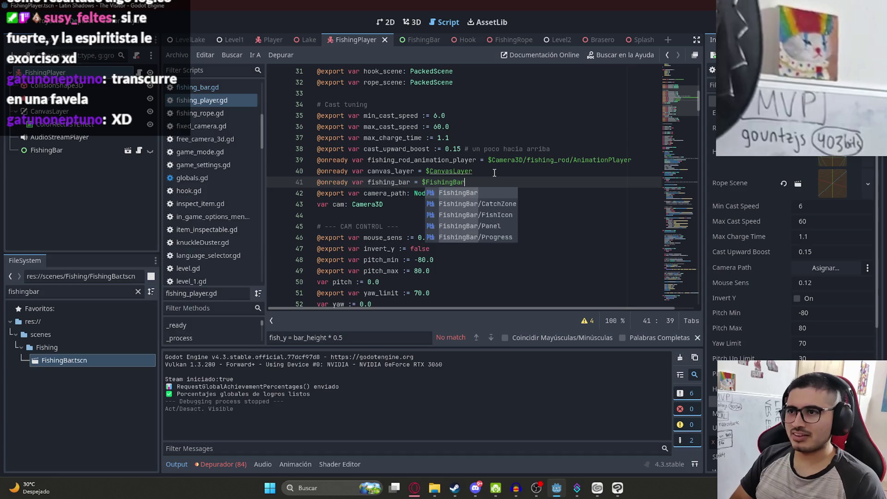
key(Return)
key(ctrl+s)
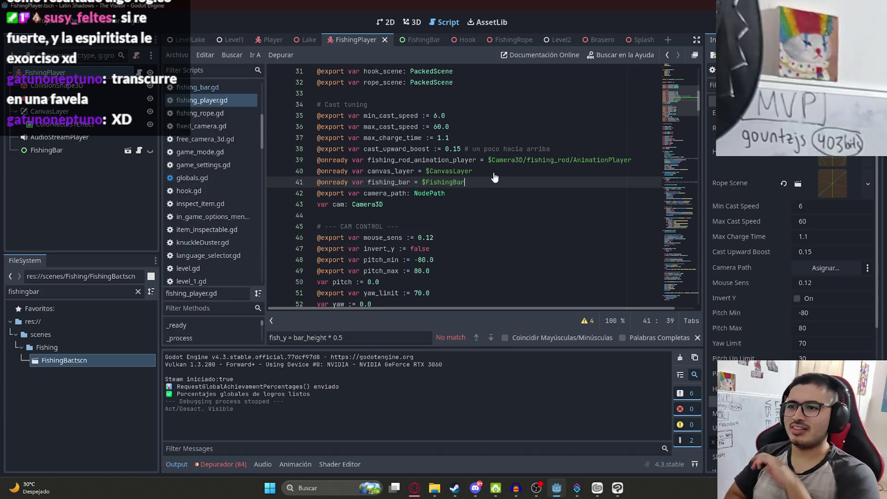
Review the new fishing_bar declaration, then scroll to the fishing input handling code.
double_click(407, 183)
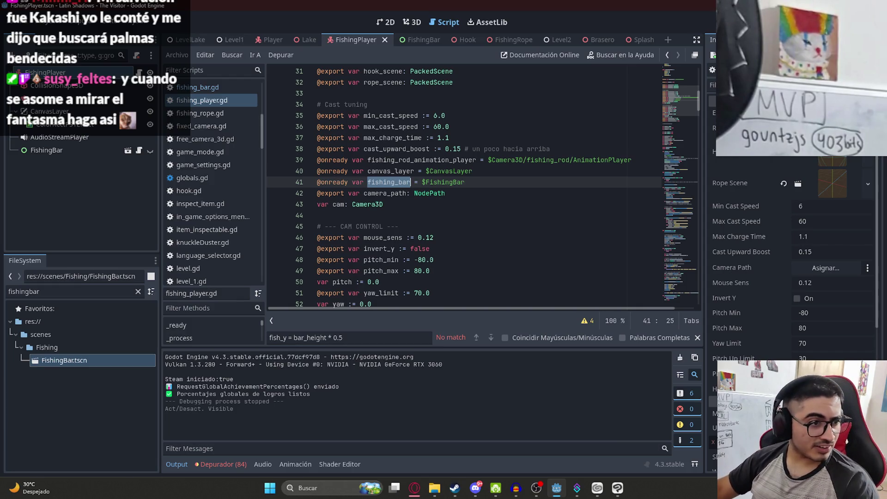
click(419, 238)
click(347, 162)
click(392, 183)
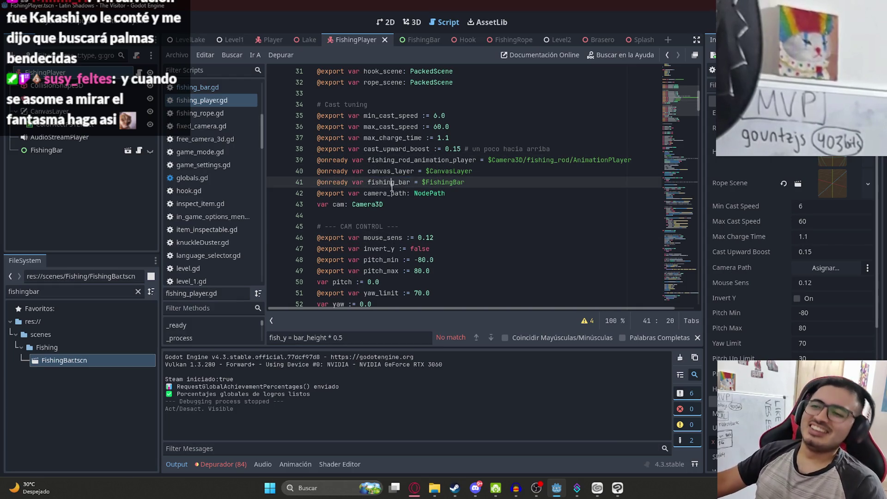
double_click(391, 183)
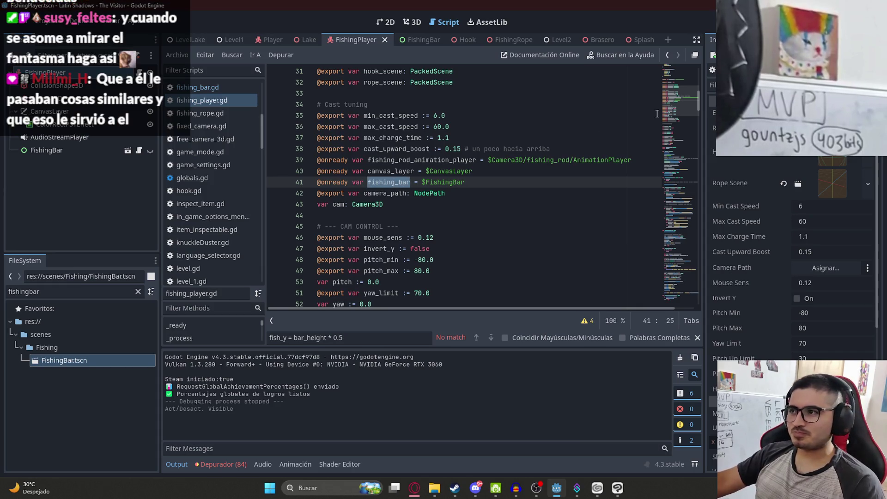
click(474, 195)
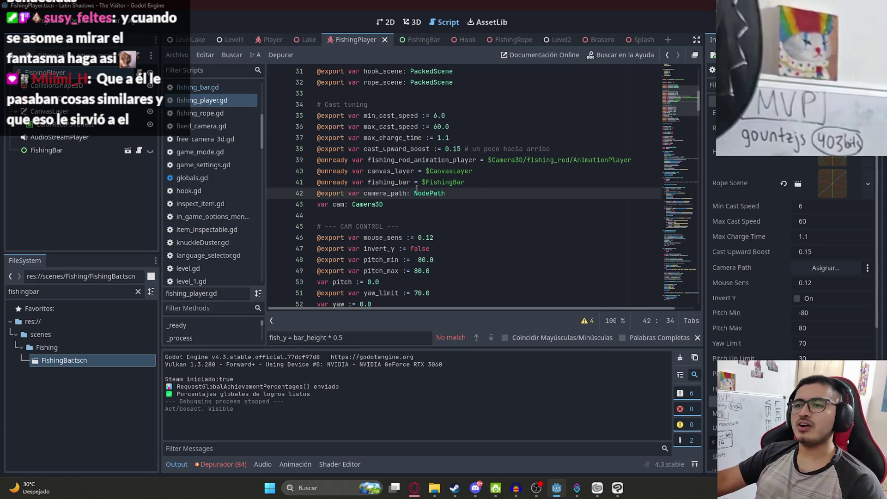
click(479, 182)
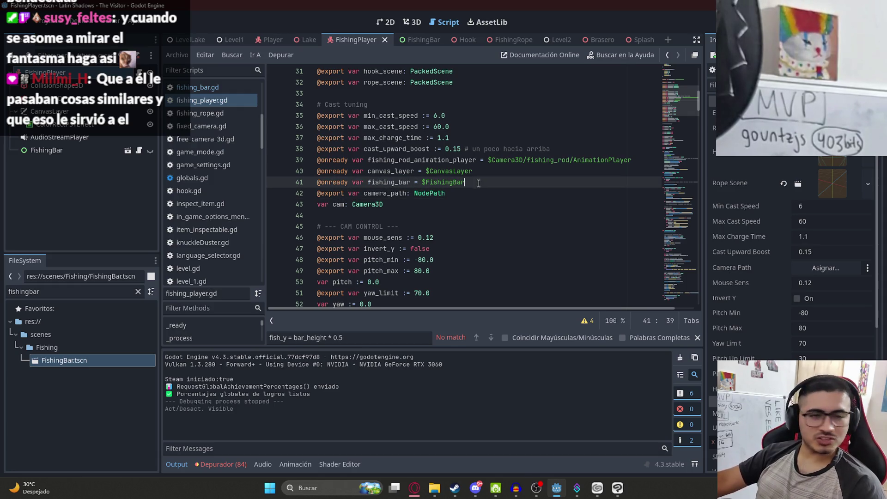
double_click(412, 182)
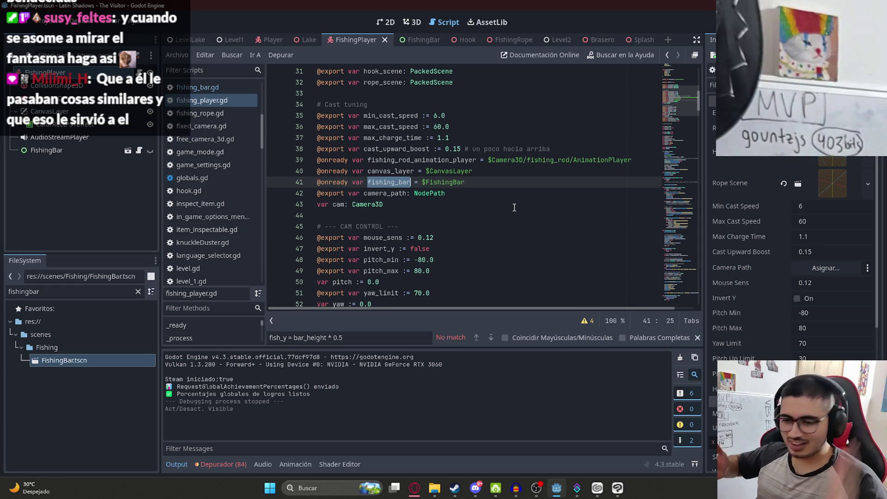
click(514, 212)
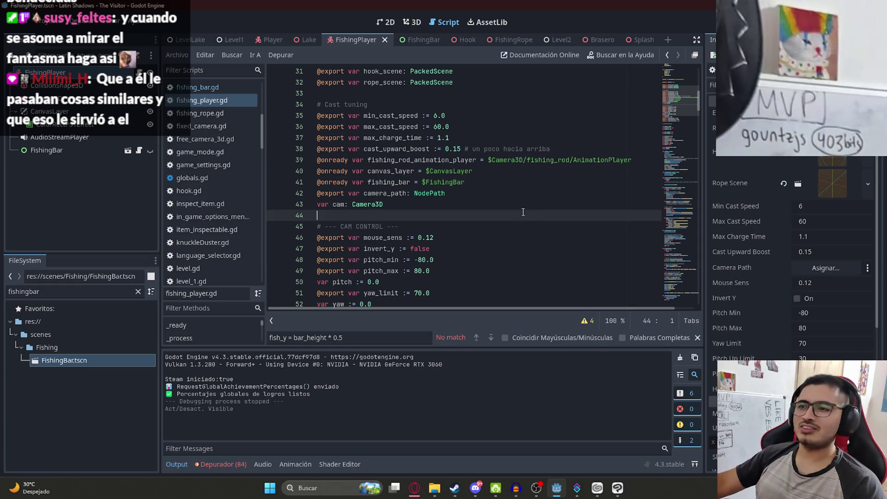
double_click(406, 181)
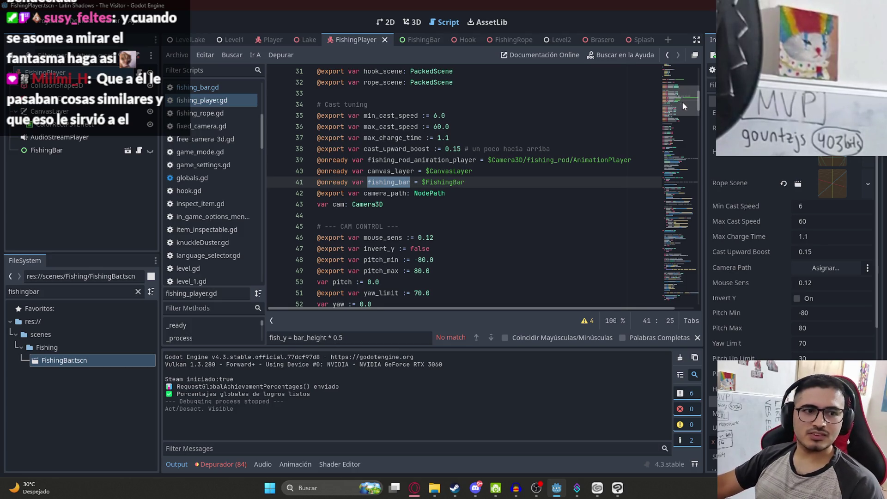
mouse_move(685, 107)
mouse_down()
mouse_move(684, 124)
mouse_move(693, 107)
mouse_move(690, 175)
mouse_up()
click(629, 179)
Find 'pick' and add fishing_bar.start() after picking = true in the fish_take branch.
key(ctrl+f)
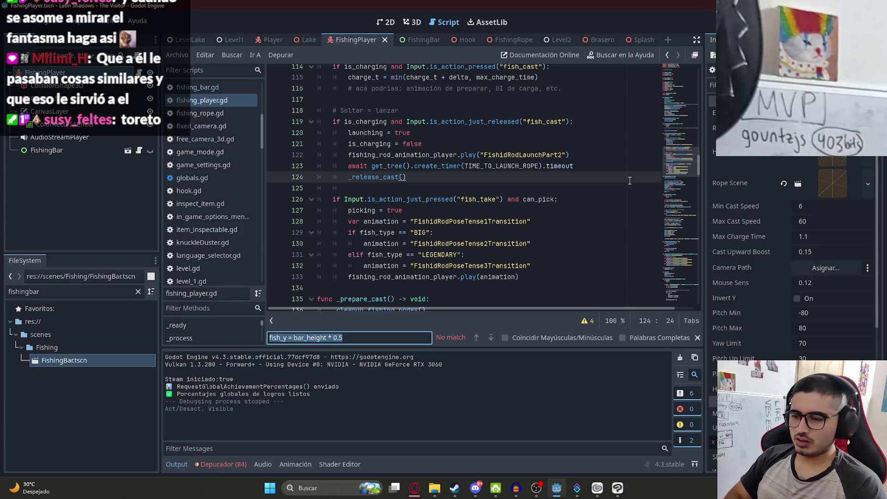
text(pick)
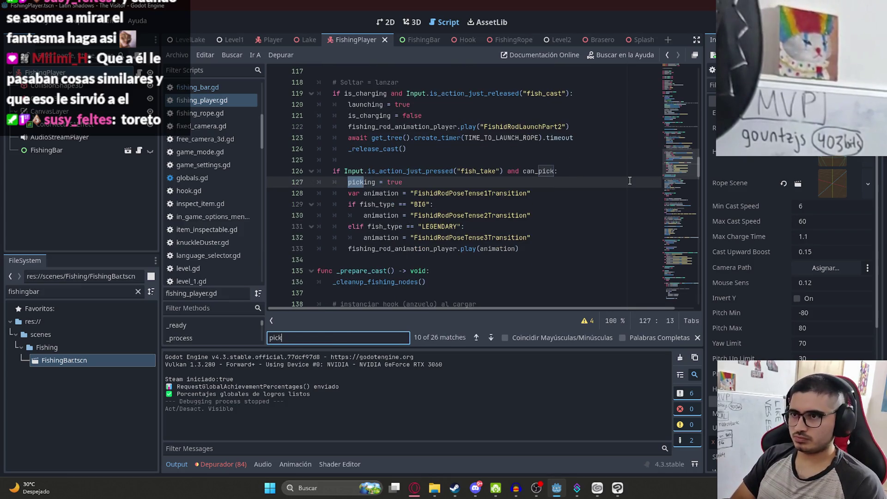
click(388, 139)
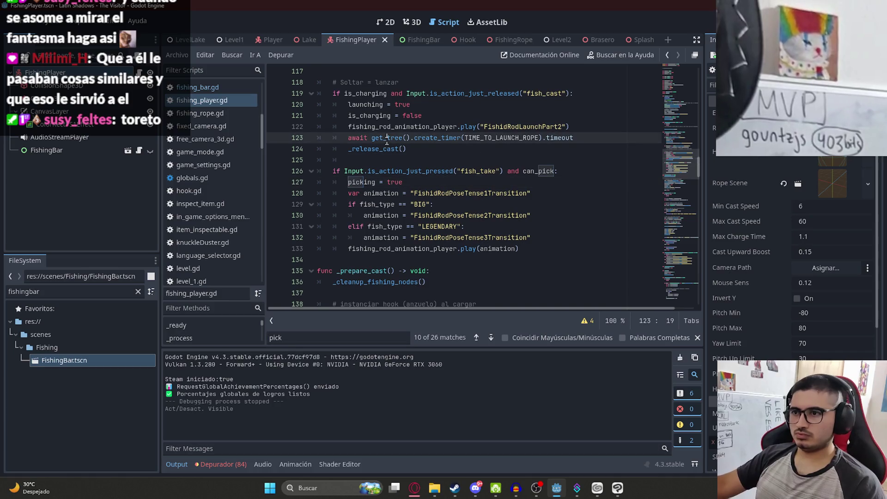
click(439, 187)
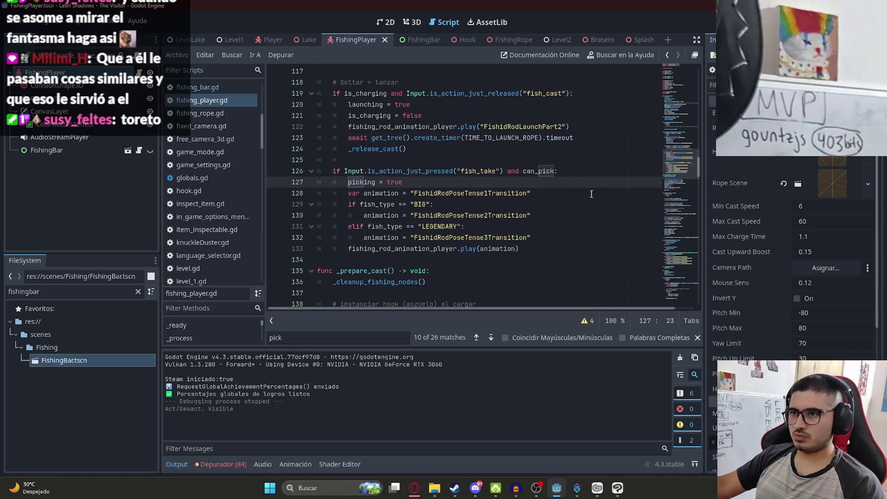
key(Return)
text(fishing_bar.visibl)
key(BackSpace)
key(BackSpace)
key(BackSpace)
text(.start()
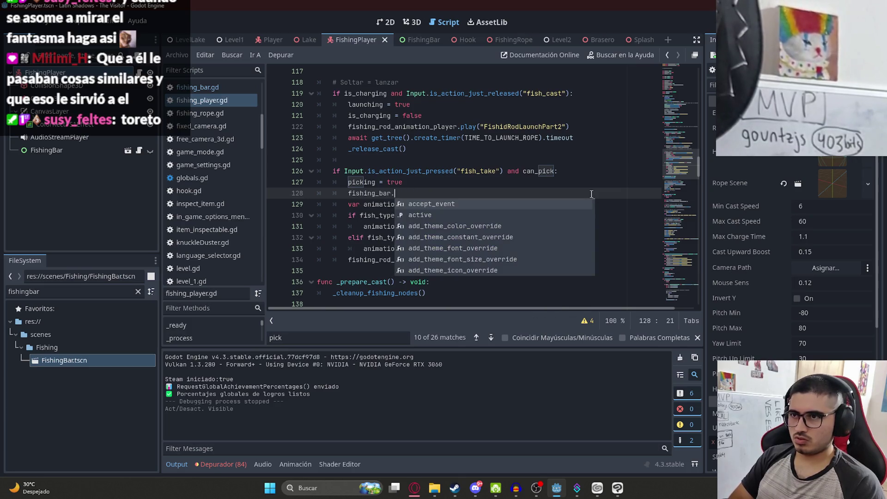
key(Escape)
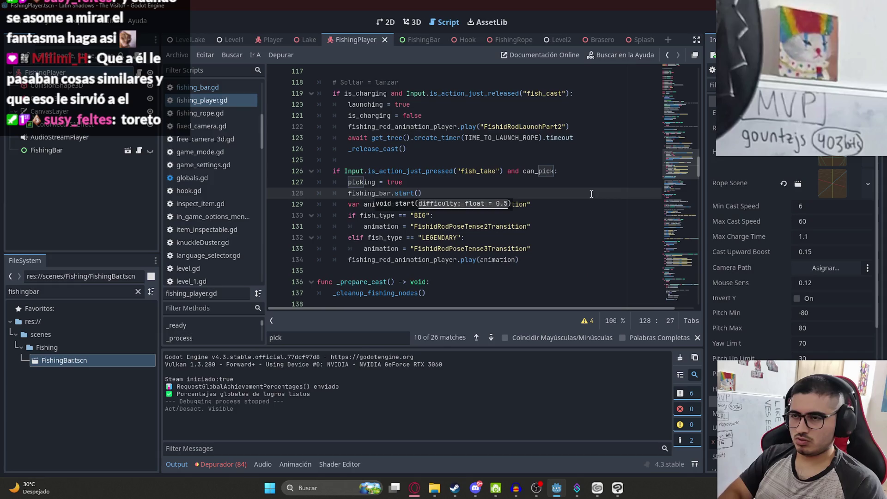
click(356, 127)
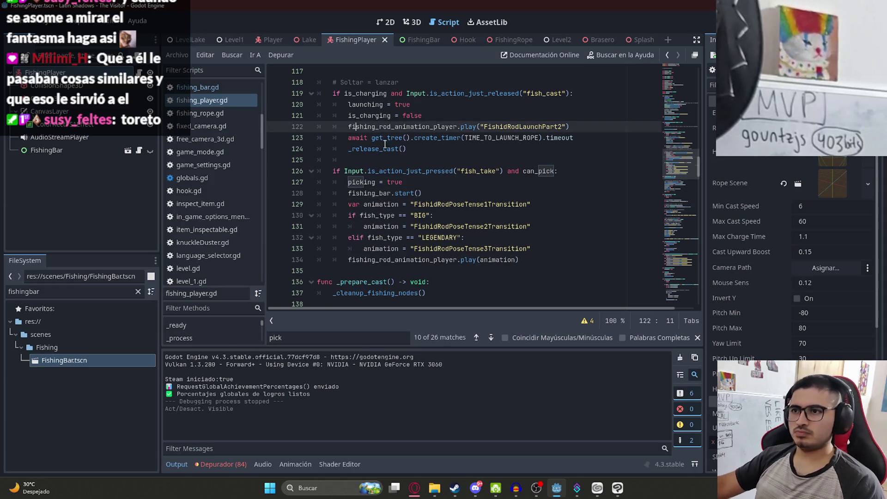
double_click(401, 193)
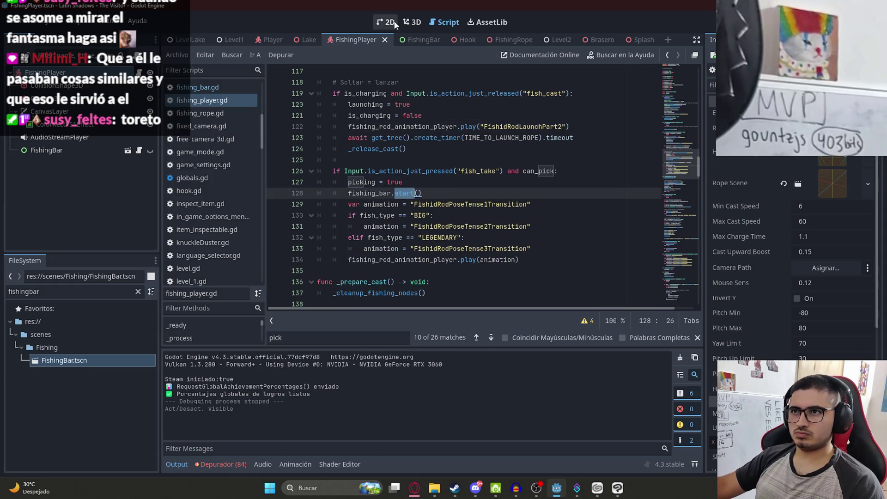
click(411, 40)
In fishing_bar.gd, add visible = true as the first line of func start().
ctrl+click(405, 194)
key(ctrl+f)
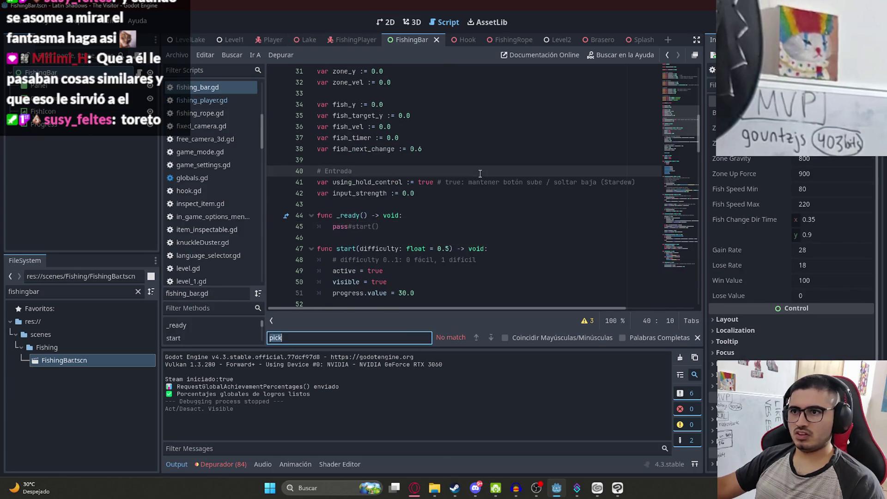
click(353, 182)
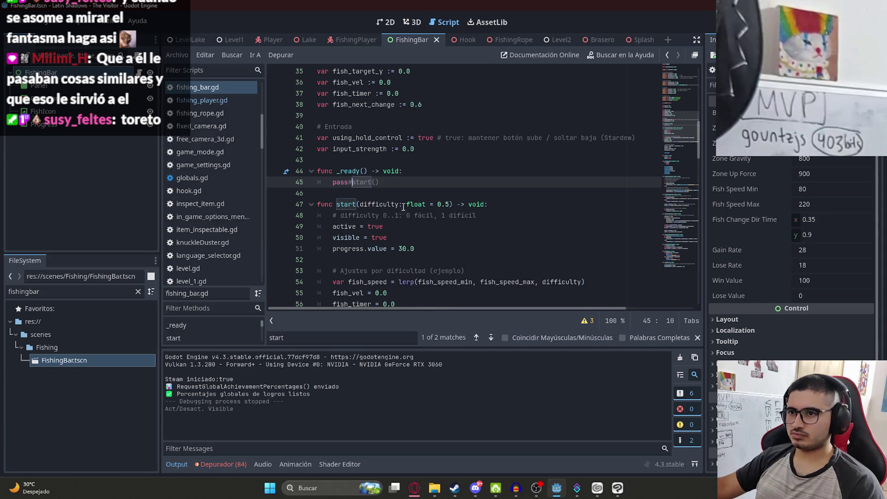
scroll(528, 152, down, 2)
click(530, 138)
key(Return)
text(visible = true)
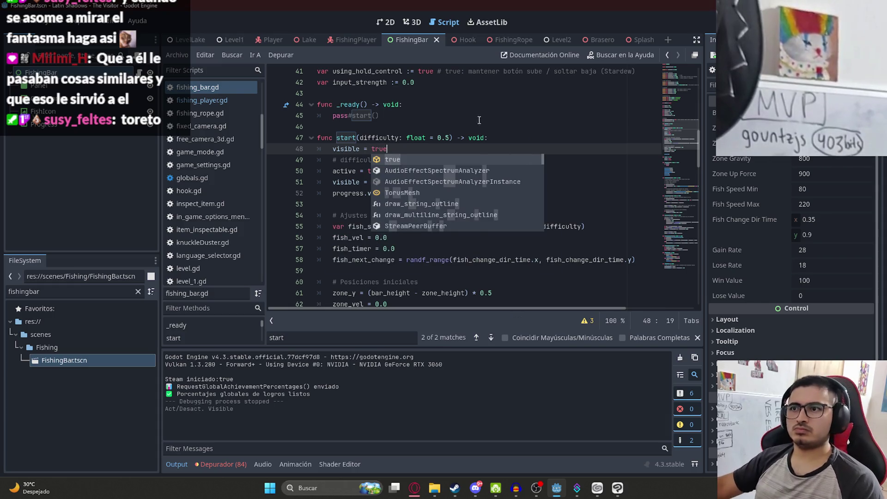
click(479, 120)
click(174, 40)
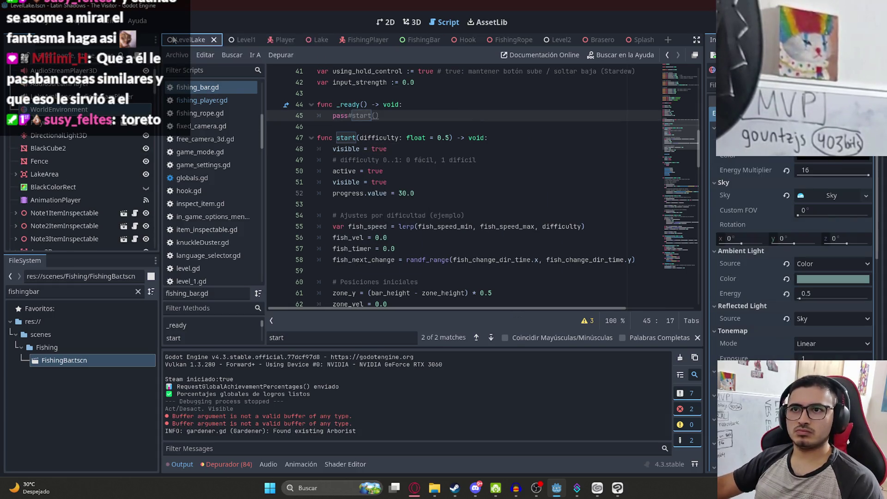
Run the LevelLake scene, walk up the path, and read both pages of the note.
right_click(173, 40)
click(203, 112)
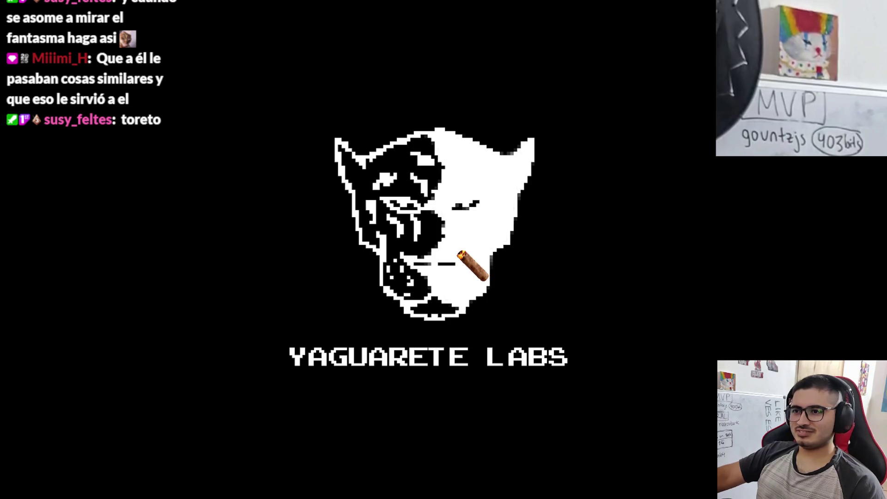
key(w)
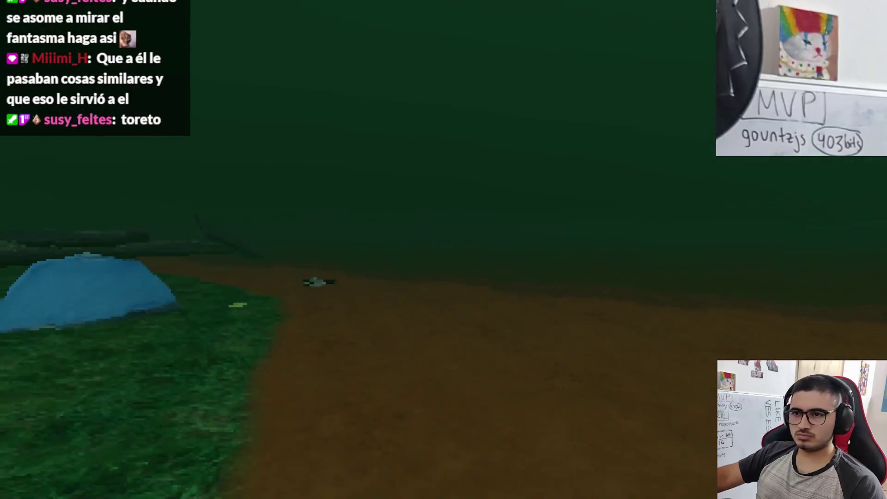
key(e)
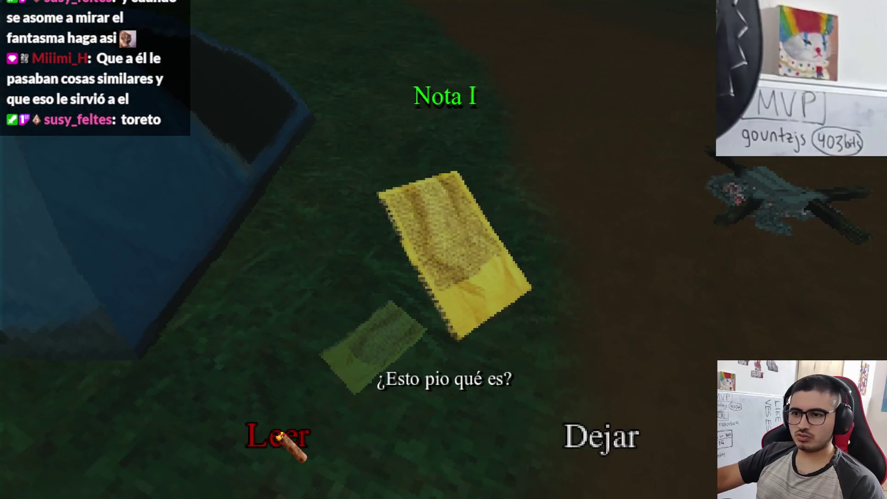
click(277, 440)
click(689, 444)
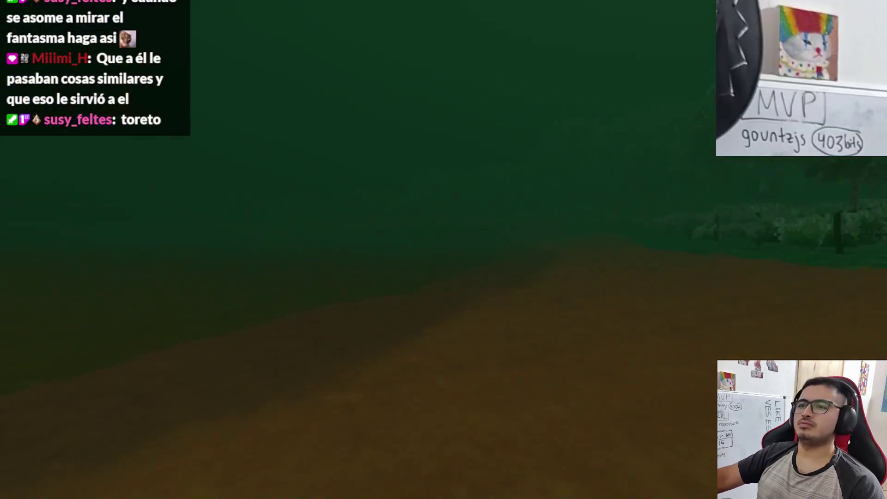
Walk onto the pier, pick up the fishing rod, cast, then close the game once the bar shows.
key(w)
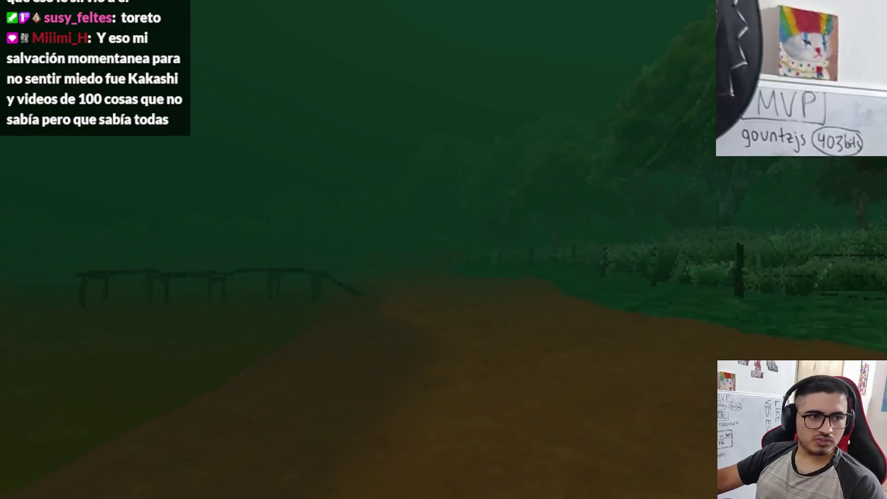
key(w)
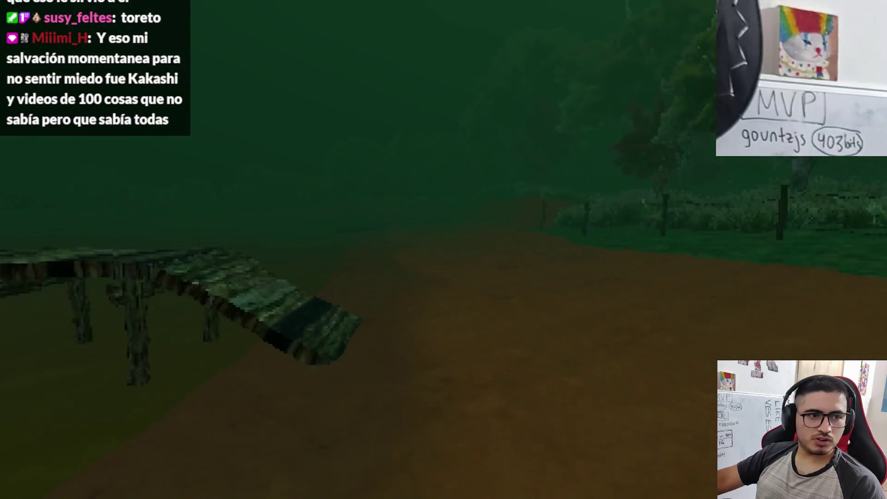
key(w)
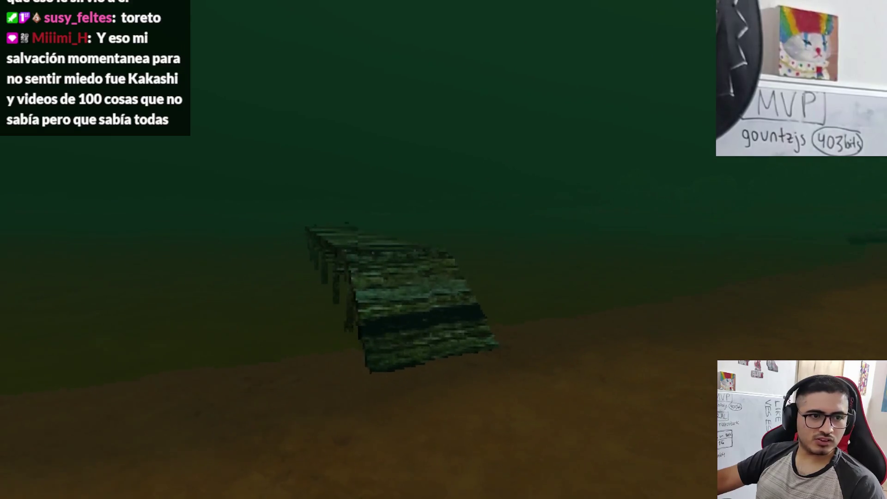
key(w)
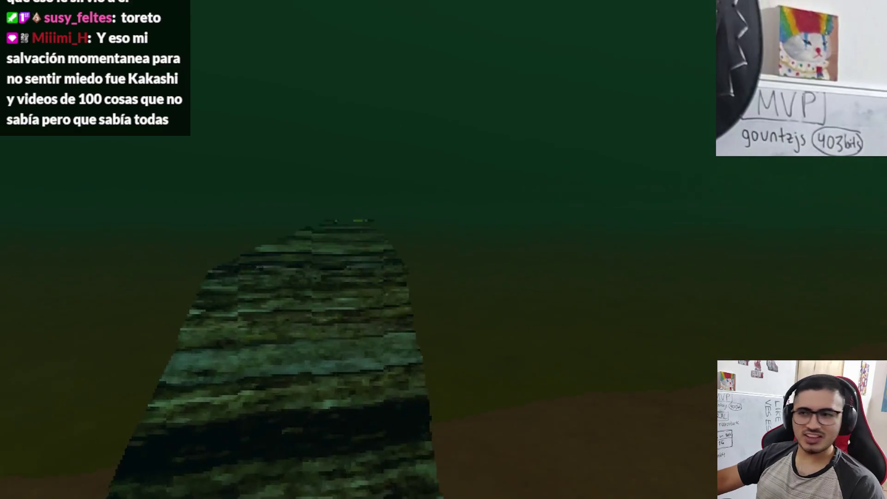
key(w)
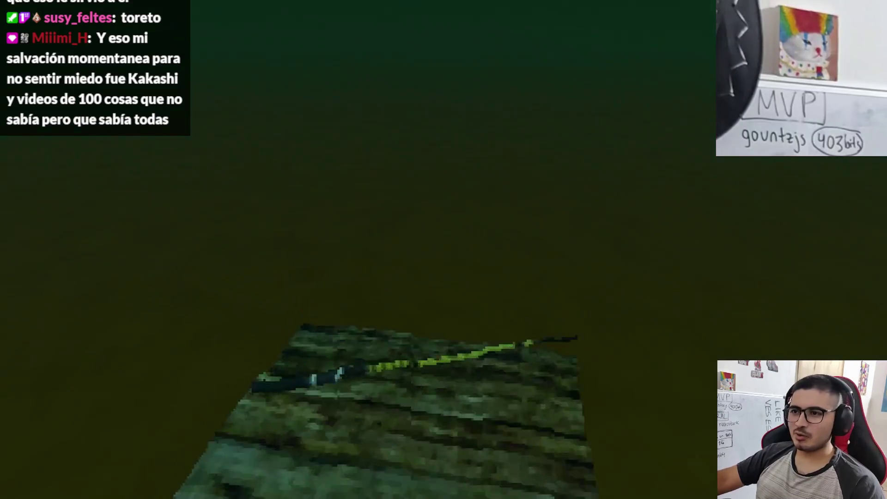
key(e)
click(296, 434)
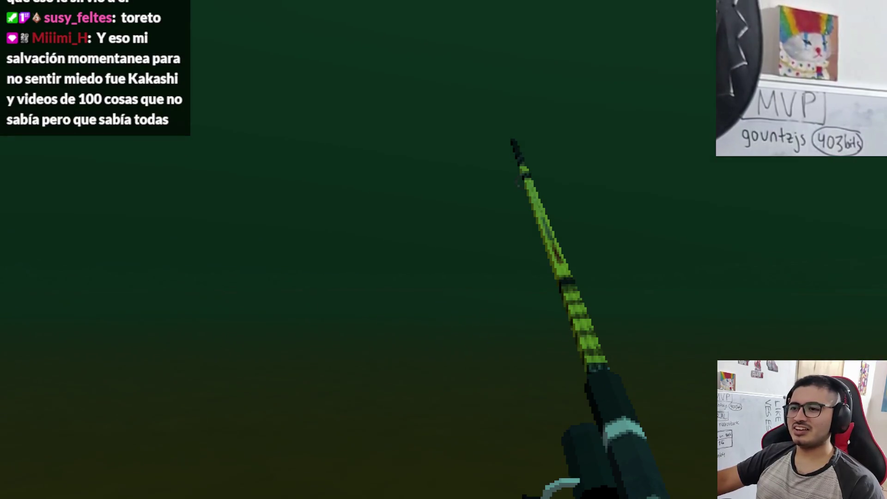
click(443, 250)
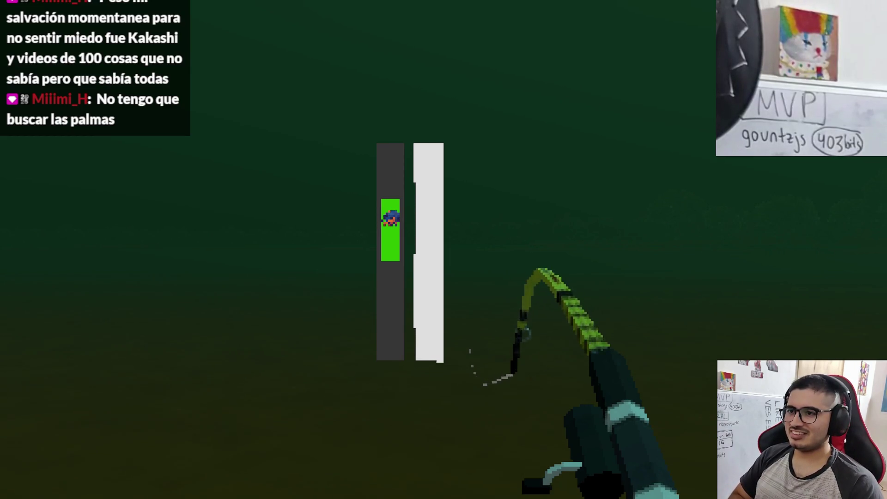
key(alt+F4)
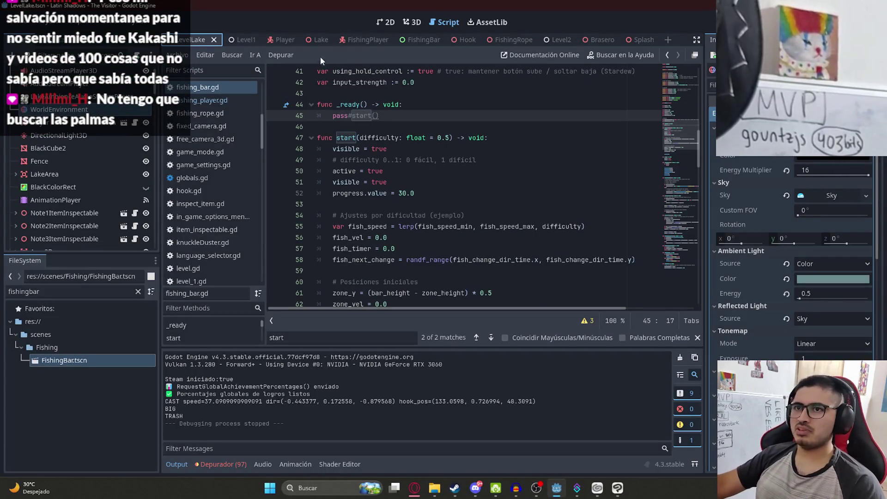
Check the FishingBar scene in 2D, then turn the FishingBar node visible in FishingPlayer.
click(412, 39)
click(385, 22)
scroll(340, 194, down, 5)
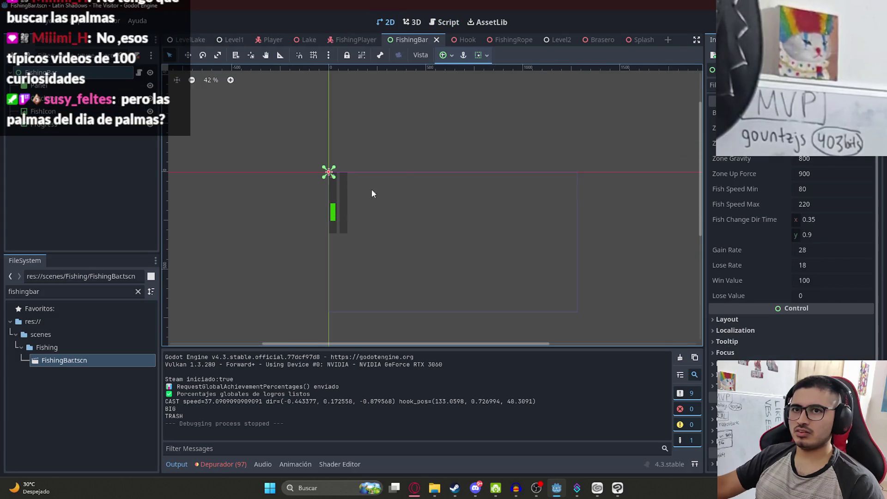
click(354, 40)
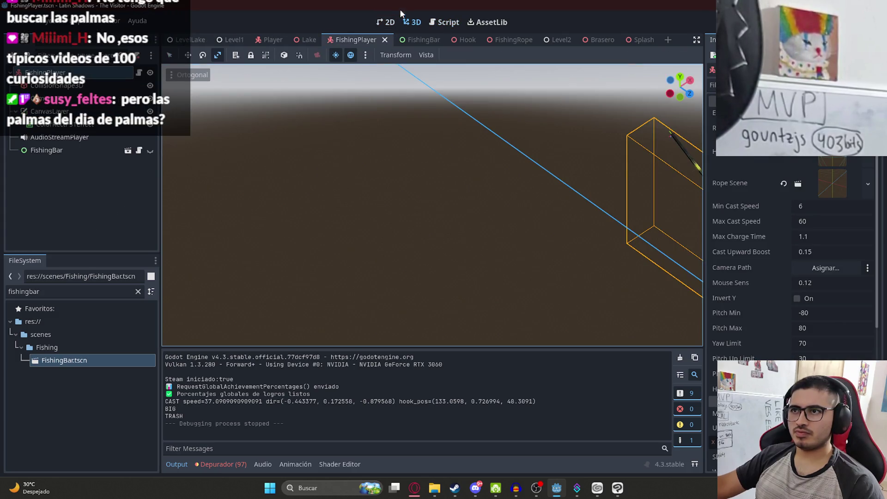
click(386, 22)
click(150, 150)
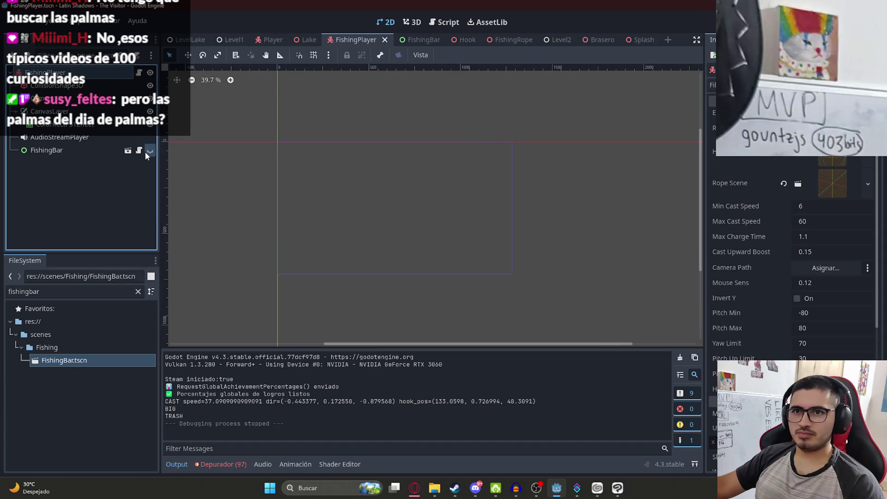
Move FishingBar above AudioStreamPlayer in the FishingPlayer tree and save the scene.
scroll(394, 221, up, 8)
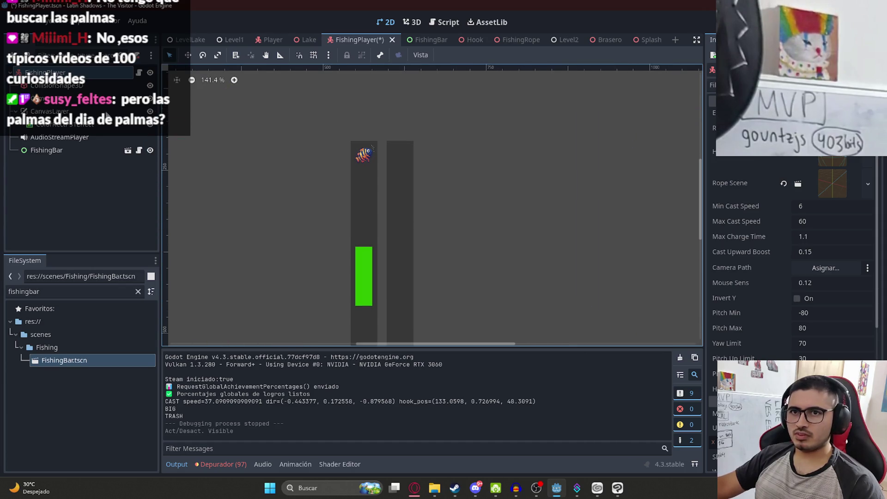
click(94, 113)
click(88, 124)
click(56, 150)
click(93, 126)
mouse_move(69, 151)
mouse_down()
mouse_move(92, 126)
mouse_move(81, 134)
mouse_up()
key(ctrl+s)
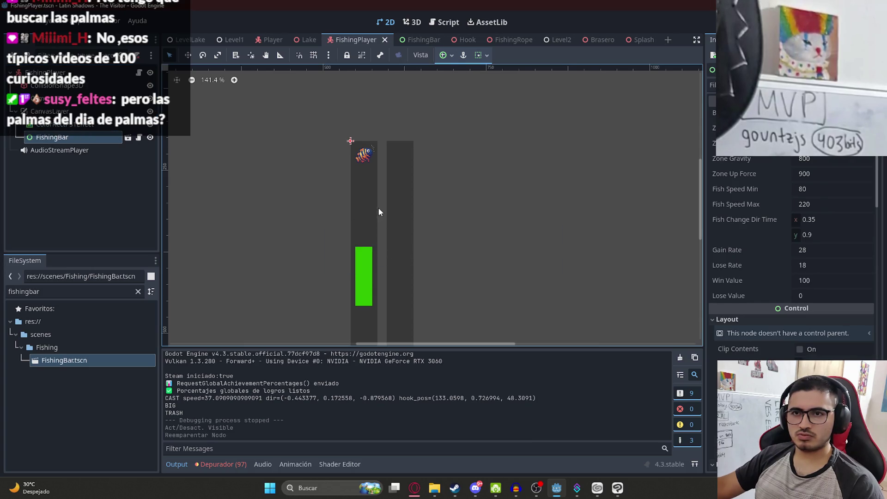
scroll(383, 218, down, 2)
scroll(394, 226, up, 1)
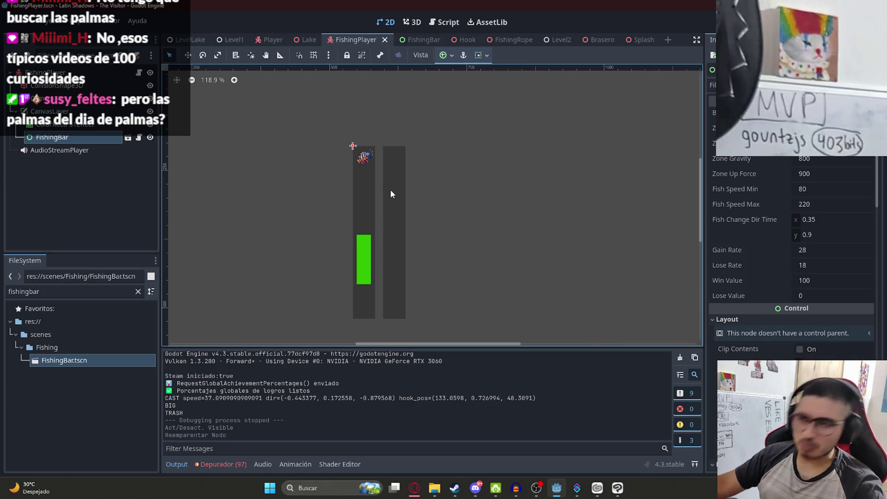
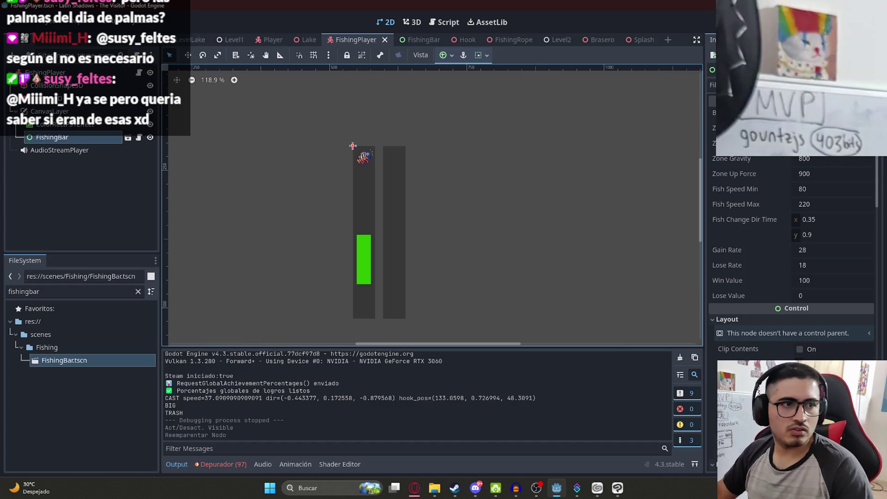
Run the FishingPlayer scene alone to check the fishing bar, stop it, then switch to LevelLake.
click(491, 228)
scroll(432, 218, down, 3)
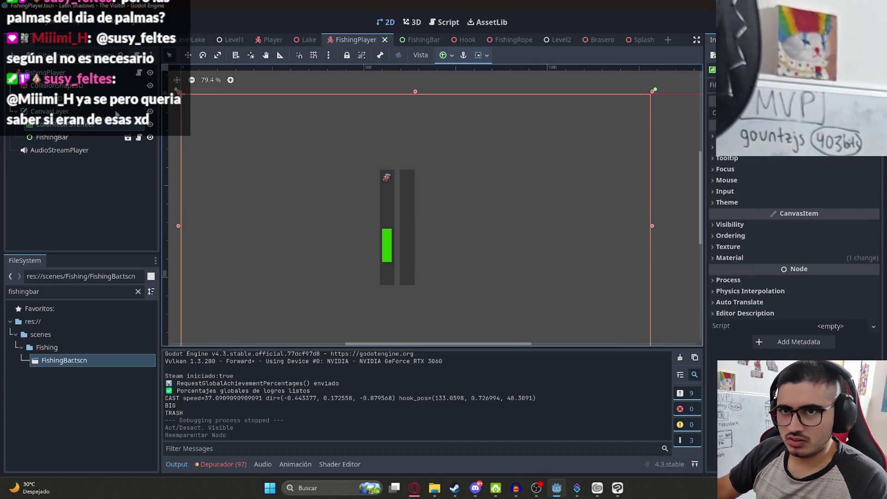
right_click(336, 40)
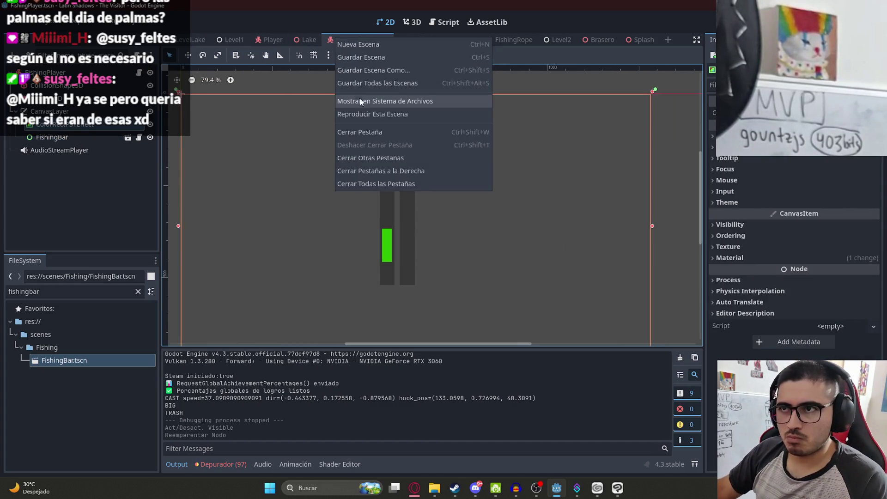
click(364, 115)
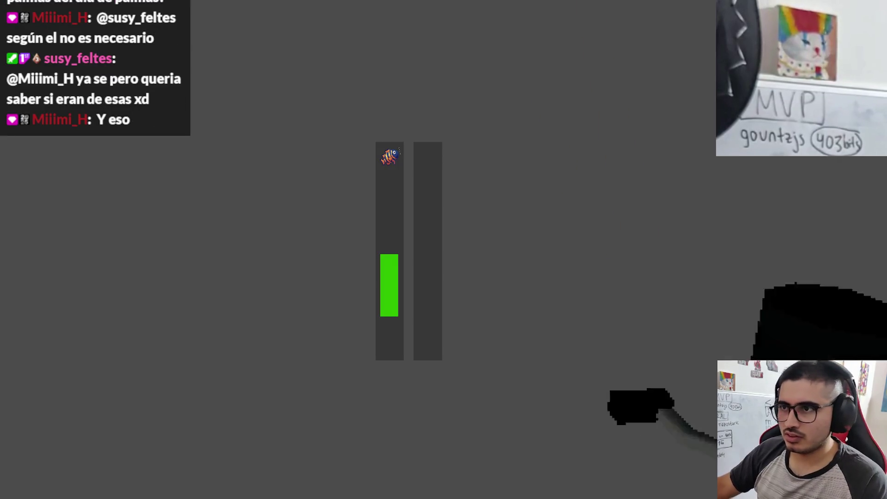
key(Escape)
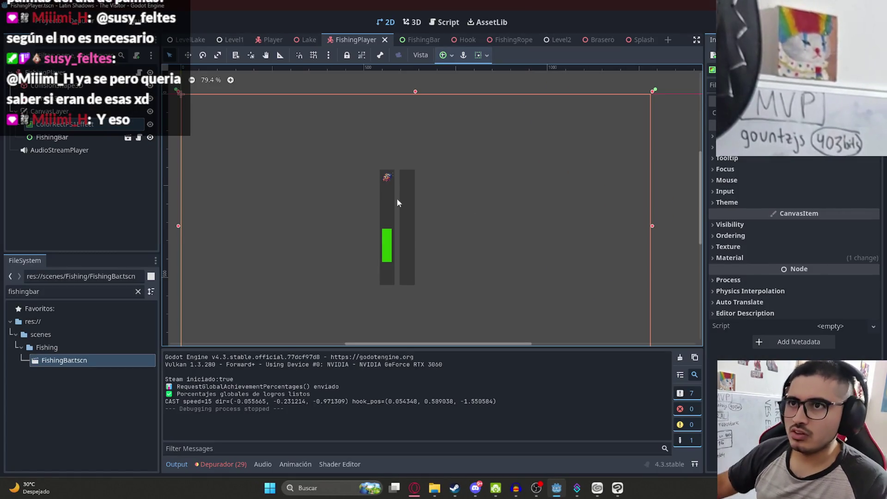
click(192, 39)
right_click(192, 40)
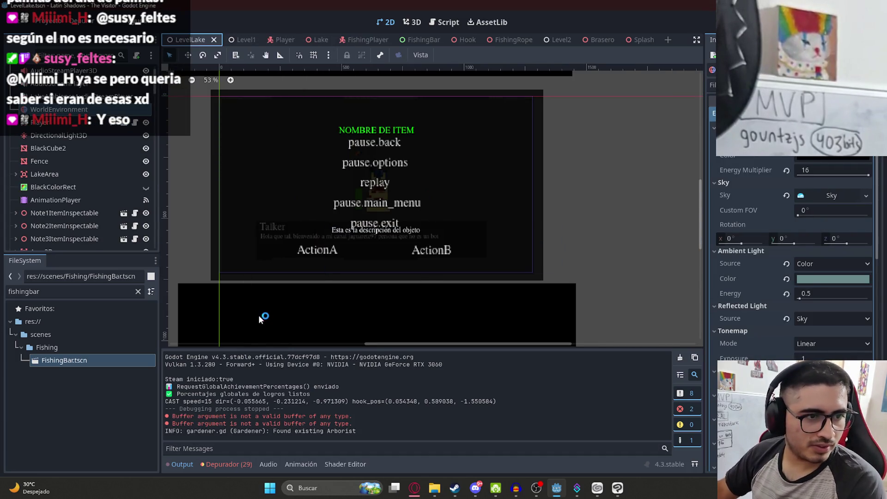
key(F5)
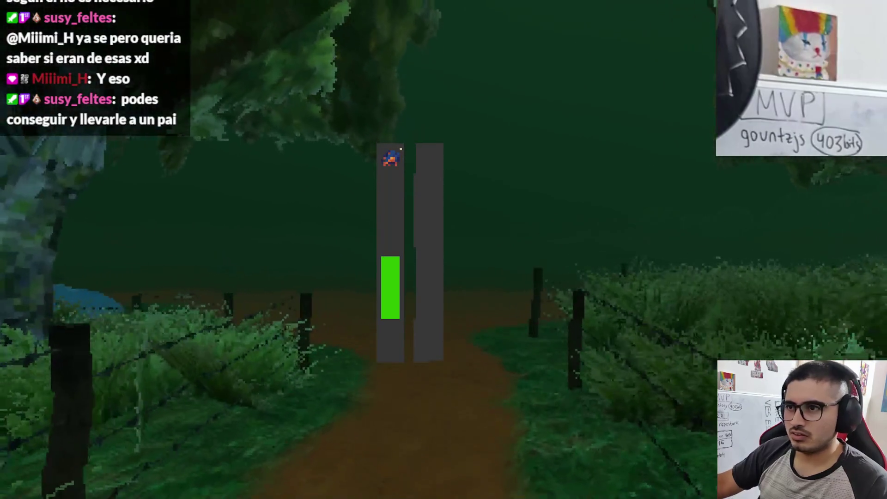
key(w)
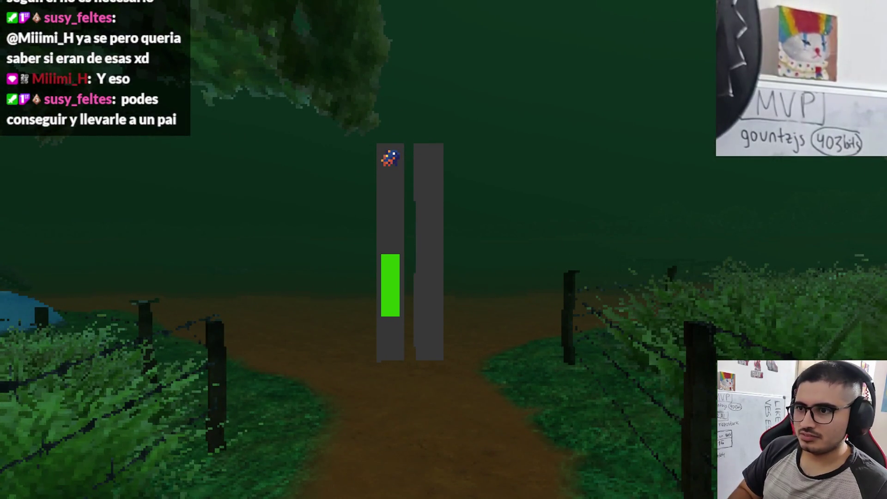
key(F8)
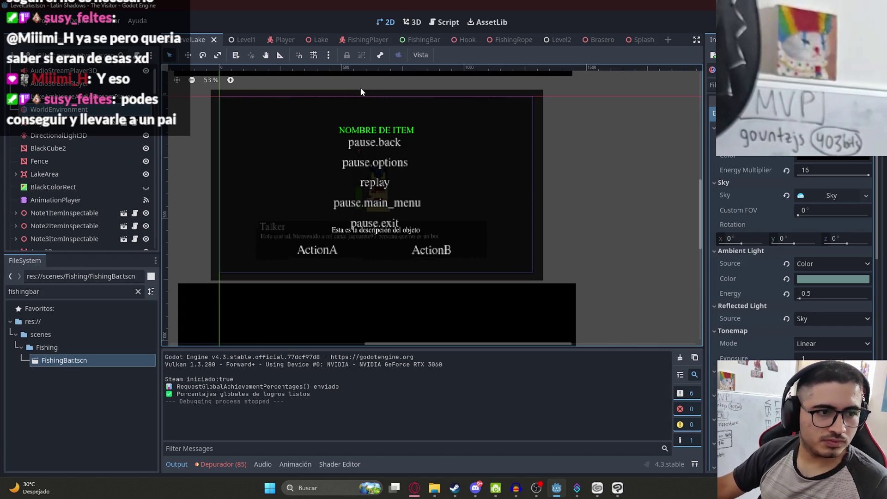
scroll(329, 117, down, 4)
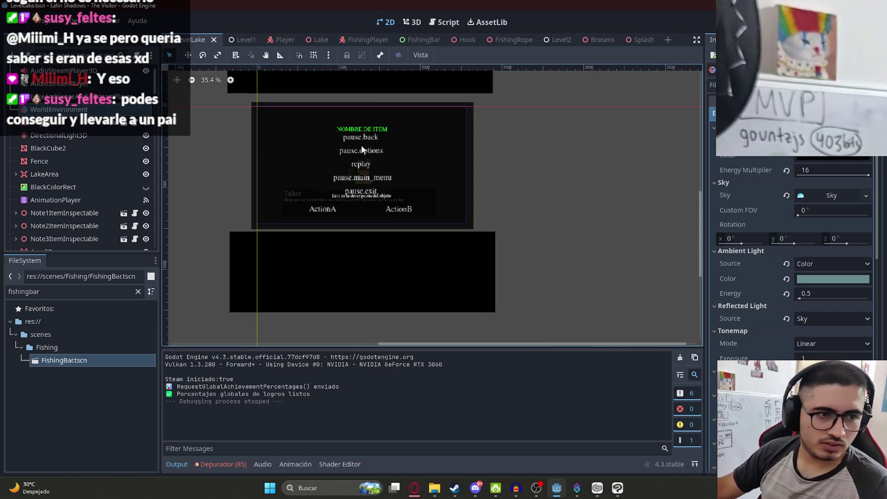
scroll(372, 146, up, 2)
Open the FishingBar scene and select the bar's left background panel.
click(413, 39)
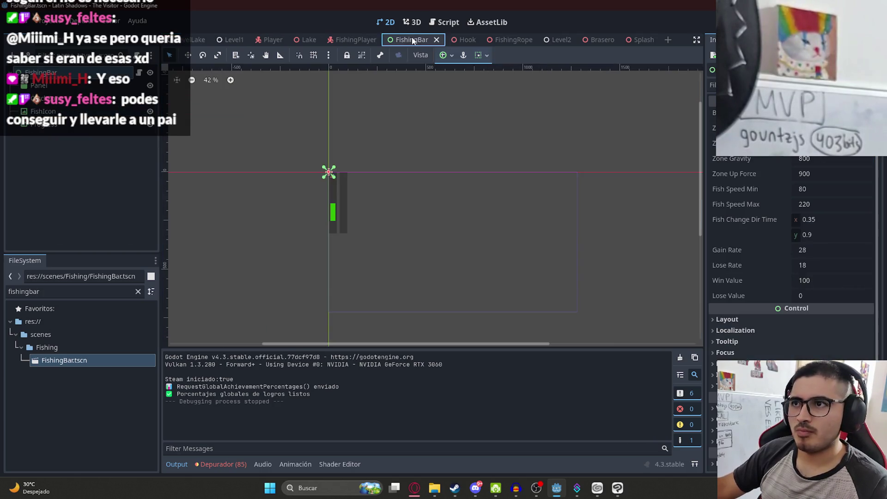
drag(402, 144, 449, 239)
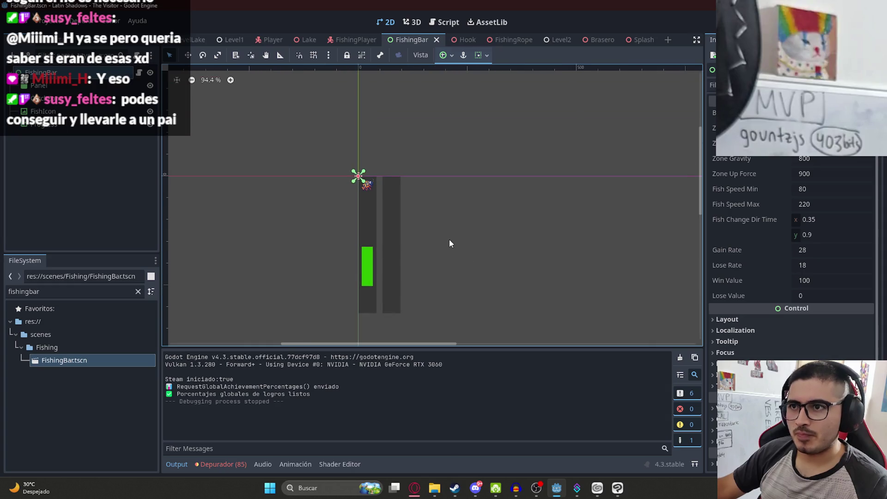
click(373, 229)
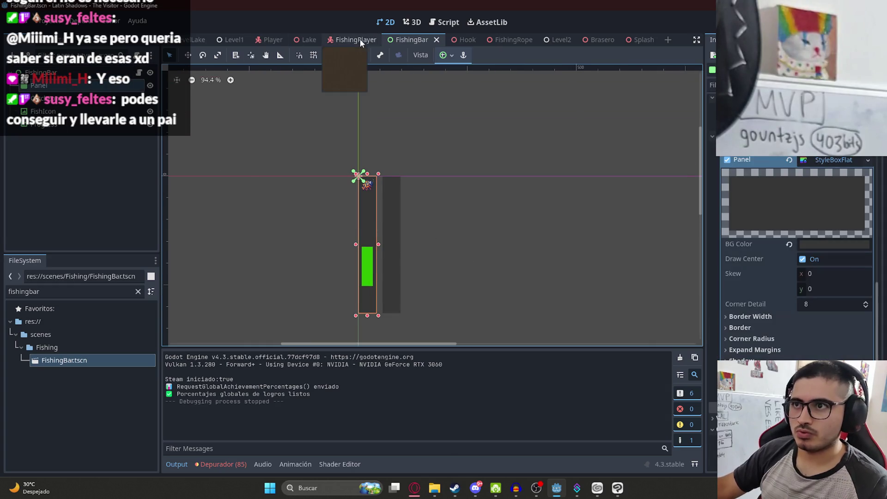
In FishingPlayer, drag FishingBar out from under CanvasLayer and collapse CanvasLayer.
click(359, 39)
scroll(368, 142, down, 1)
scroll(340, 150, right, 2)
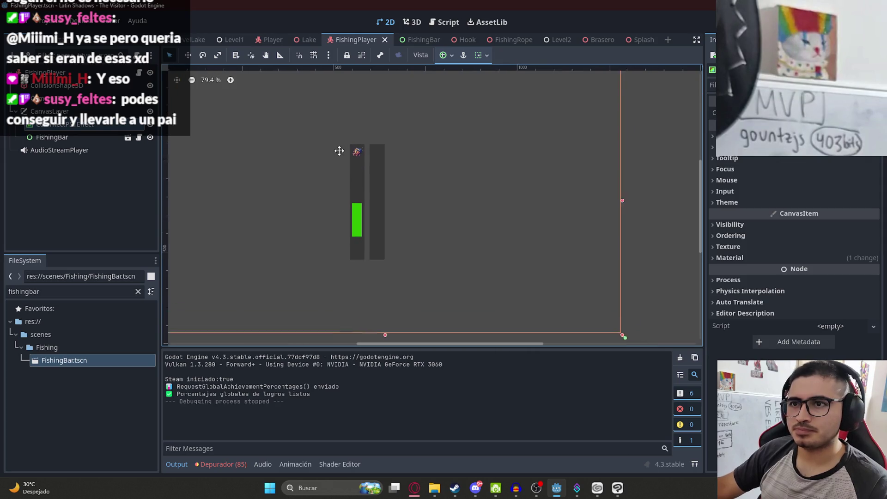
click(67, 138)
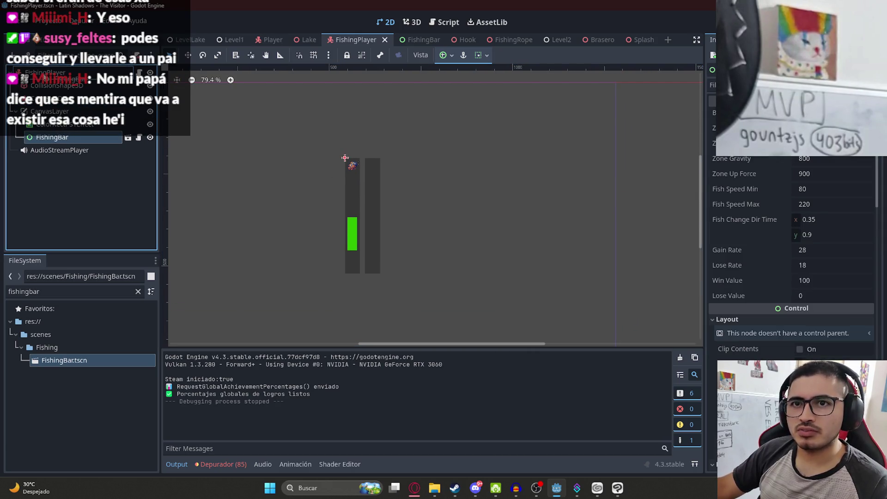
drag(65, 137, 60, 155)
click(16, 112)
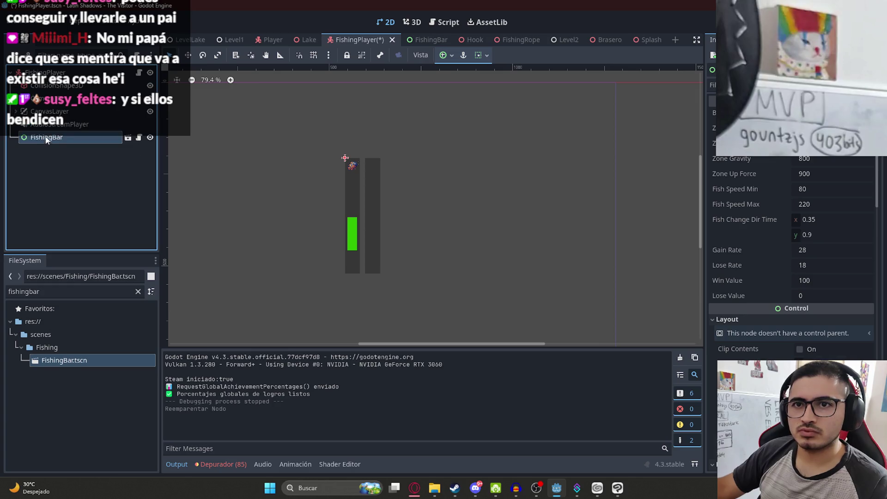
right_click(51, 72)
Cancel adding a node, drag FishingBar back under CanvasLayer, and save the scene.
click(87, 101)
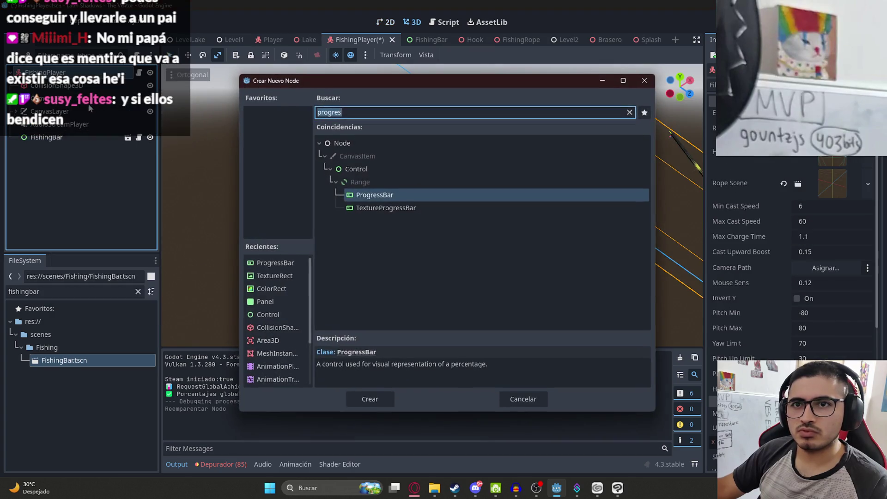
text(can)
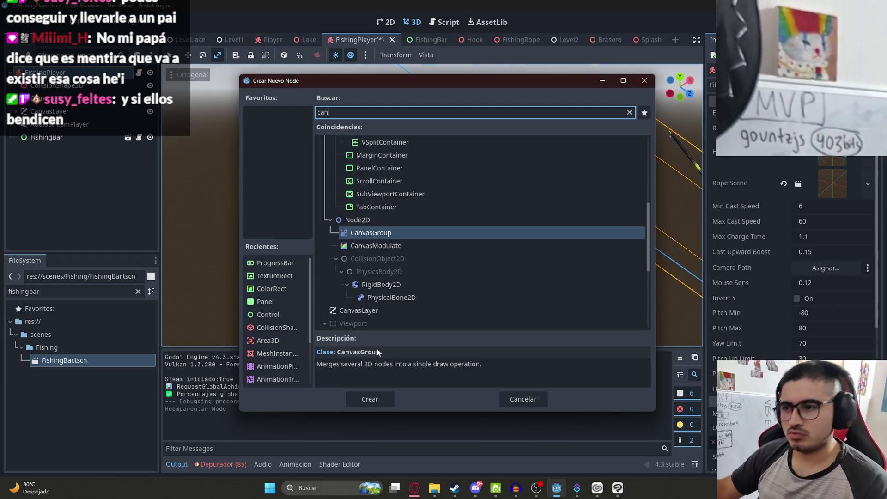
click(536, 400)
click(65, 138)
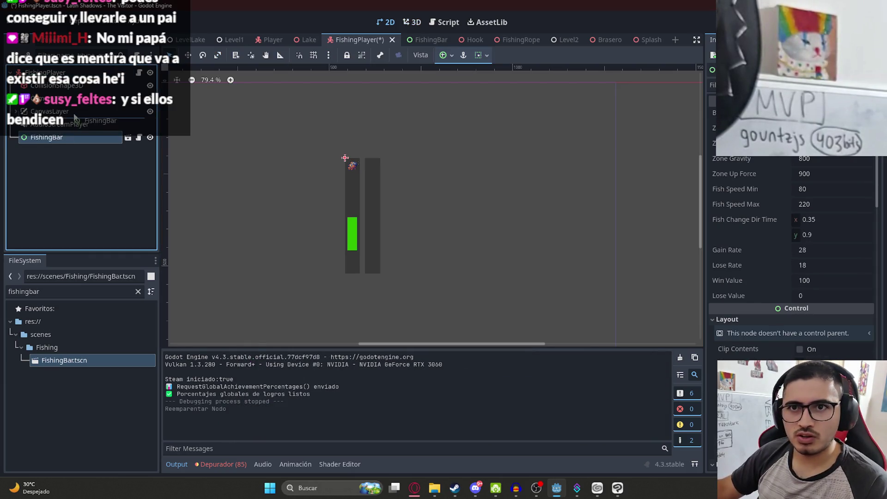
drag(74, 113, 20, 112)
key(ctrl+s)
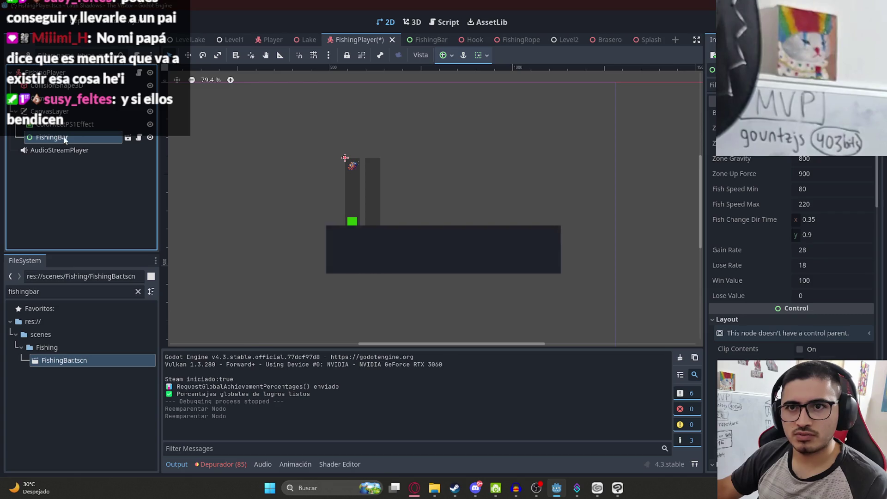
Toggle the PS1 effect's visibility, try reordering FishingBar around it, undo, and save again.
click(88, 124)
scroll(456, 234, down, 2)
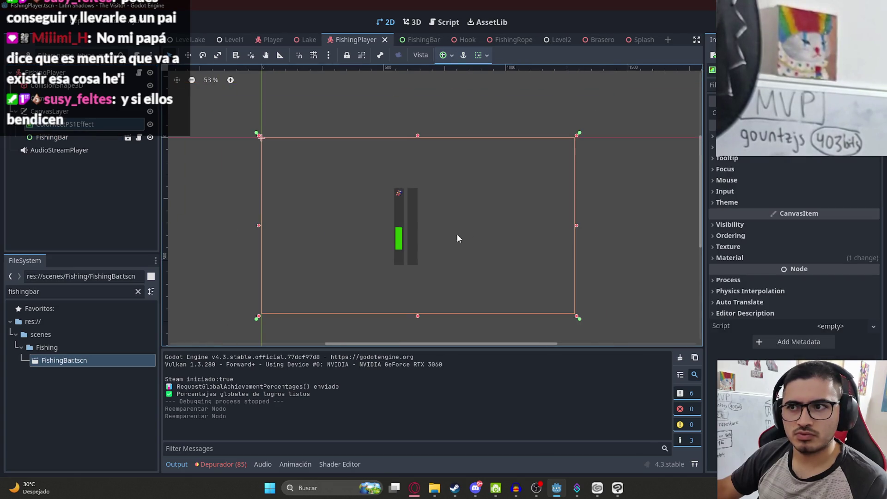
click(150, 137)
click(150, 137)
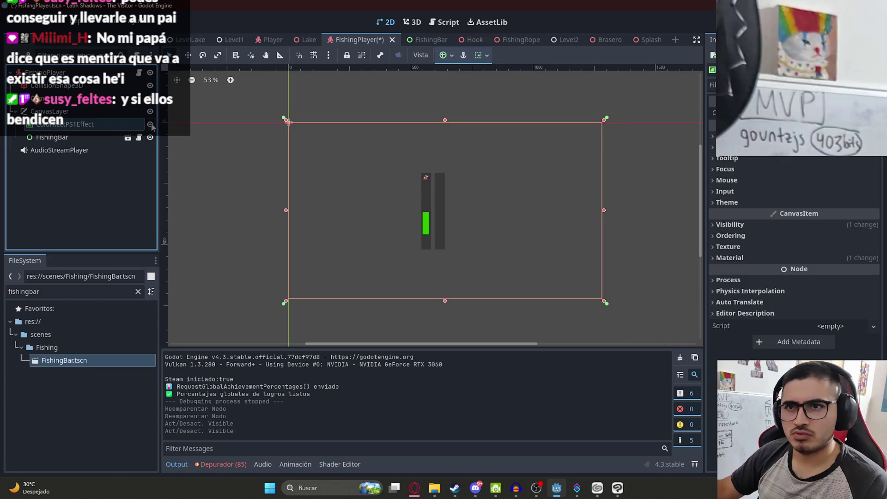
drag(69, 137, 64, 123)
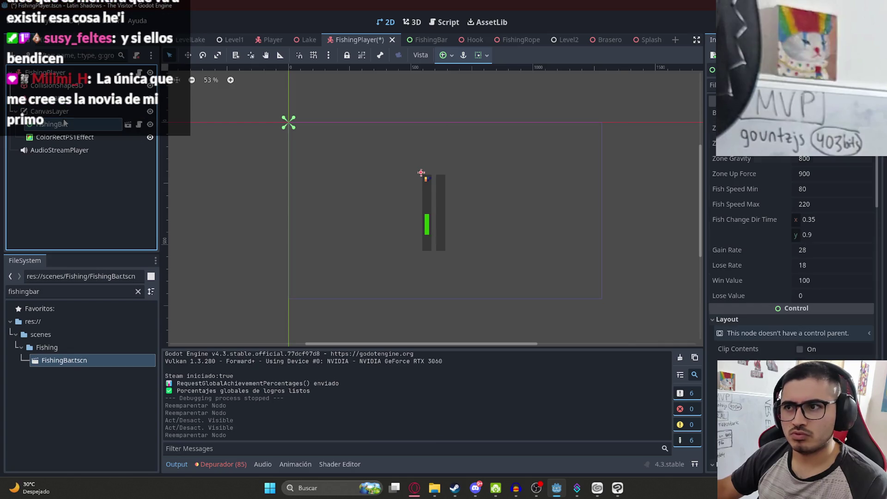
drag(65, 147, 67, 136)
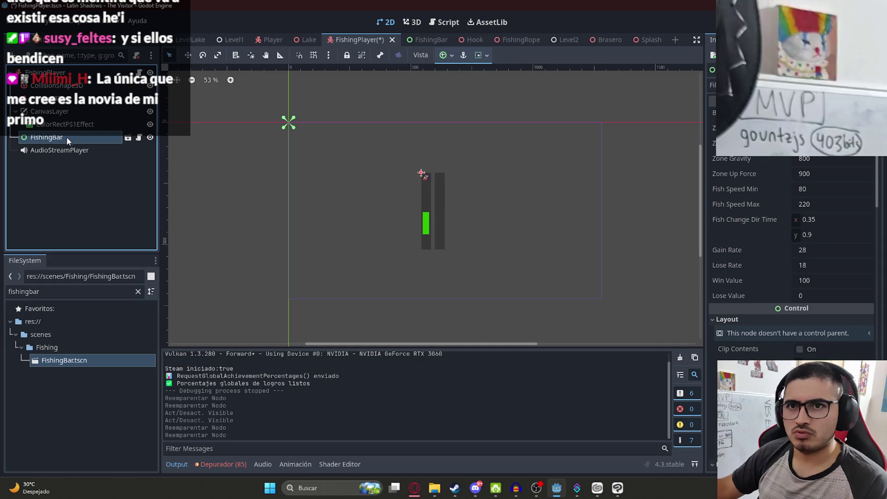
key(ctrl+z)
key(ctrl+z)
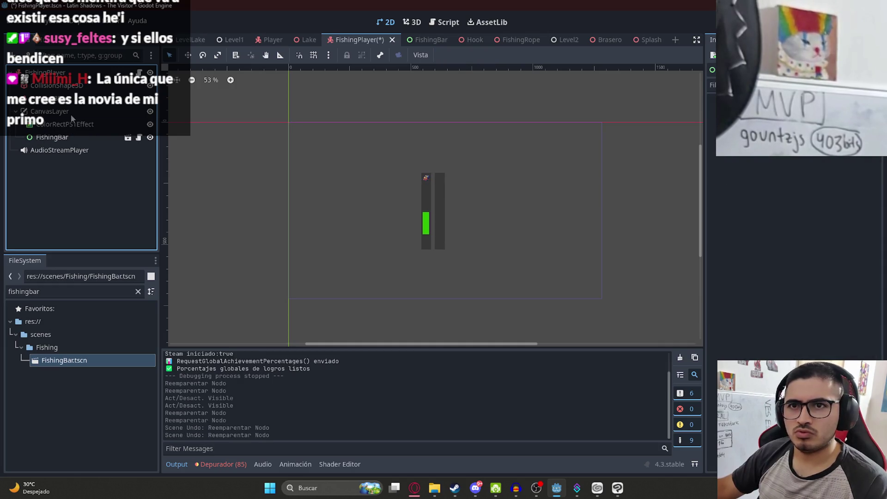
click(70, 115)
key(ctrl+s)
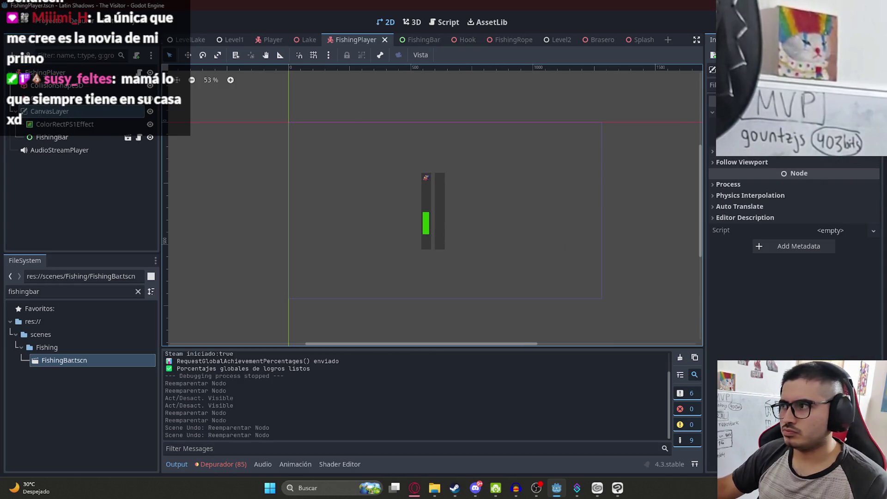
In fishing_player.gd, change the canvas layer number to 99 when fishing is enabled.
click(45, 72)
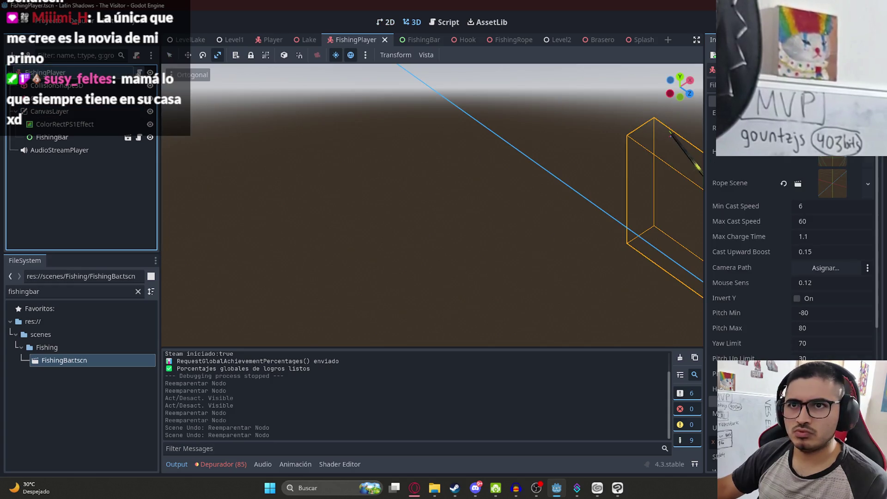
key(ctrl+F3)
key(ctrl+f)
text(canva)
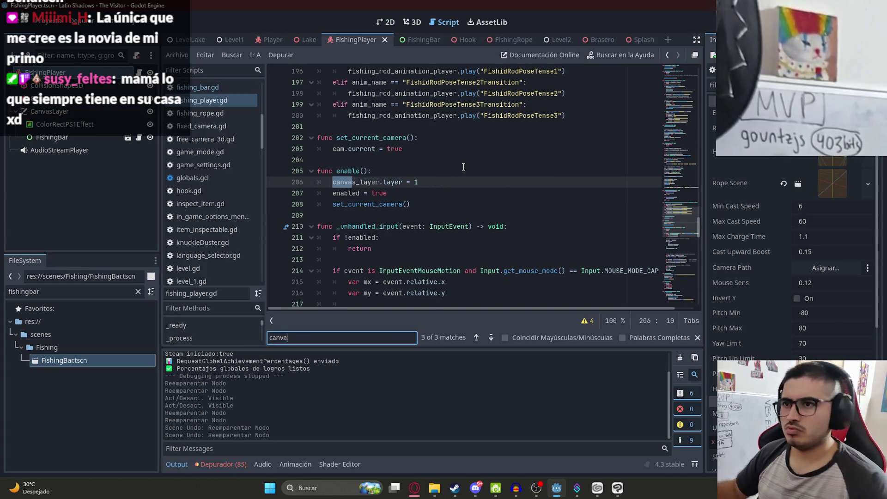
click(451, 184)
text(3)
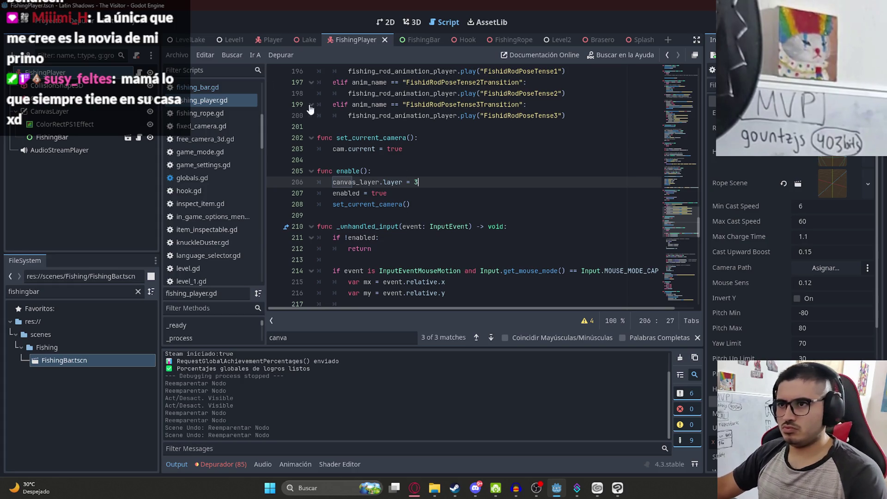
key(BackSpace)
text(99)
From the LevelLake tab, save all open scenes and run the game.
click(202, 40)
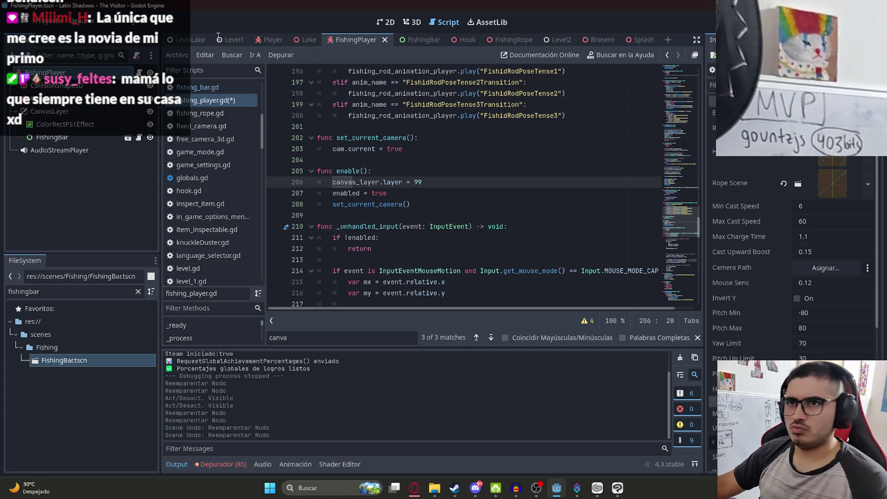
right_click(202, 41)
click(230, 120)
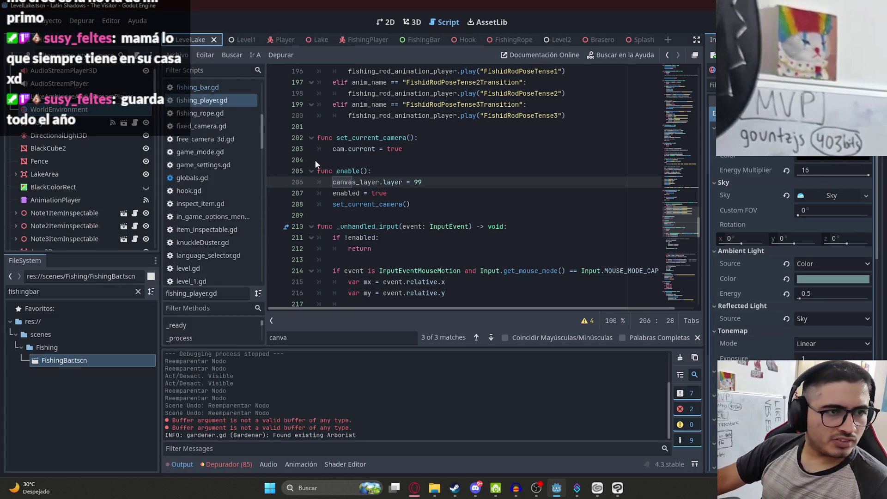
key(F5)
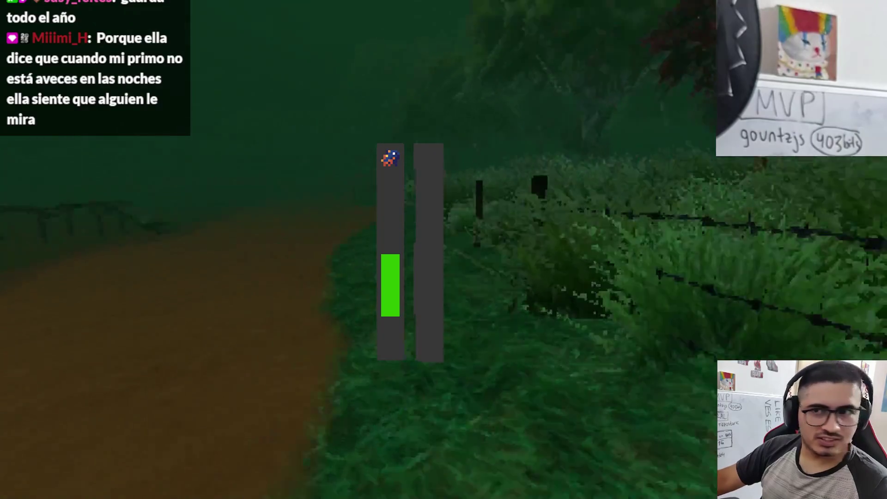
Pause and resume the game, then walk out along the wooden bridge toward the dock.
key(Escape)
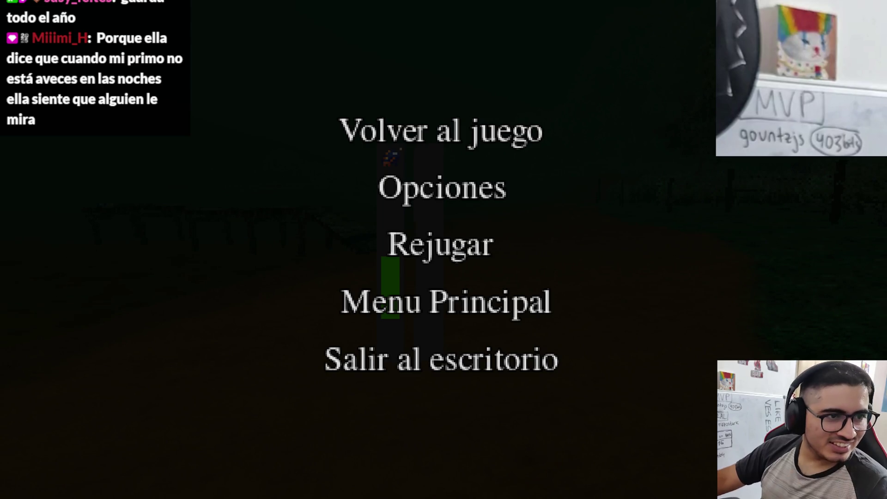
key(Escape)
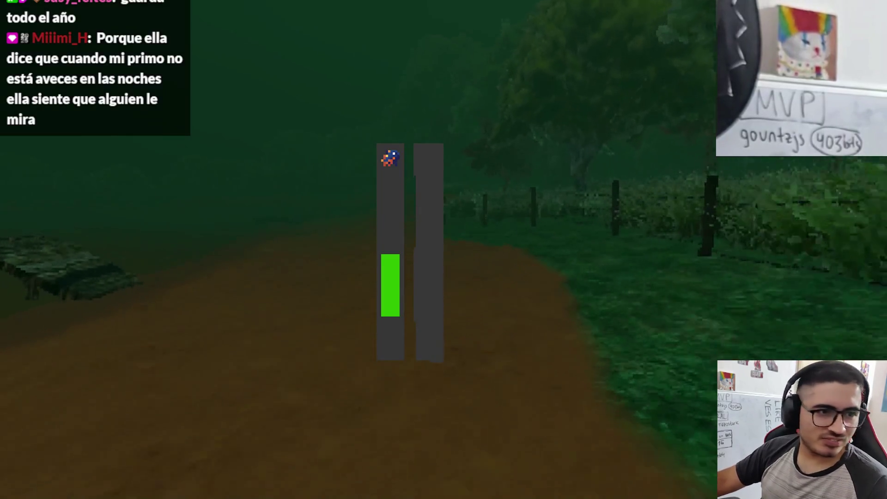
key(w)
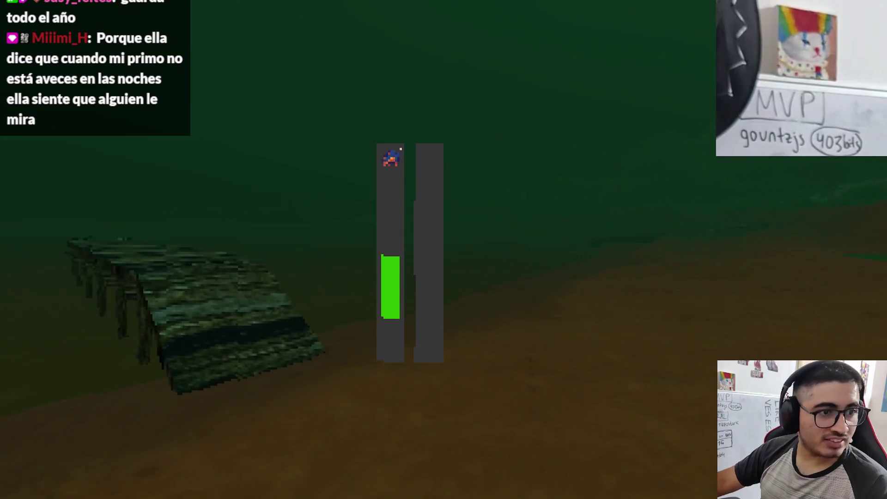
key(w)
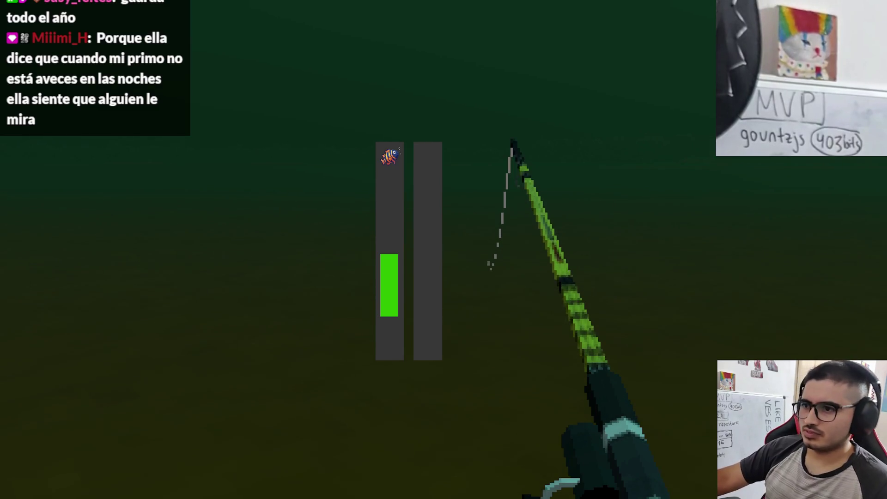
Take the fish, repoint fishing_bar to $CanvasLayer/FishingBar, save the script, and briefly test-run.
key(e)
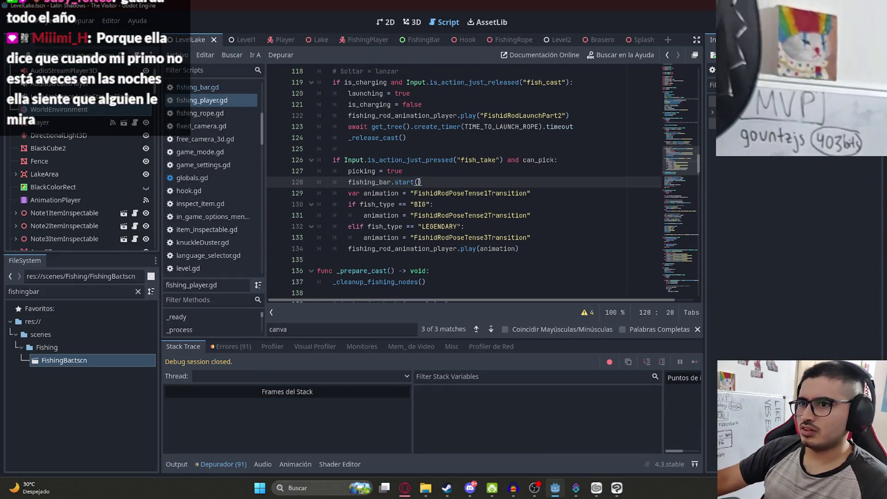
ctrl+click(365, 182)
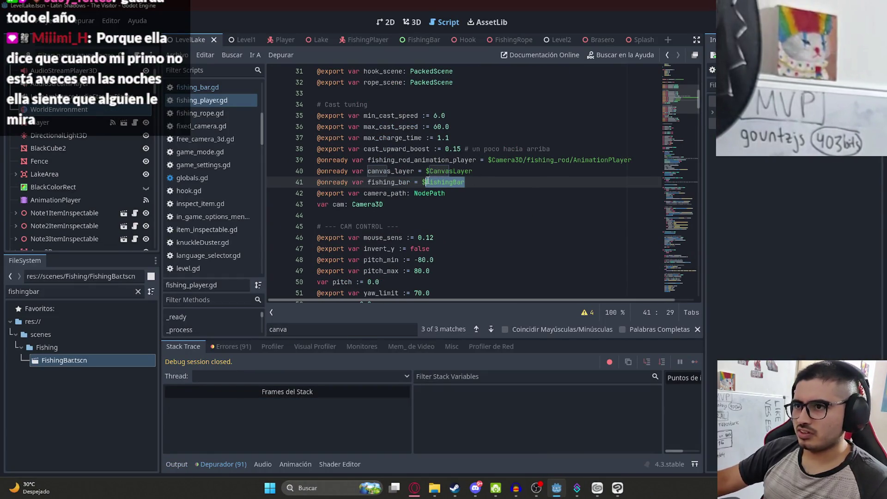
text(Canva)
key(Return)
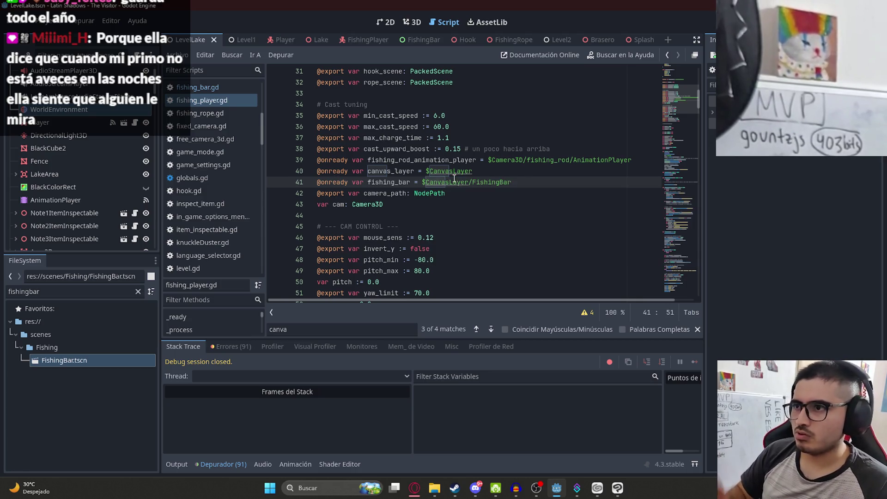
click(178, 54)
click(256, 112)
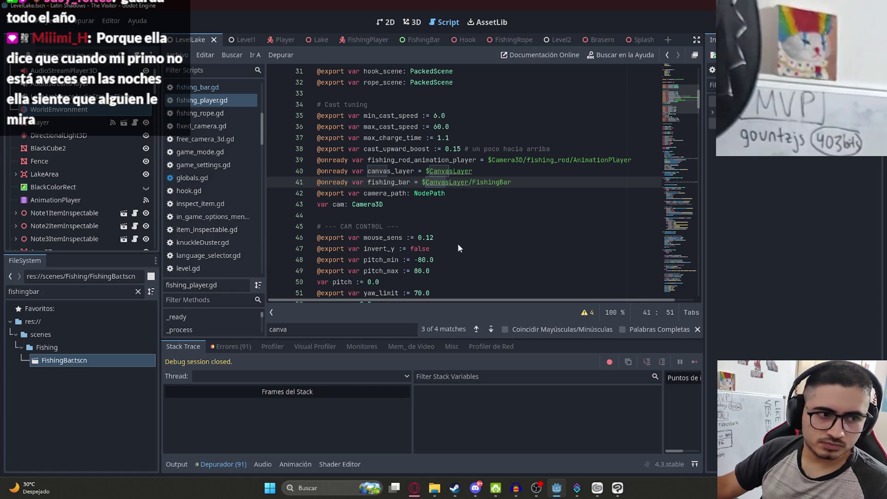
key(F5)
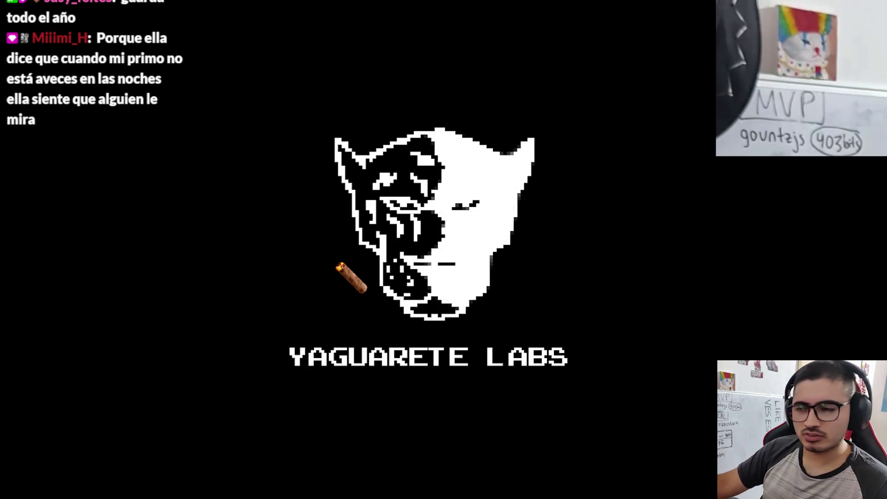
key(Escape)
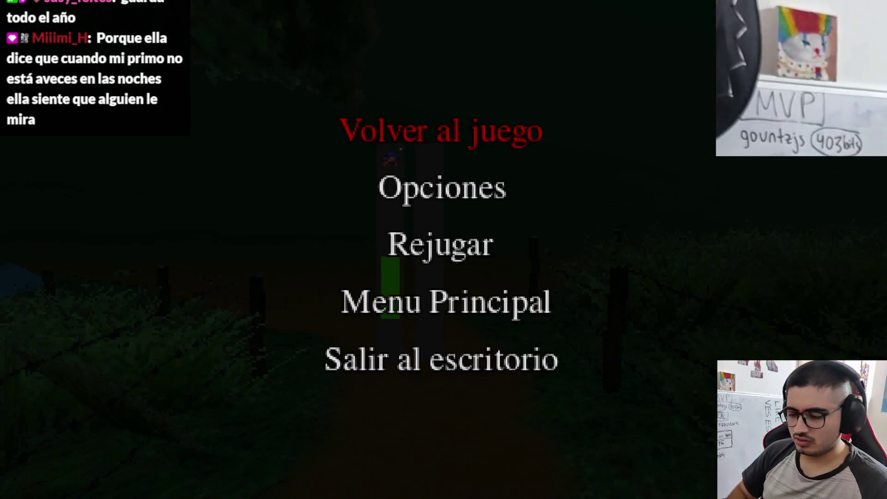
key(F8)
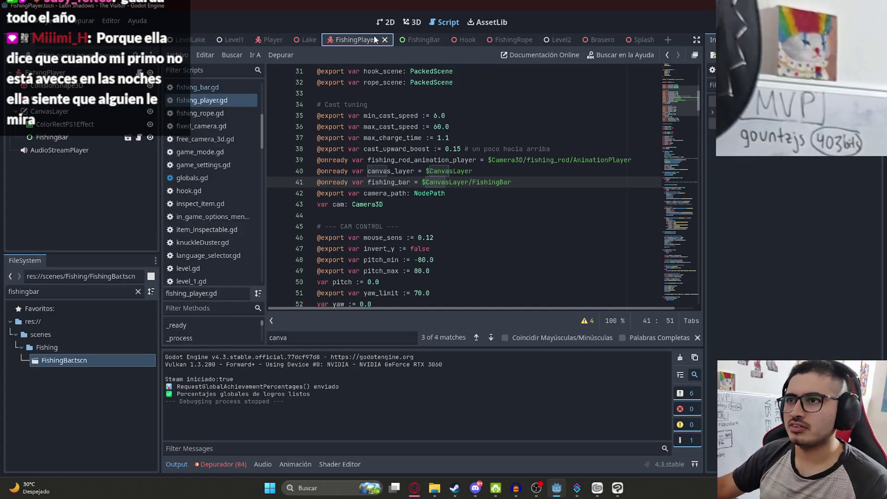
Hide FishingBar by default in FishingPlayer, save all scenes, and rerun the game from LevelLake.
click(386, 22)
click(150, 137)
key(ctrl+s)
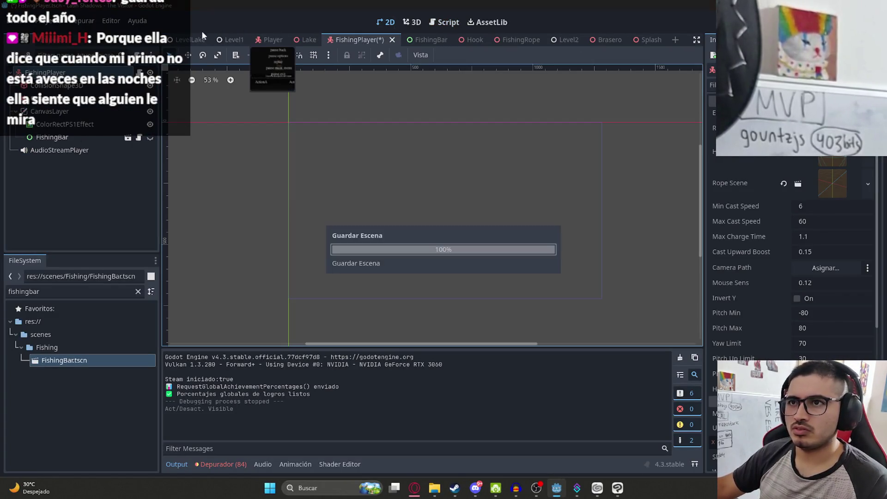
click(191, 40)
right_click(190, 42)
click(273, 155)
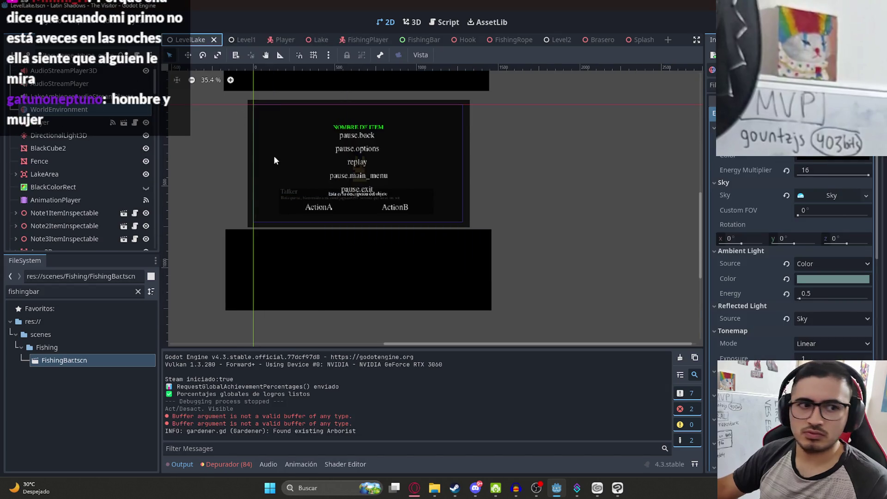
key(F5)
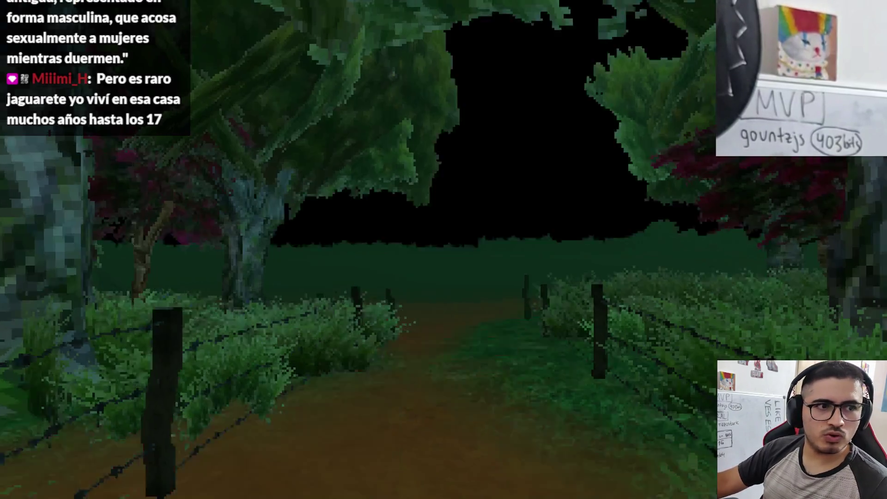
Walk down the forest path past the dock to the end of the mossy walkway.
key(w)
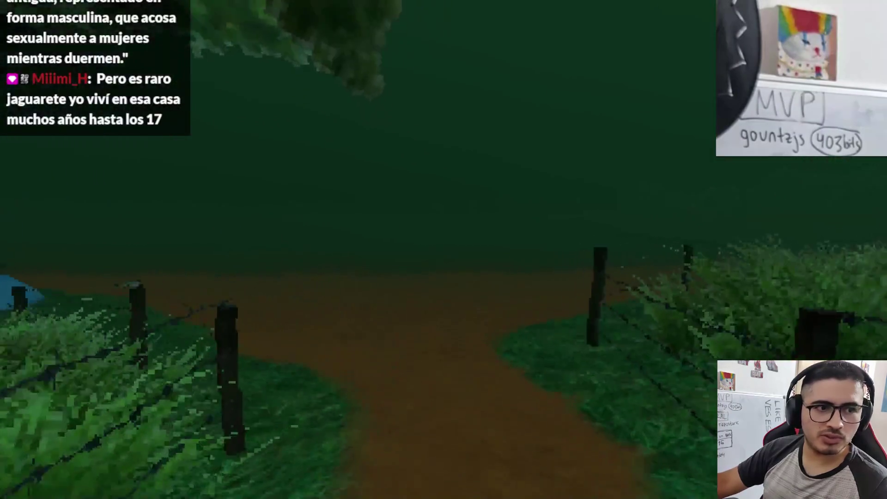
key(w)
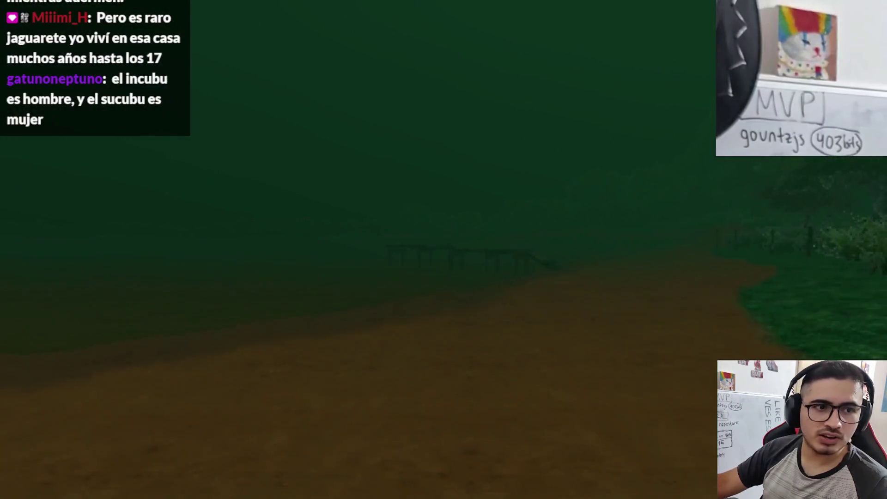
key(w)
key(w)
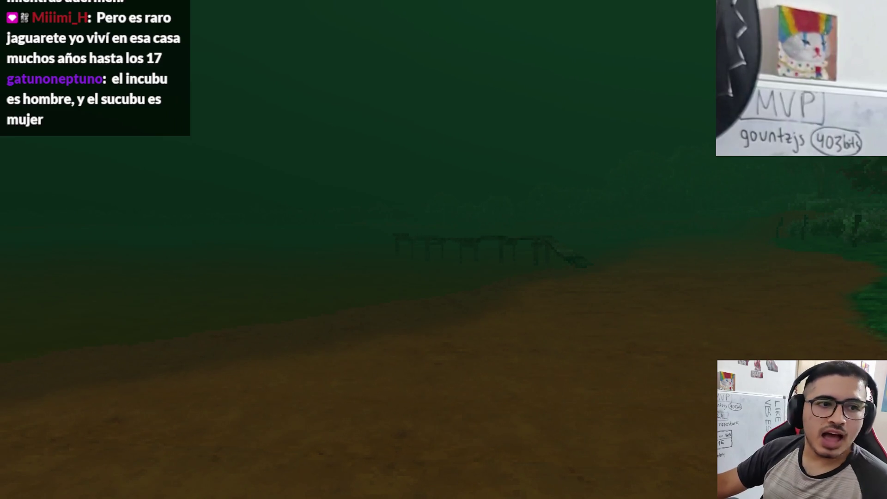
key(w)
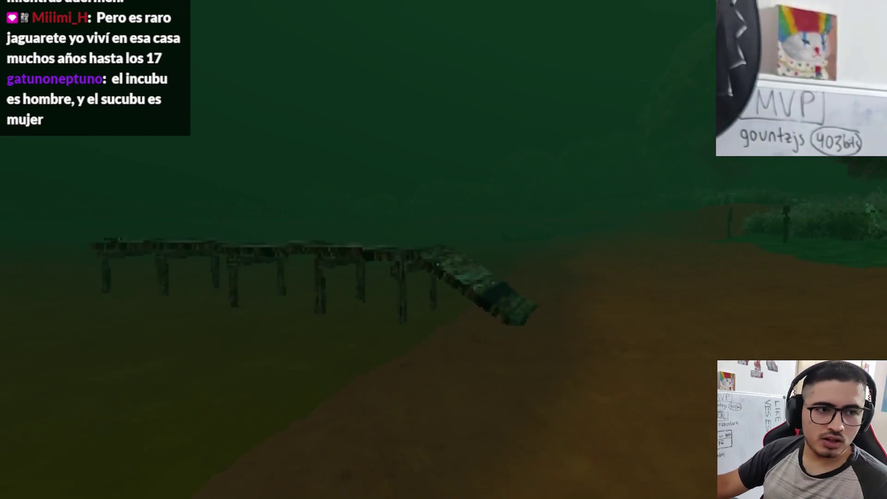
key(w)
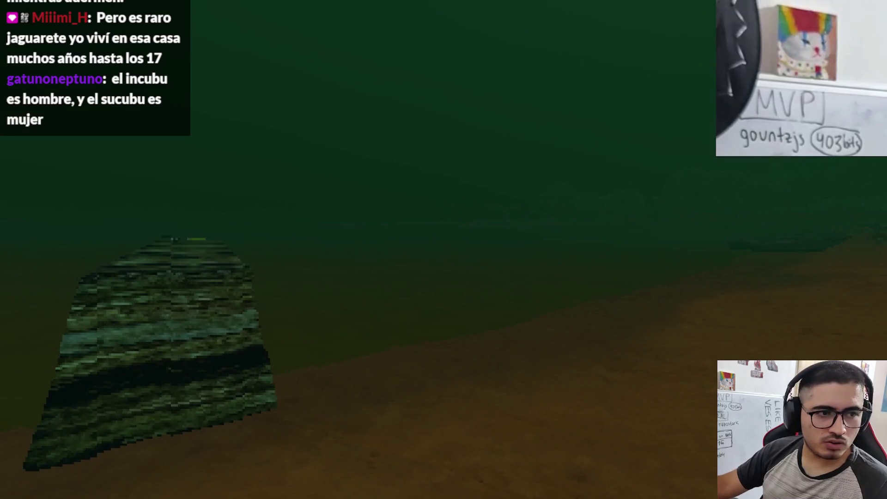
key(w)
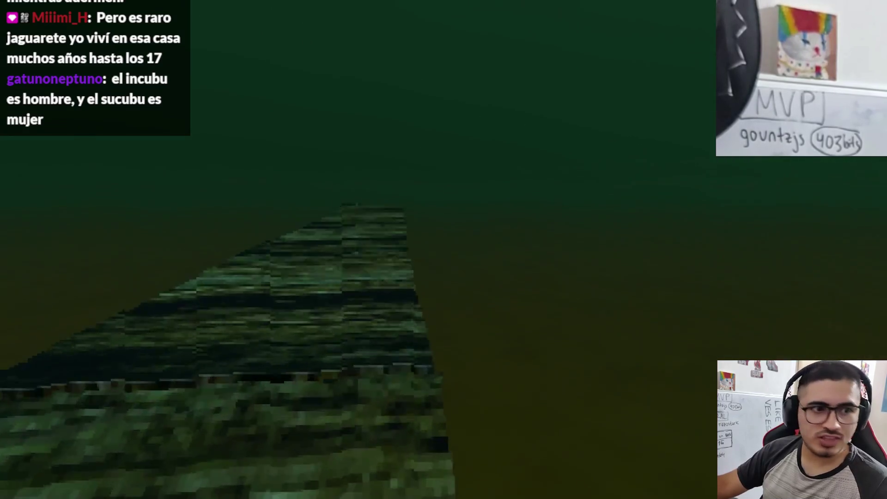
key(w)
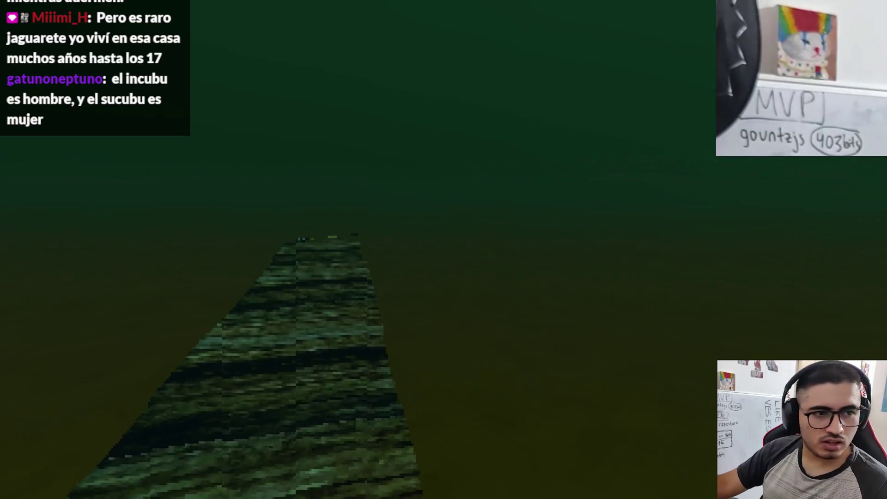
key(w)
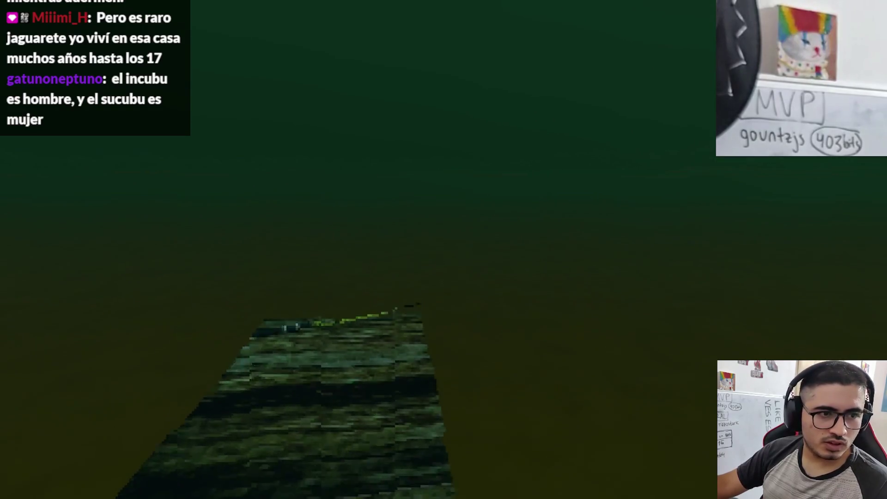
key(w)
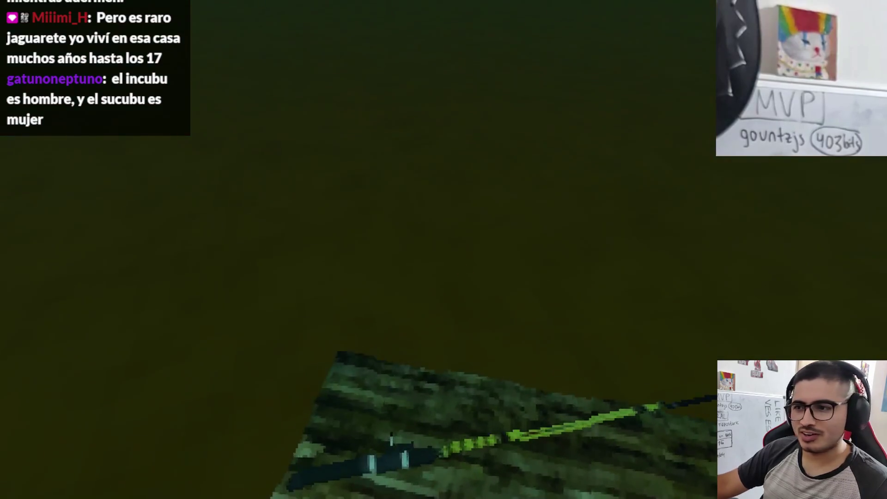
Fish with the rod to check the catch bar, quit the game, and reopen FishingPlayer.
key(e)
key(Return)
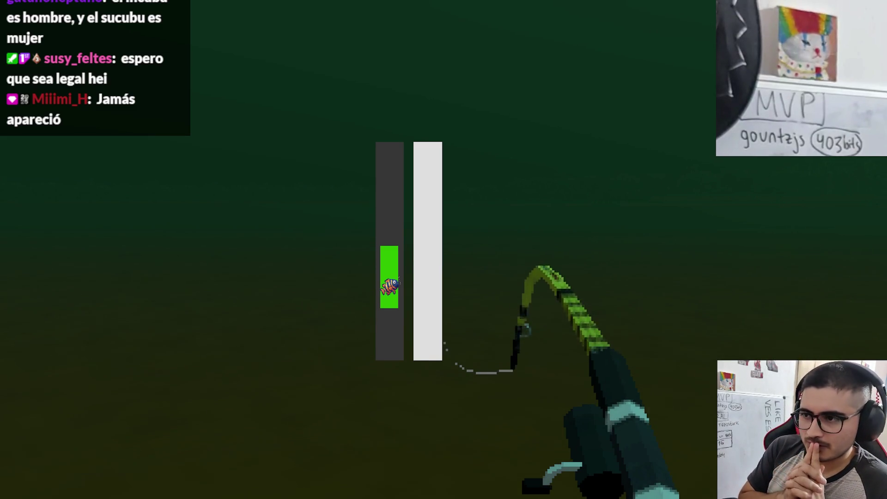
key(alt+F4)
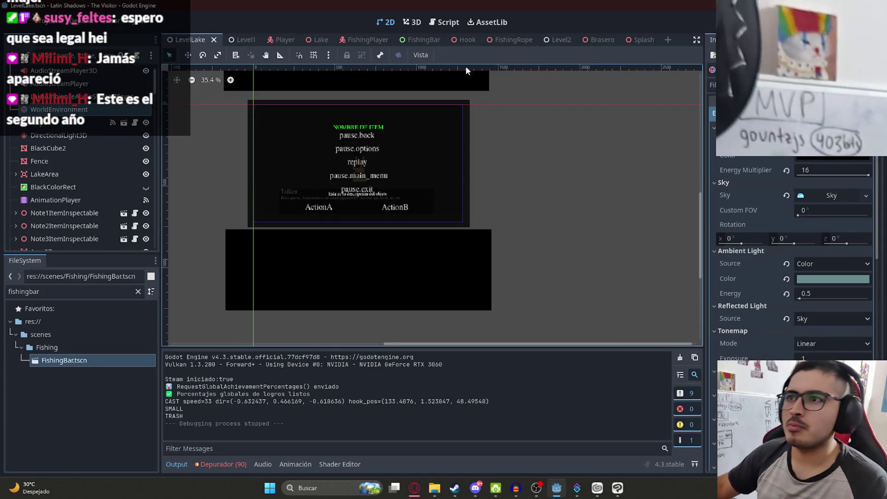
click(363, 41)
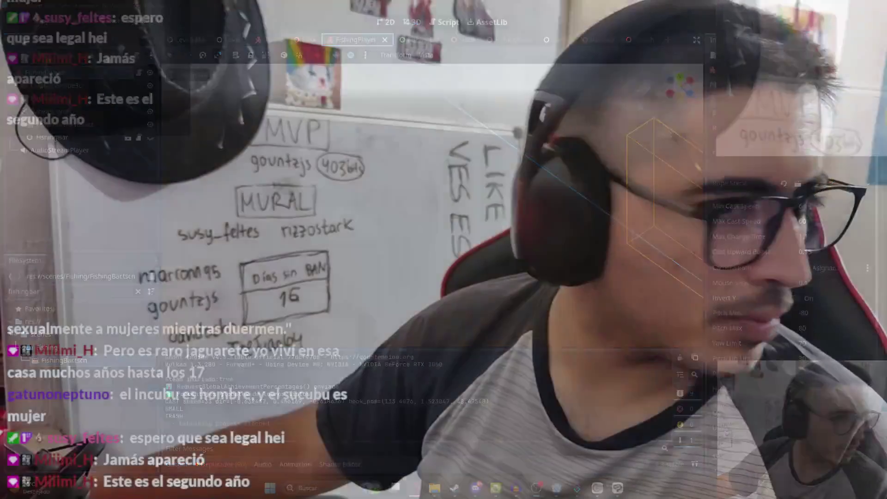